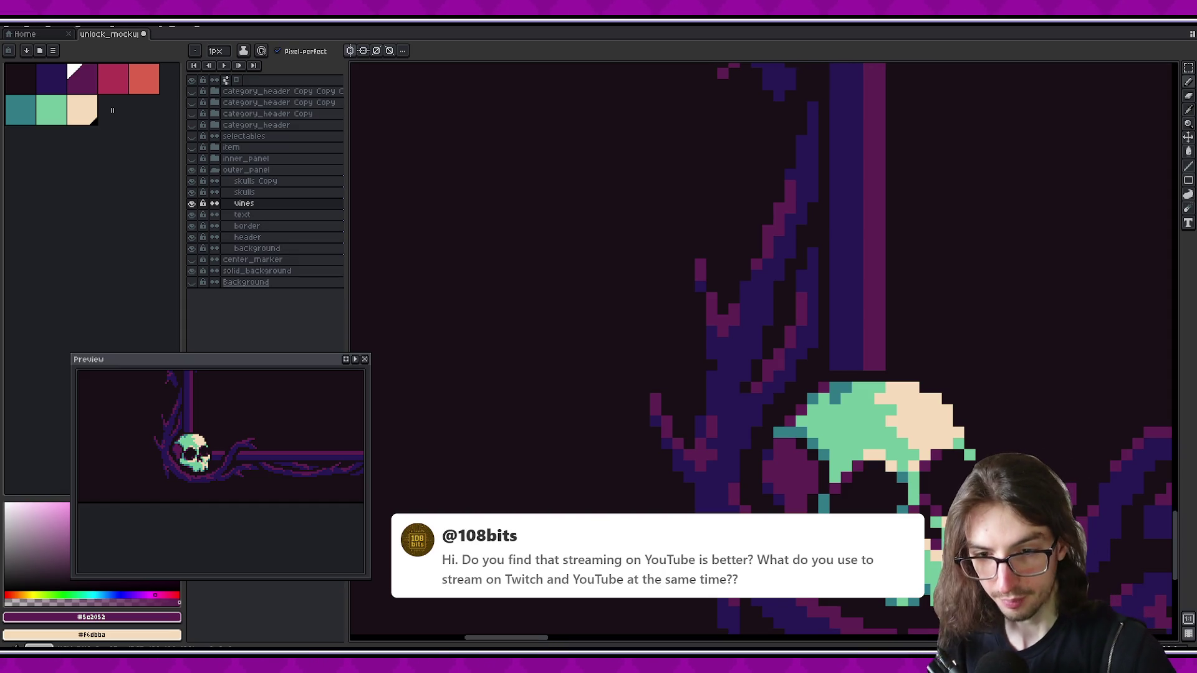
Paint a few purple highlight pixels onto the thorns of the left vertical vine
scroll(518, 337, "down", 1)
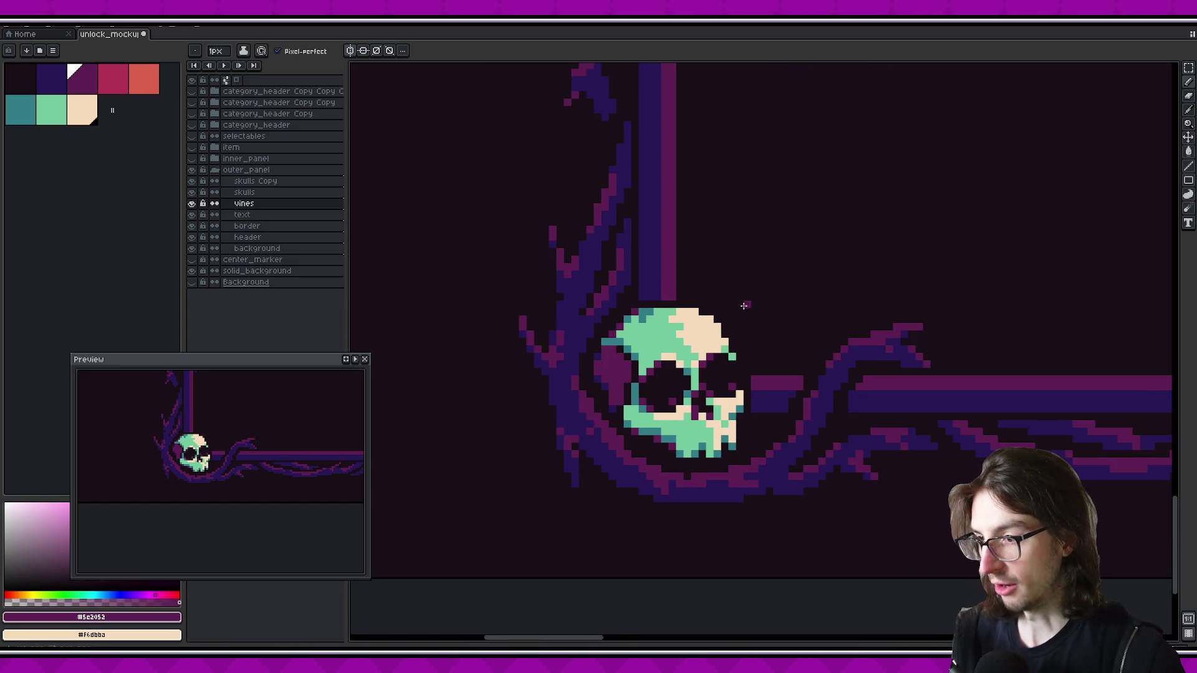
scroll(518, 336, "down", 1)
scroll(761, 362, "up", 1)
scroll(790, 326, "down", 2)
left_click_drag(789, 326, 664, 417)
scroll(820, 409, "down", 1)
scroll(737, 391, "right", 4)
scroll(698, 406, "right", 5)
scroll(630, 392, "down", 1)
scroll(652, 398, "right", 2)
scroll(679, 406, "up", 1)
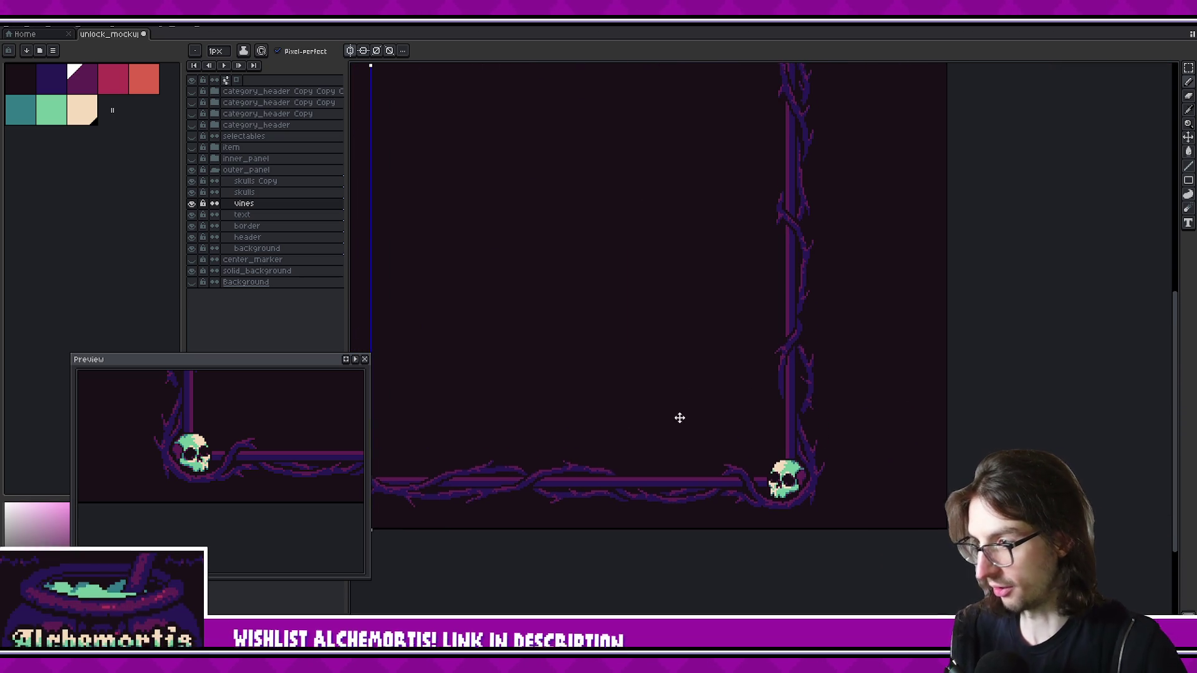
scroll(779, 411, "up", 3)
scroll(785, 326, "down", 3)
scroll(783, 303, "up", 3)
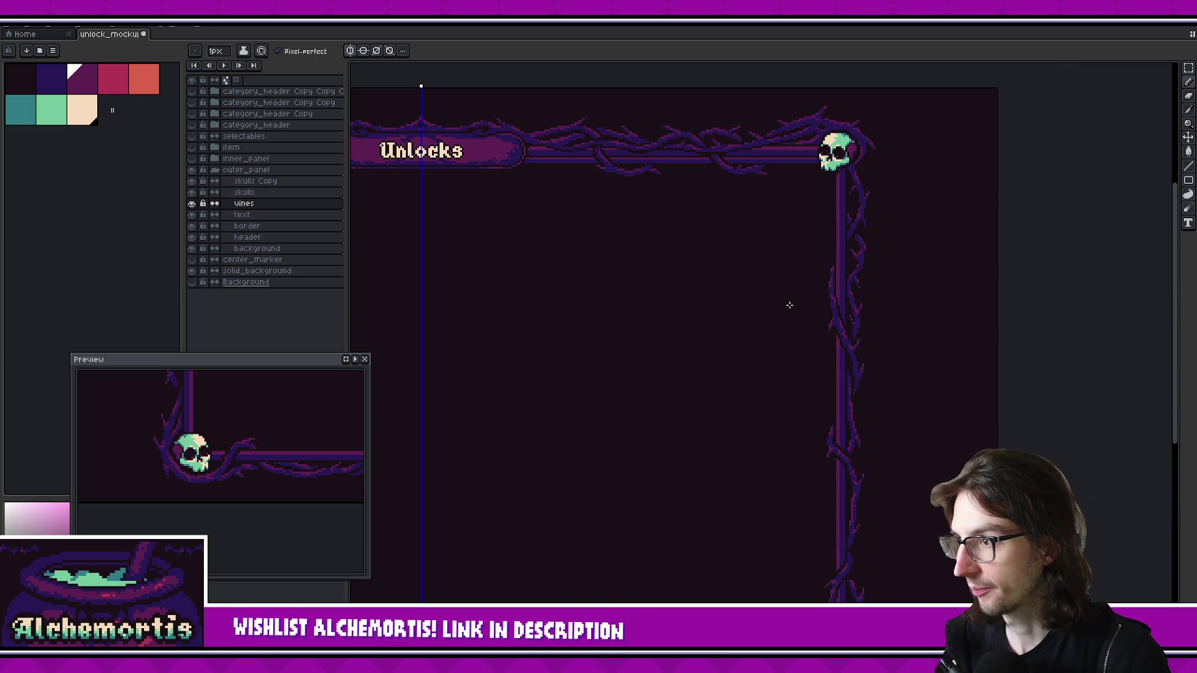
scroll(780, 262, "down", 3)
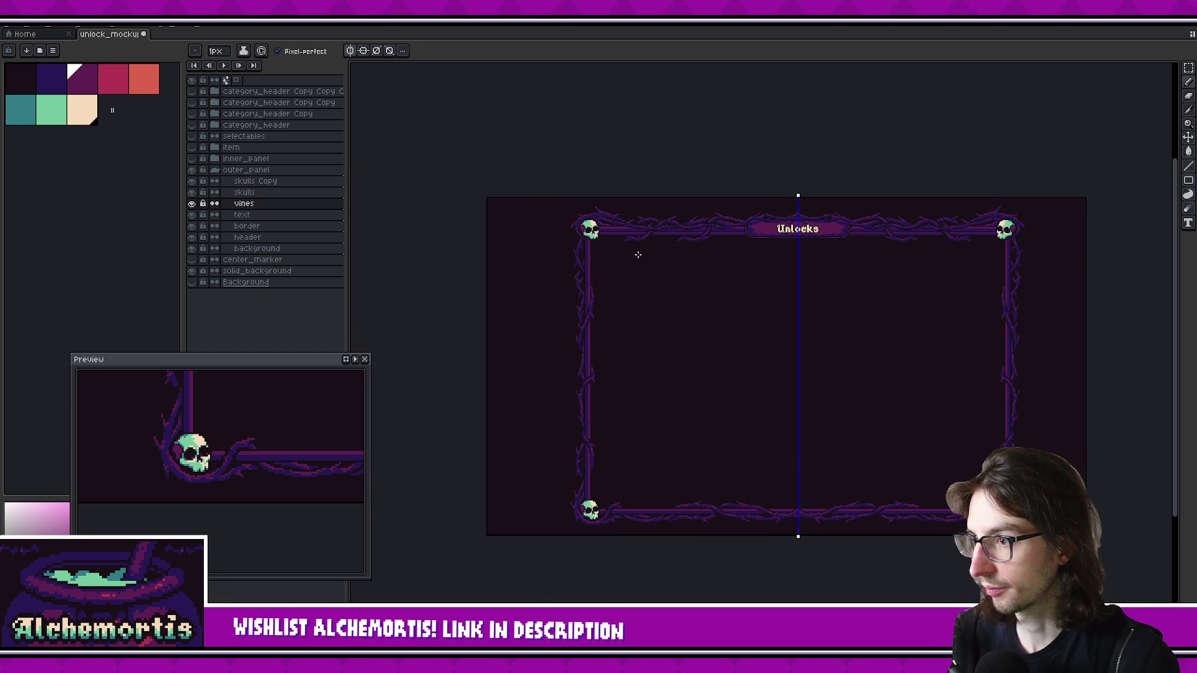
scroll(697, 260, "up", 3)
scroll(494, 280, "up", 2)
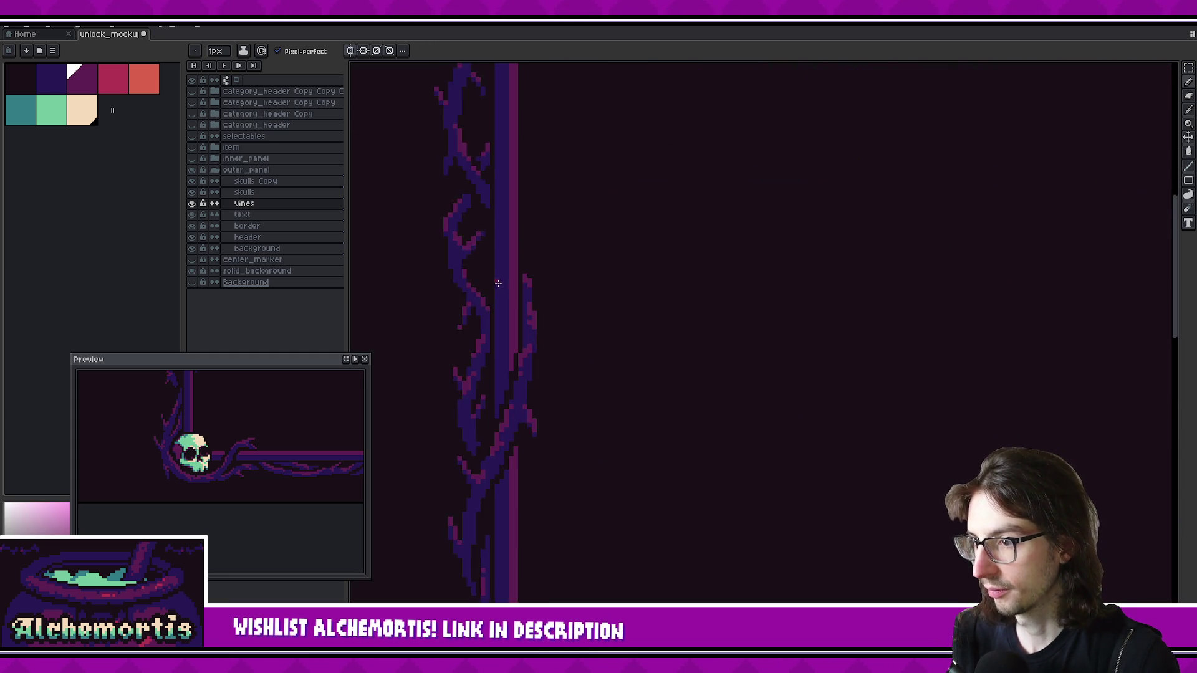
scroll(534, 336, "up", 2)
mouse_move(532, 324)
left_mouse_down()
mouse_move(534, 308)
mouse_move(521, 357)
left_mouse_up()
left_click(542, 299, "alt")
left_click(530, 356)
Zoom in slightly on the vine and eyedrop its dark blue for the pencil
scroll(249, 441, "up", 2)
left_click_drag(262, 422, 247, 421)
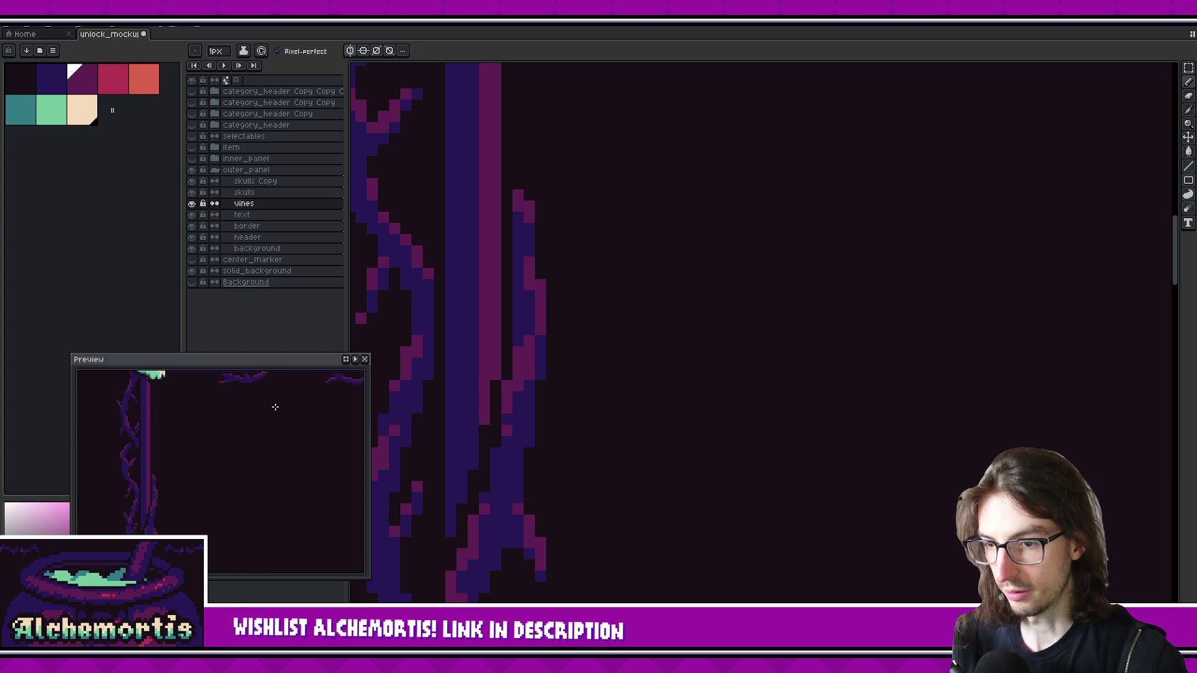
scroll(248, 421, "down", 2)
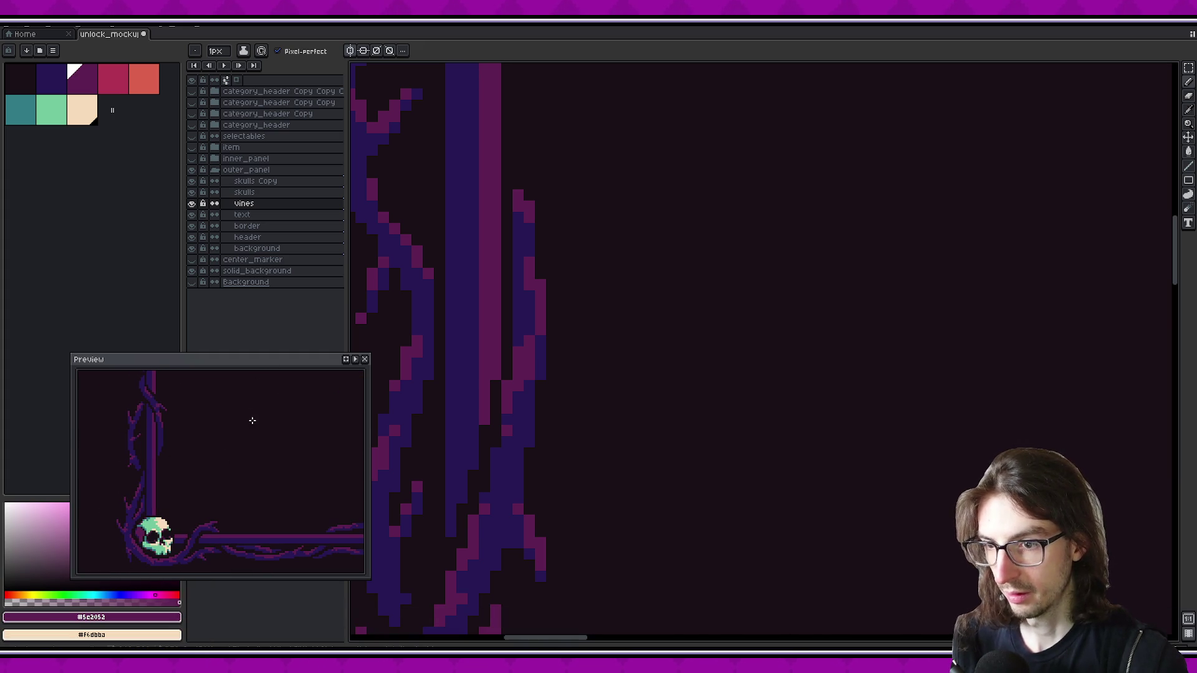
scroll(451, 404, "down", 2)
scroll(245, 448, "up", 2)
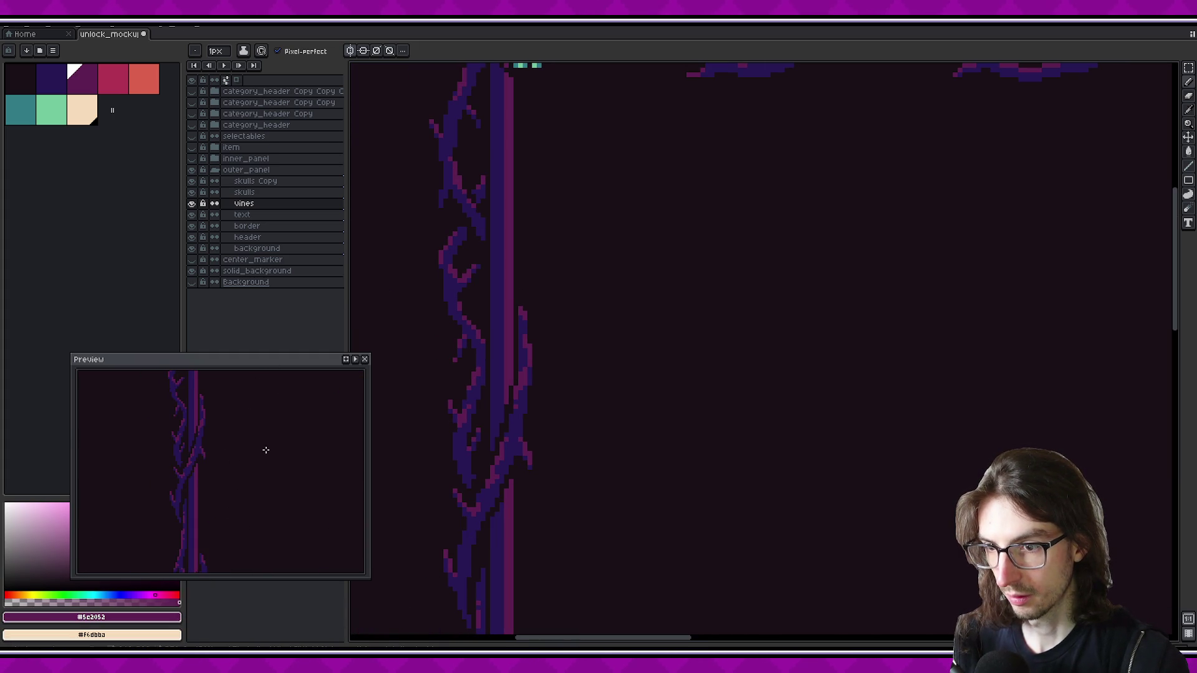
scroll(222, 435, "down", 1)
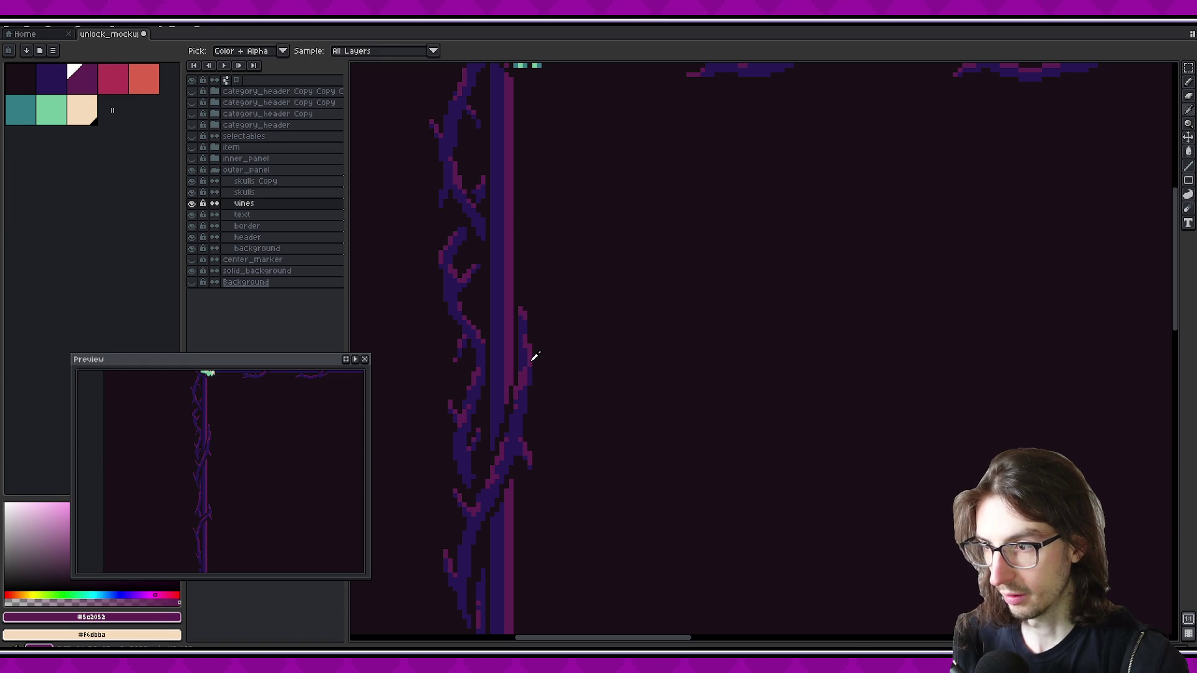
key("z")
left_click(524, 366)
key("b")
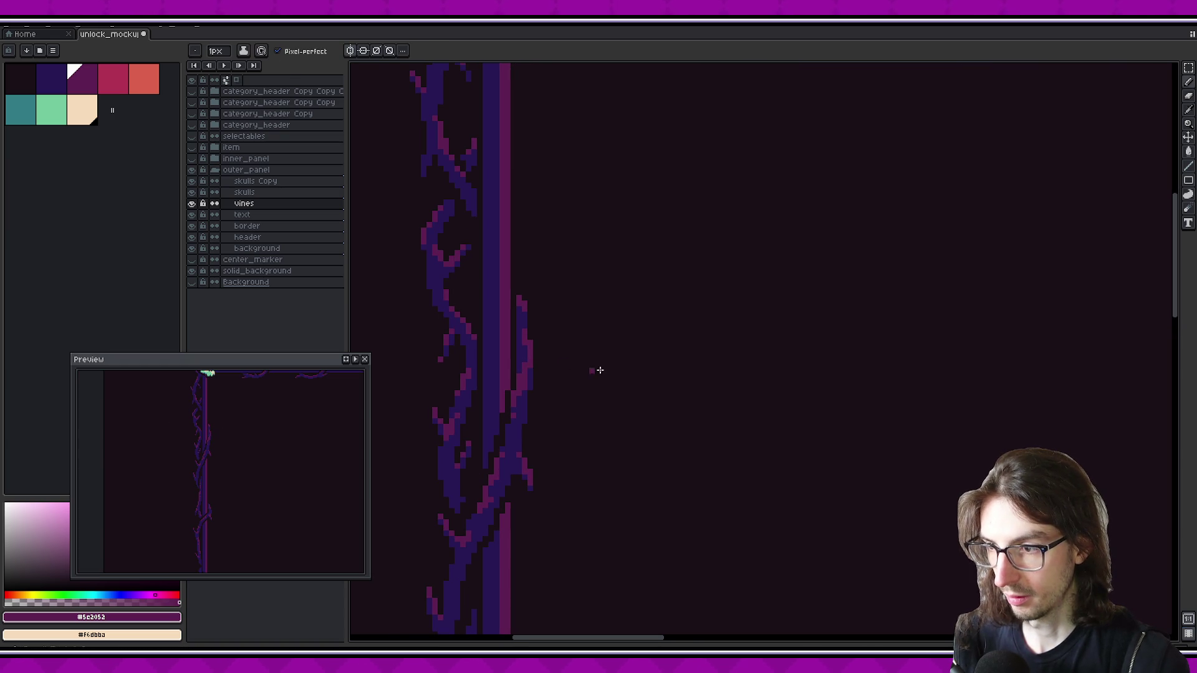
left_click(522, 344, "alt")
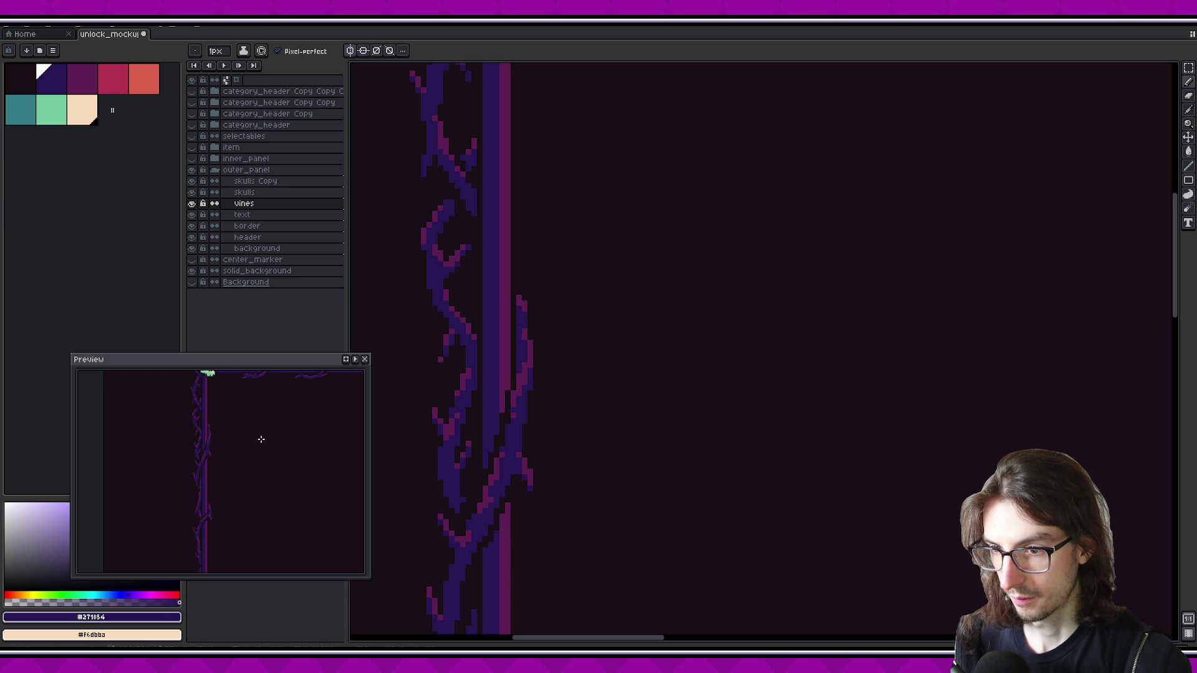
scroll(673, 422, "down", 2)
Zoom to the top-right skull corner and sample the vine's magenta colour
scroll(588, 376, "down", 1)
scroll(727, 384, "down", 1)
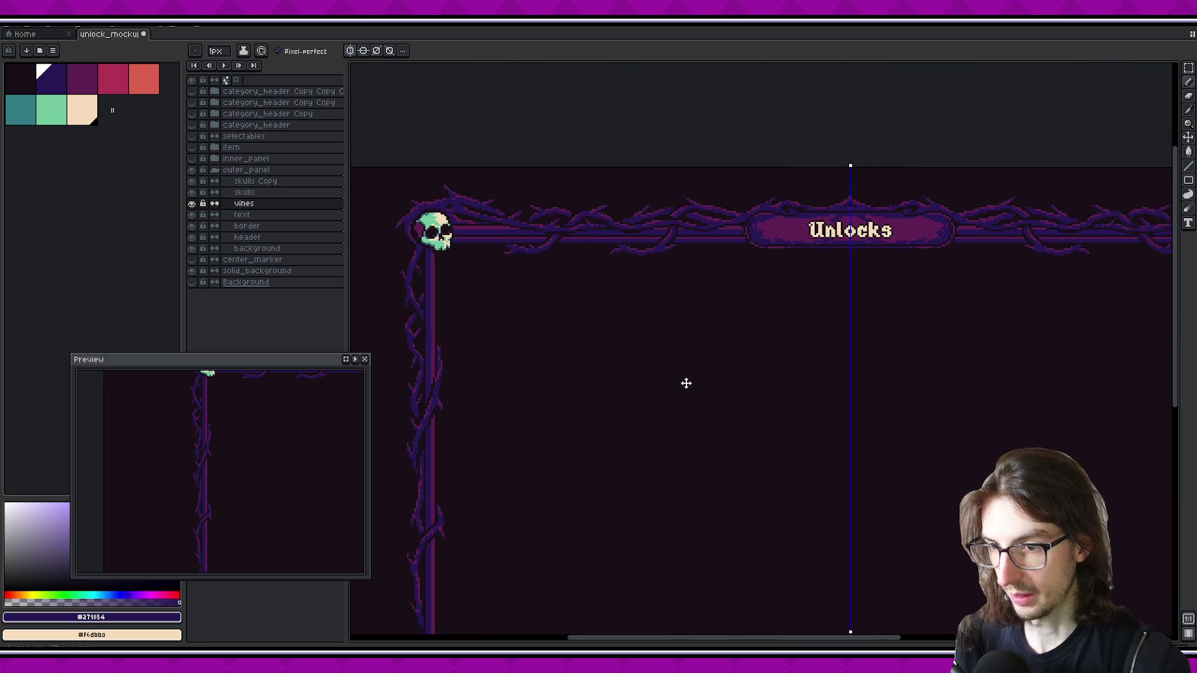
scroll(868, 387, "down", 3)
scroll(763, 384, "up", 3)
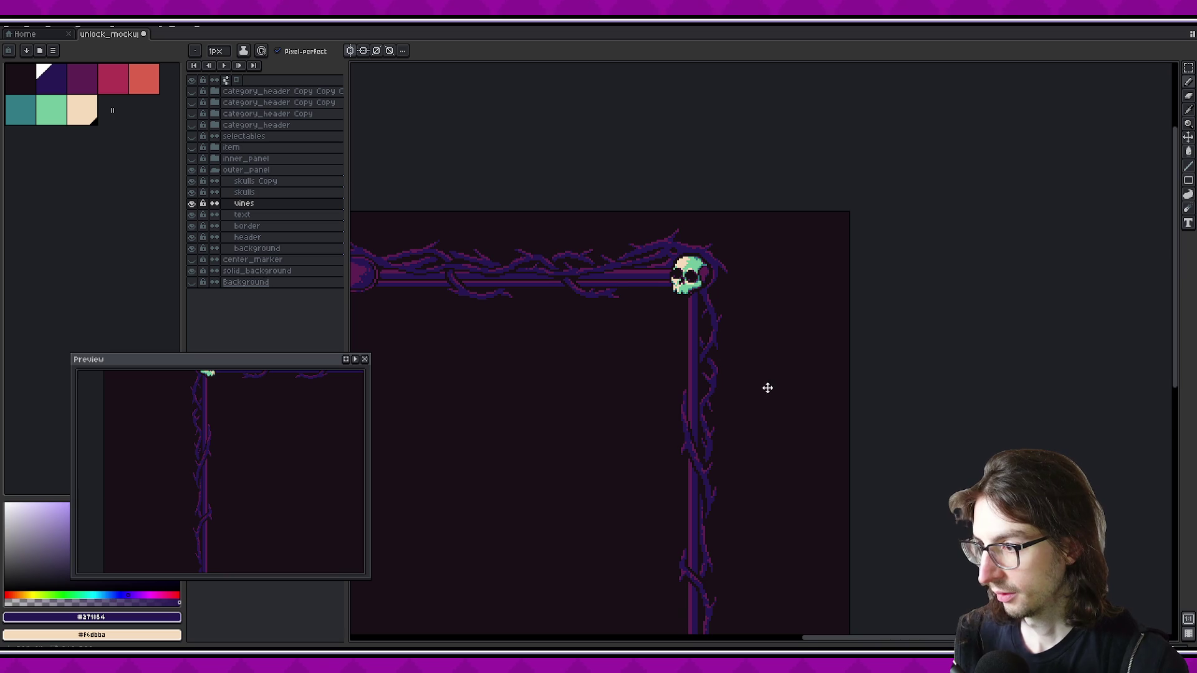
scroll(724, 326, "up", 1)
scroll(711, 289, "up", 2)
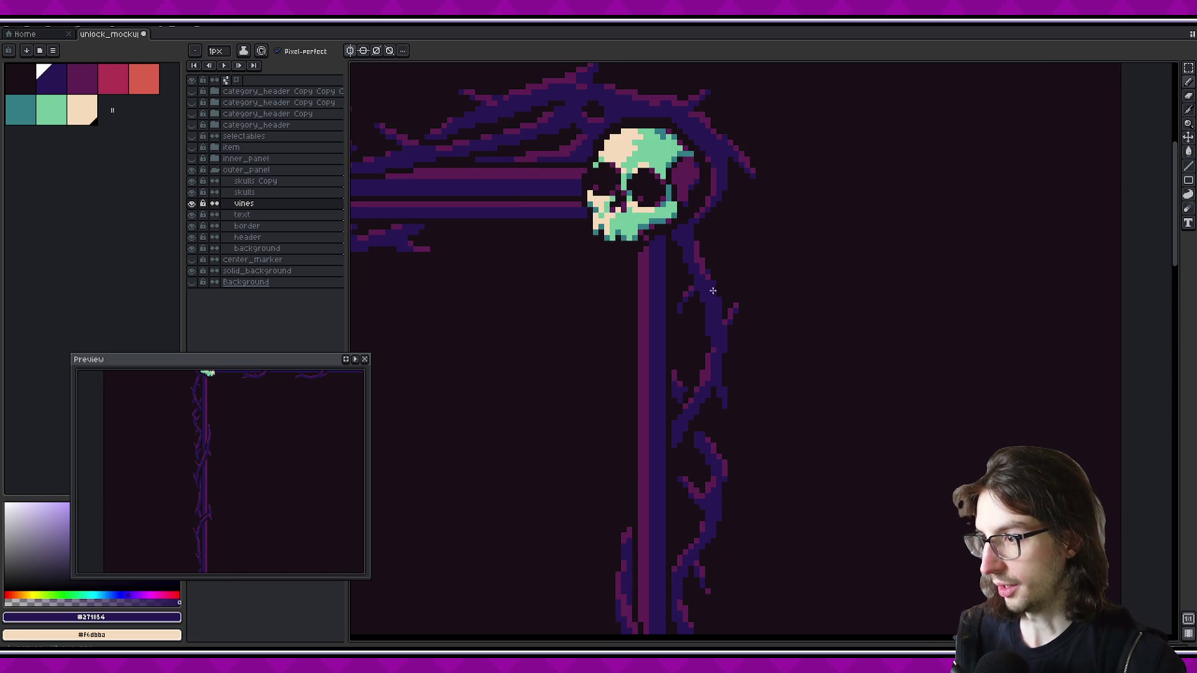
scroll(711, 288, "up", 1)
scroll(686, 299, "down", 2)
scroll(716, 312, "up", 1)
key("i")
left_click(719, 311, "alt")
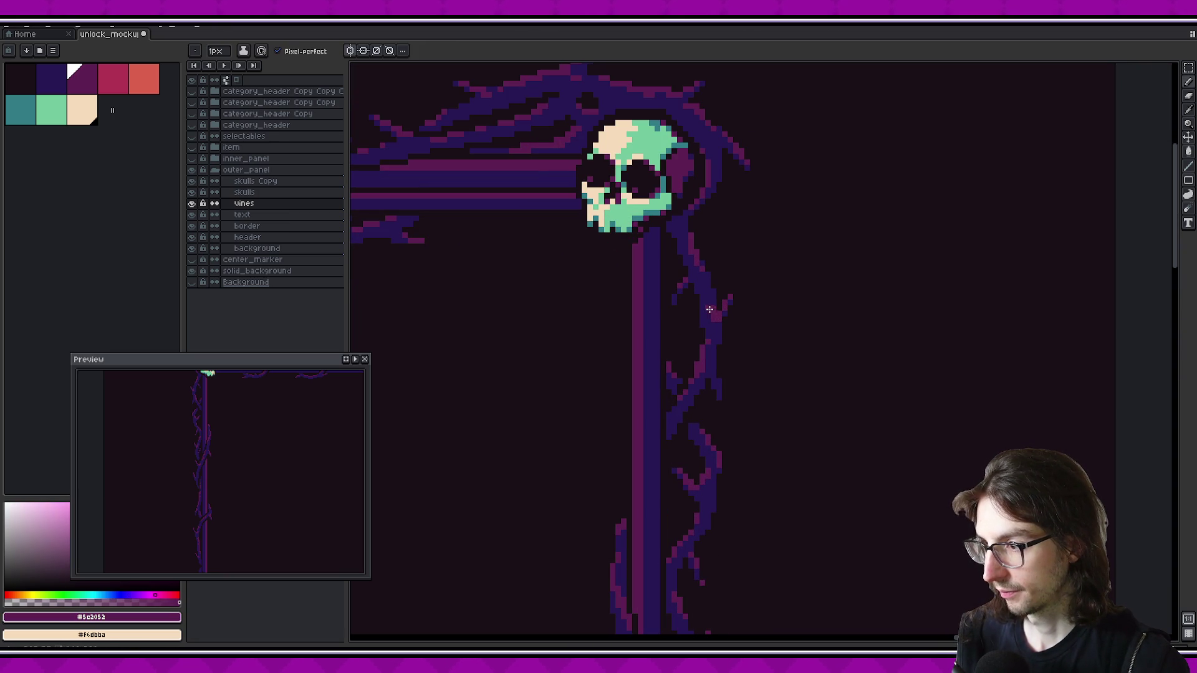
Paint magenta highlight pixels onto the vine thorn below the top-right skull
scroll(716, 324, "up", 3)
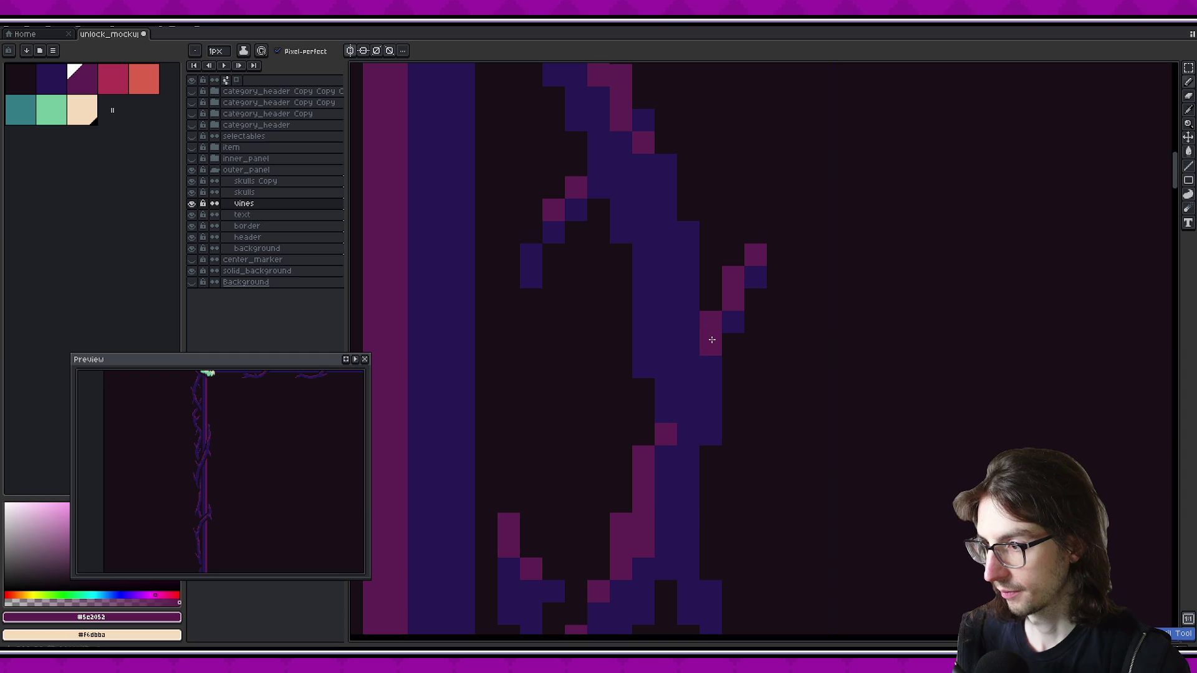
left_click_drag(666, 321, 688, 344)
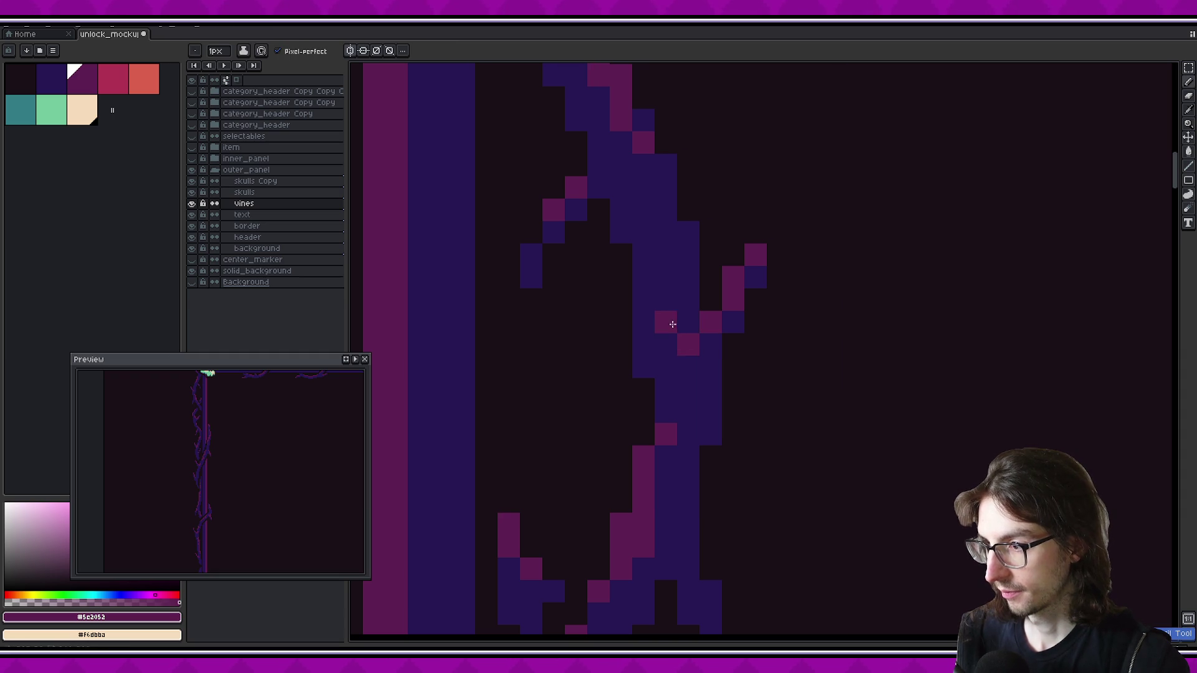
left_click(710, 366)
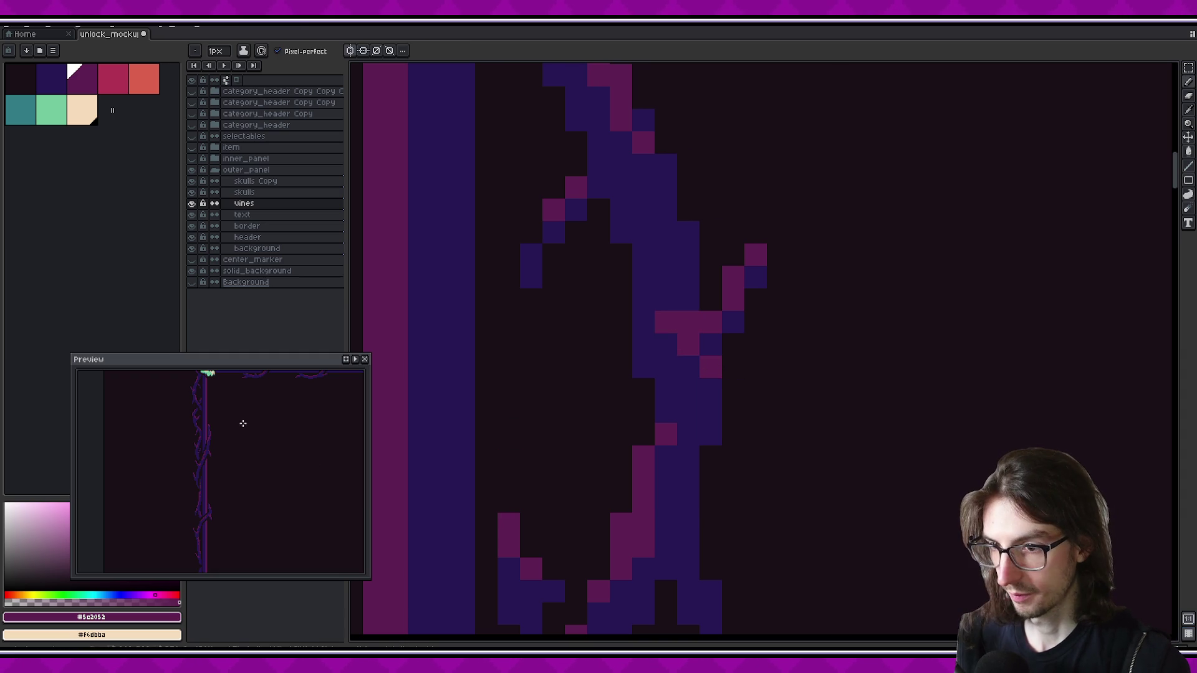
mouse_move(298, 439)
left_mouse_down()
mouse_move(104, 437)
mouse_move(226, 433)
left_mouse_up()
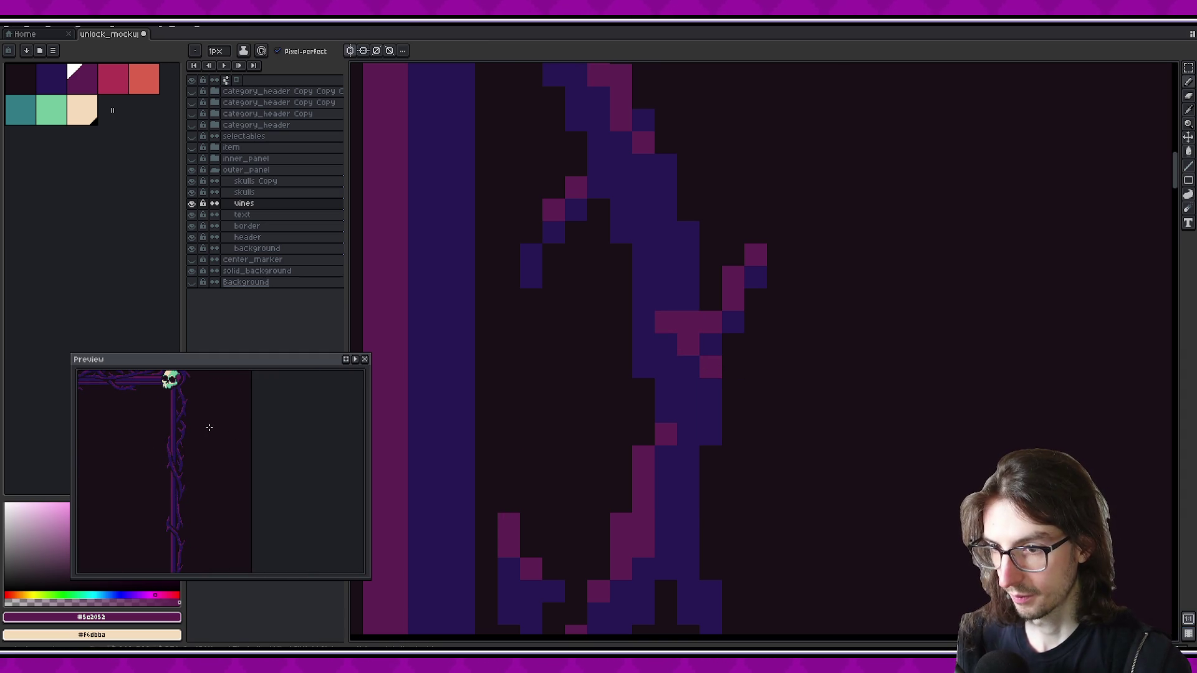
scroll(201, 428, "up", 2)
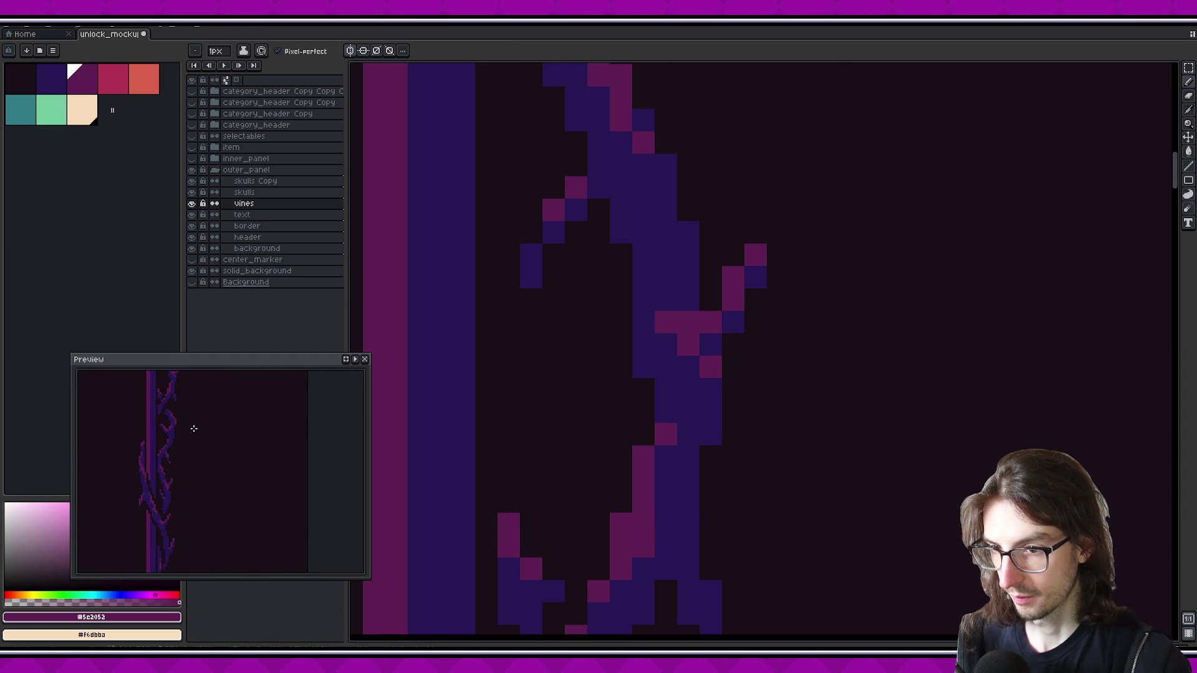
left_click_drag(217, 422, 231, 471)
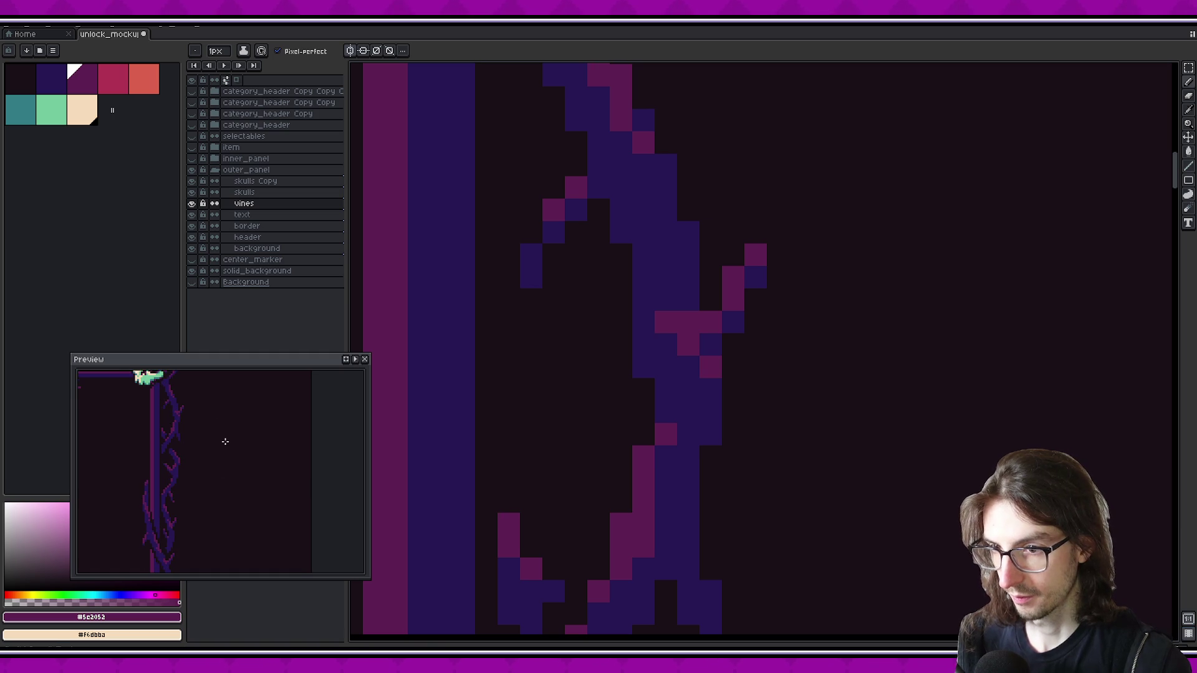
scroll(231, 450, "down", 2)
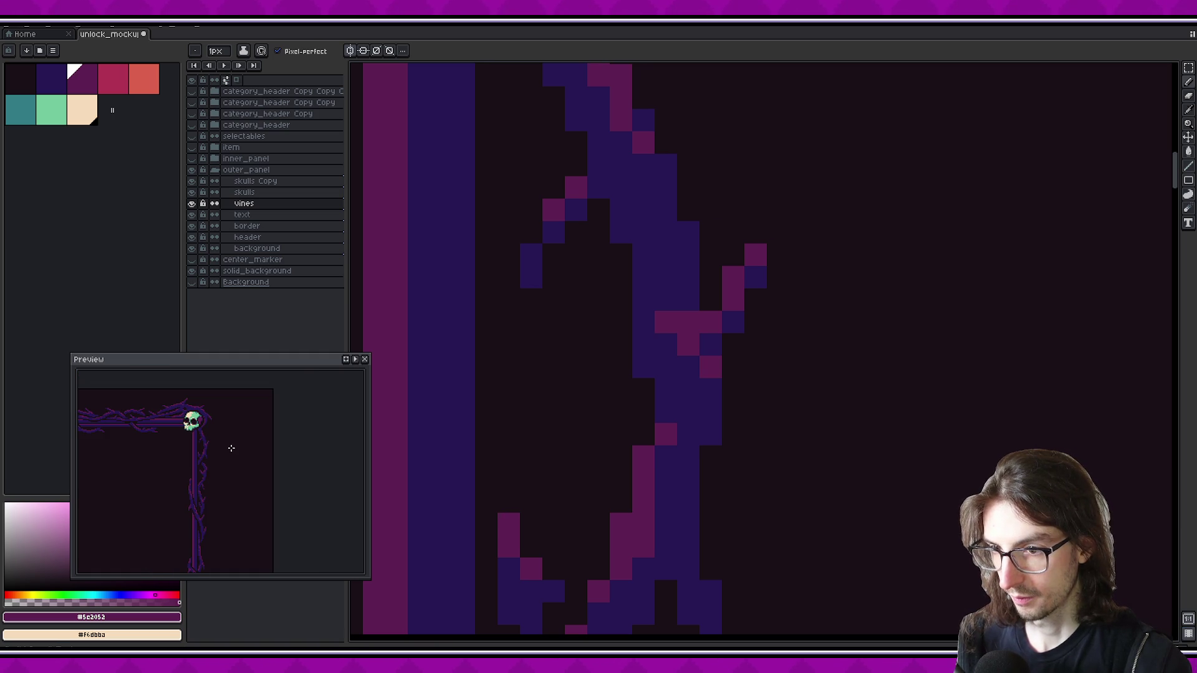
scroll(729, 432, "down", 3)
scroll(804, 312, "down", 1)
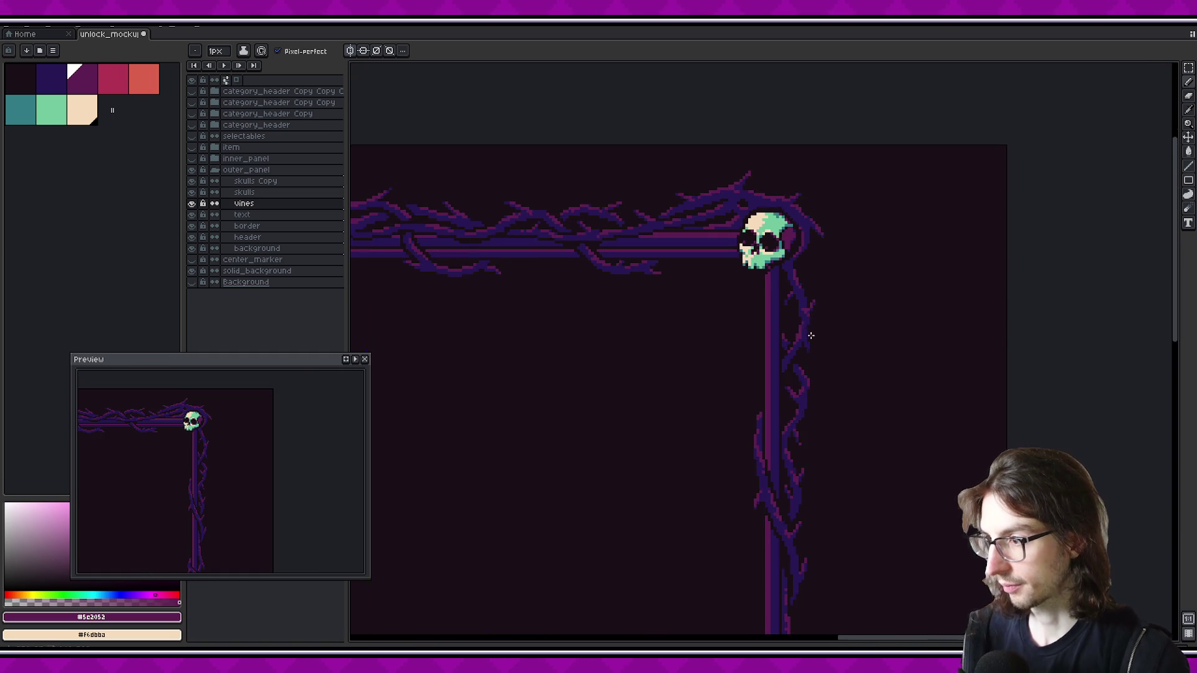
scroll(811, 335, "down", 3)
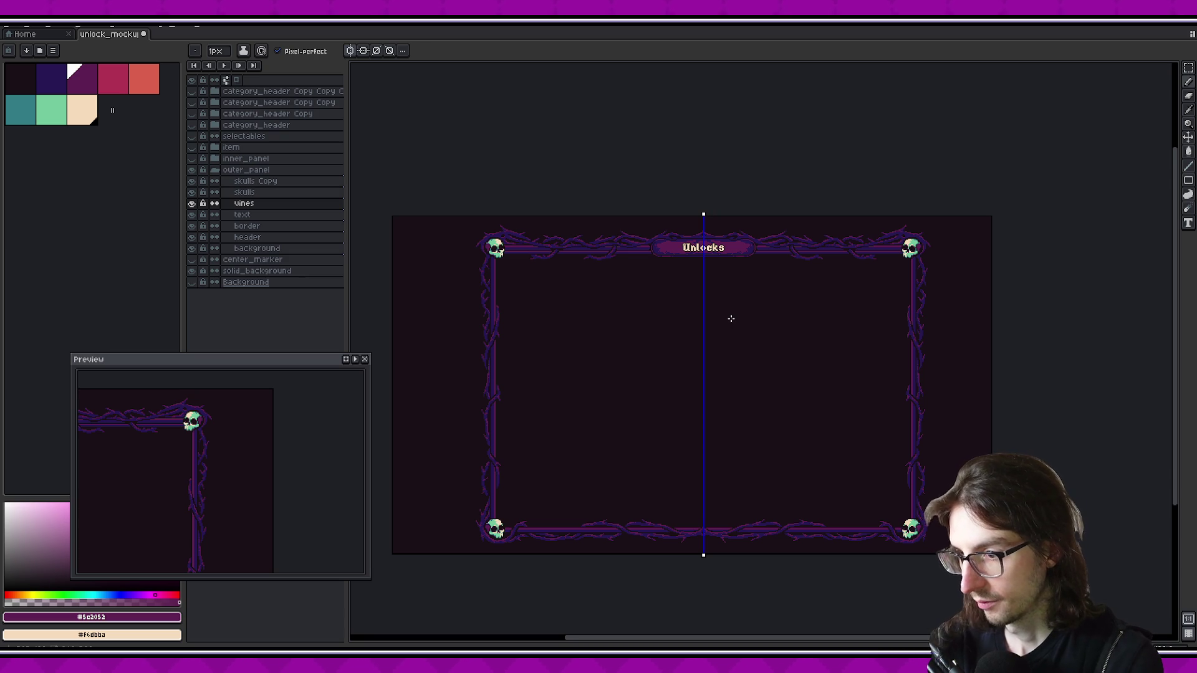
Try a diagonal magenta highlight on the left vine, then undo it
scroll(486, 473, "up", 3)
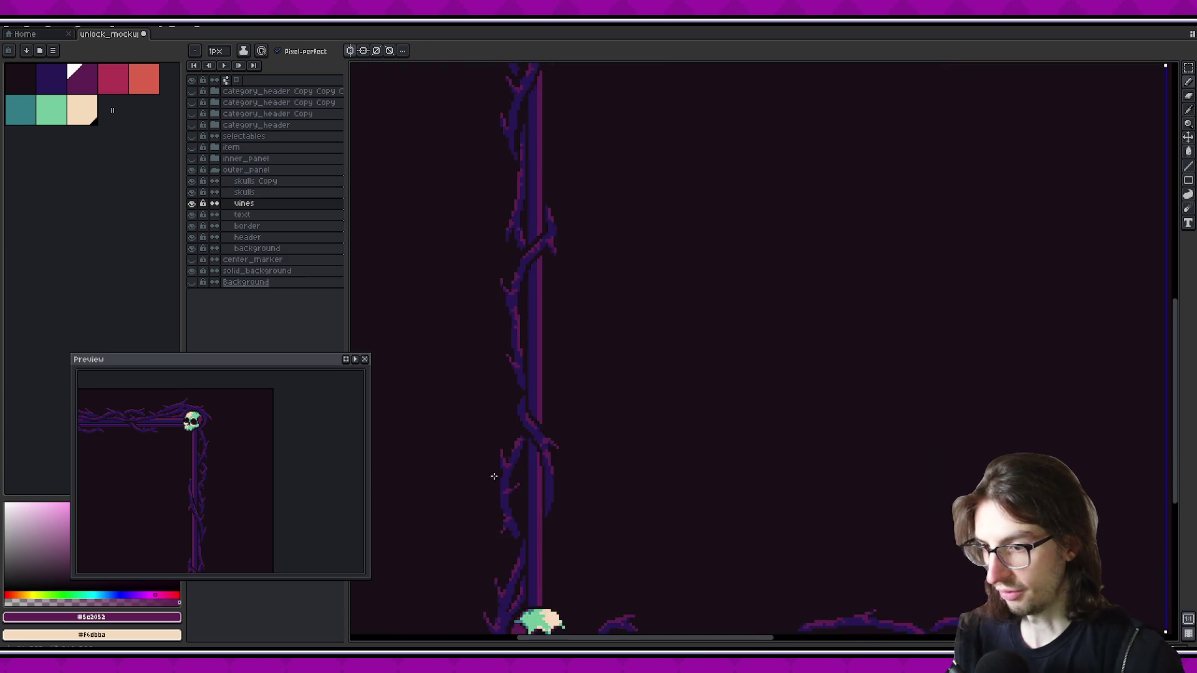
scroll(485, 473, "up", 2)
scroll(536, 420, "up", 2)
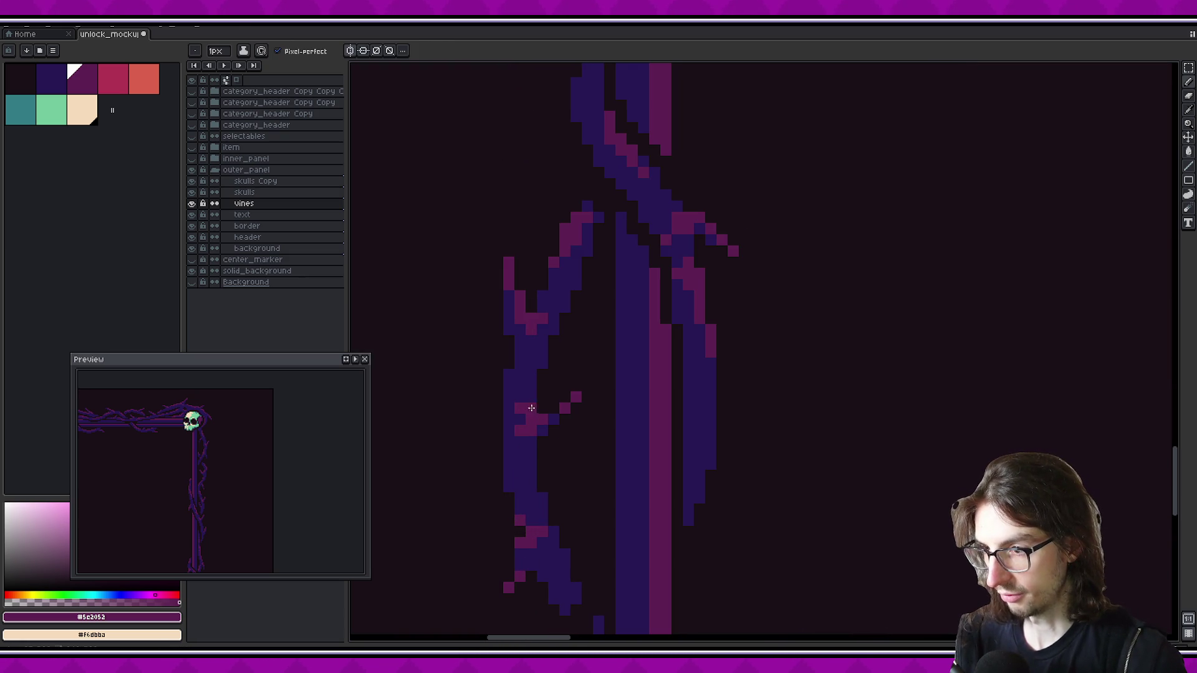
left_click_drag(528, 407, 521, 386)
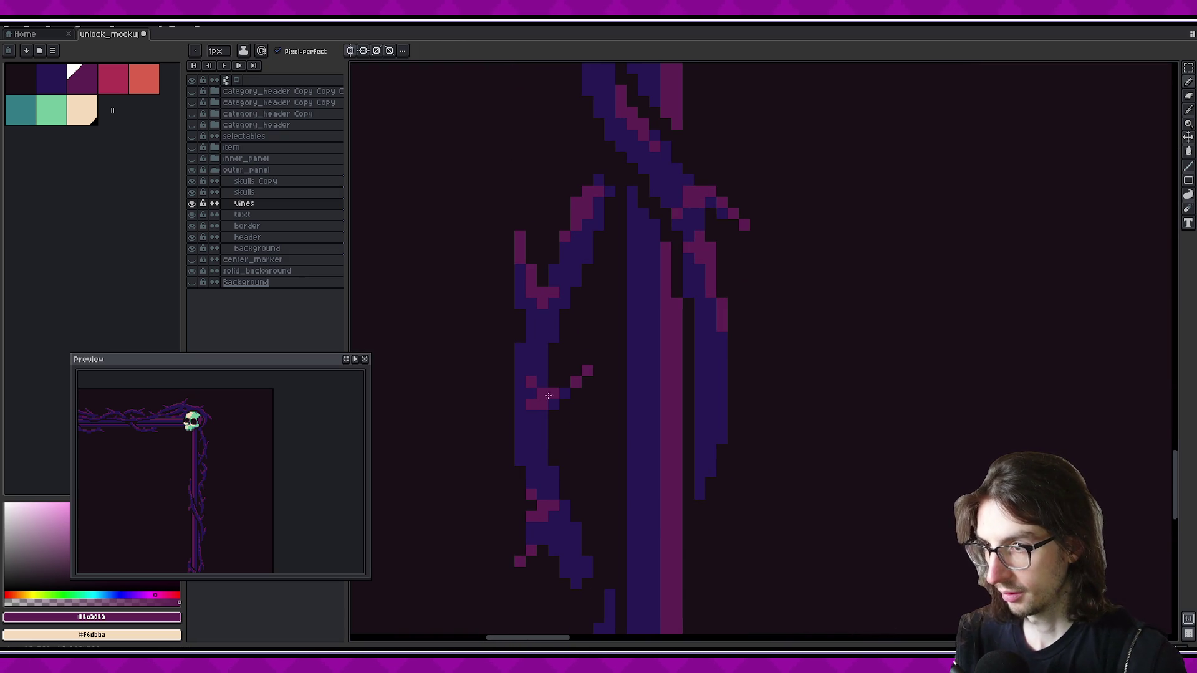
mouse_move(563, 418)
left_mouse_down()
mouse_move(563, 364)
mouse_move(556, 434)
left_mouse_up()
key("ctrl+z")
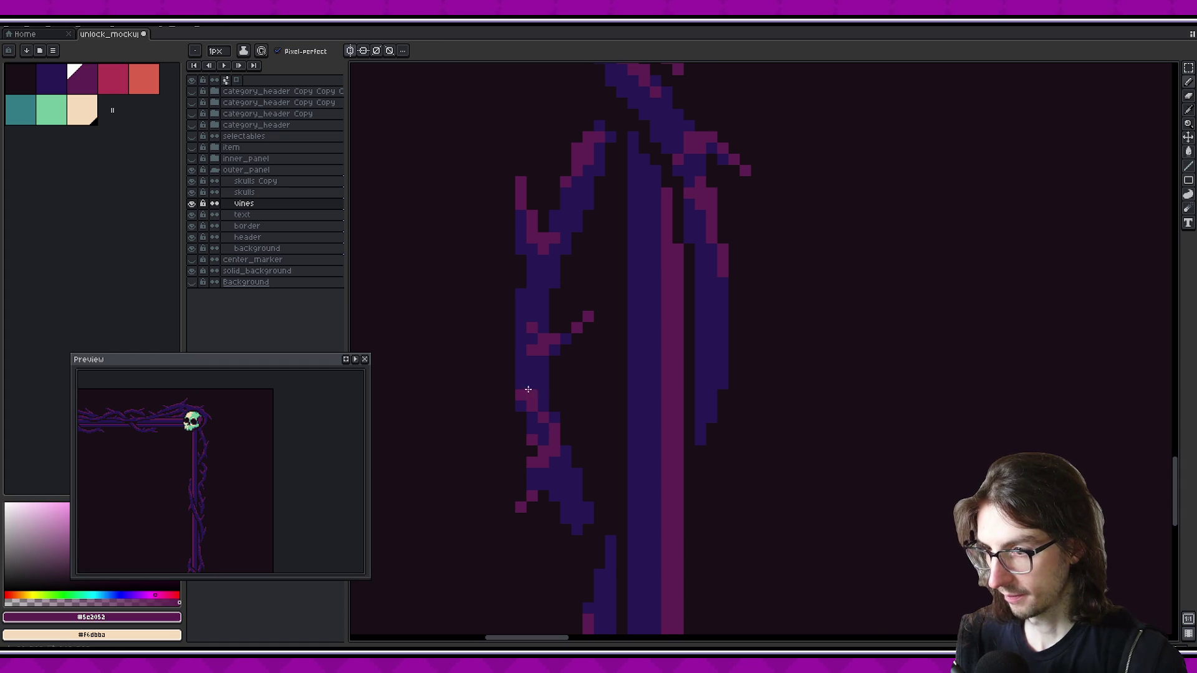
Sample the vine's dark blue and magenta colours, ending on dark blue
scroll(171, 462, "down", 3)
scroll(237, 465, "up", 4)
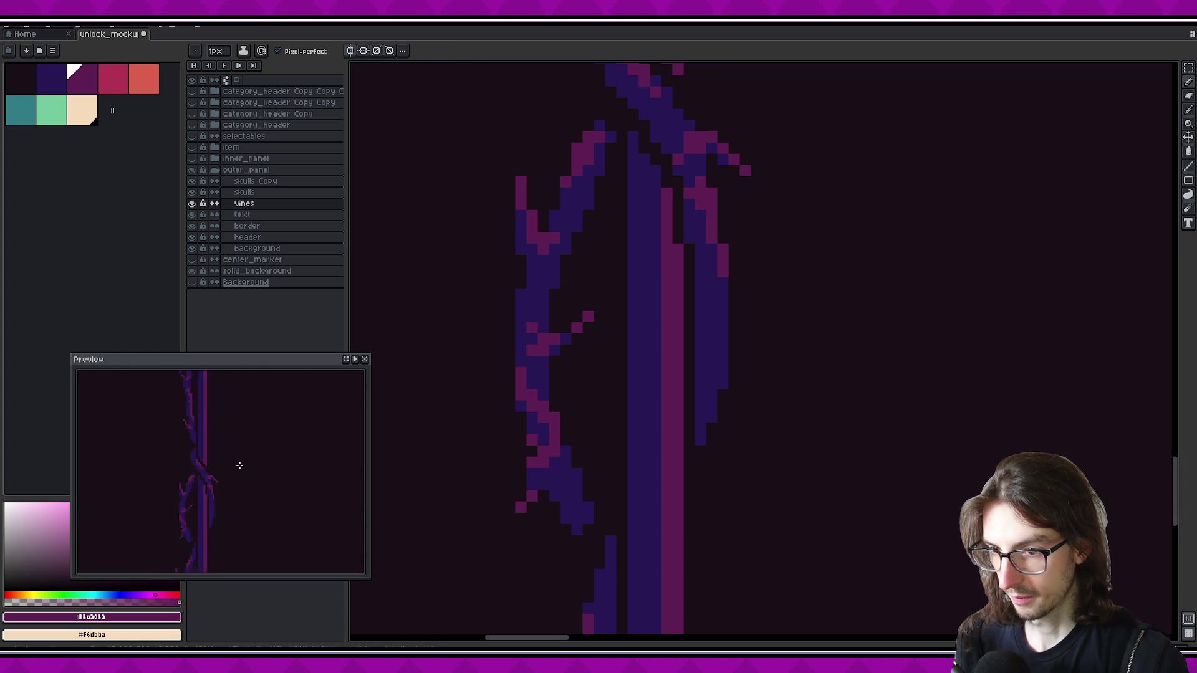
scroll(239, 465, "down", 1)
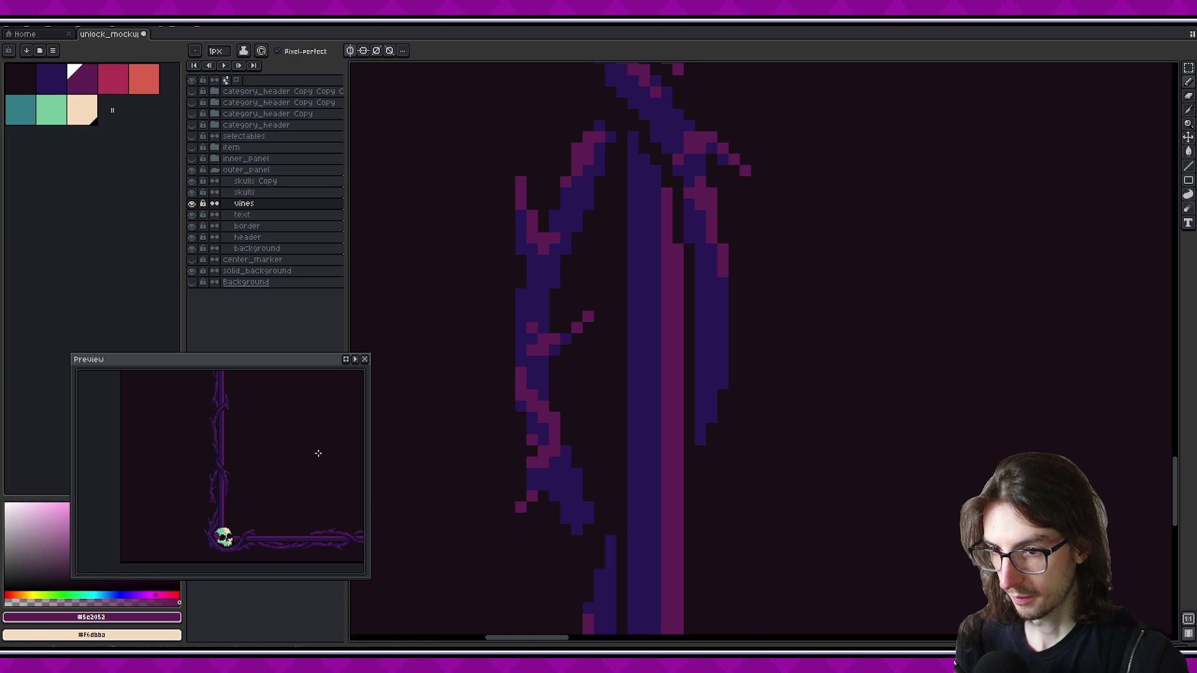
left_click(530, 408, "alt")
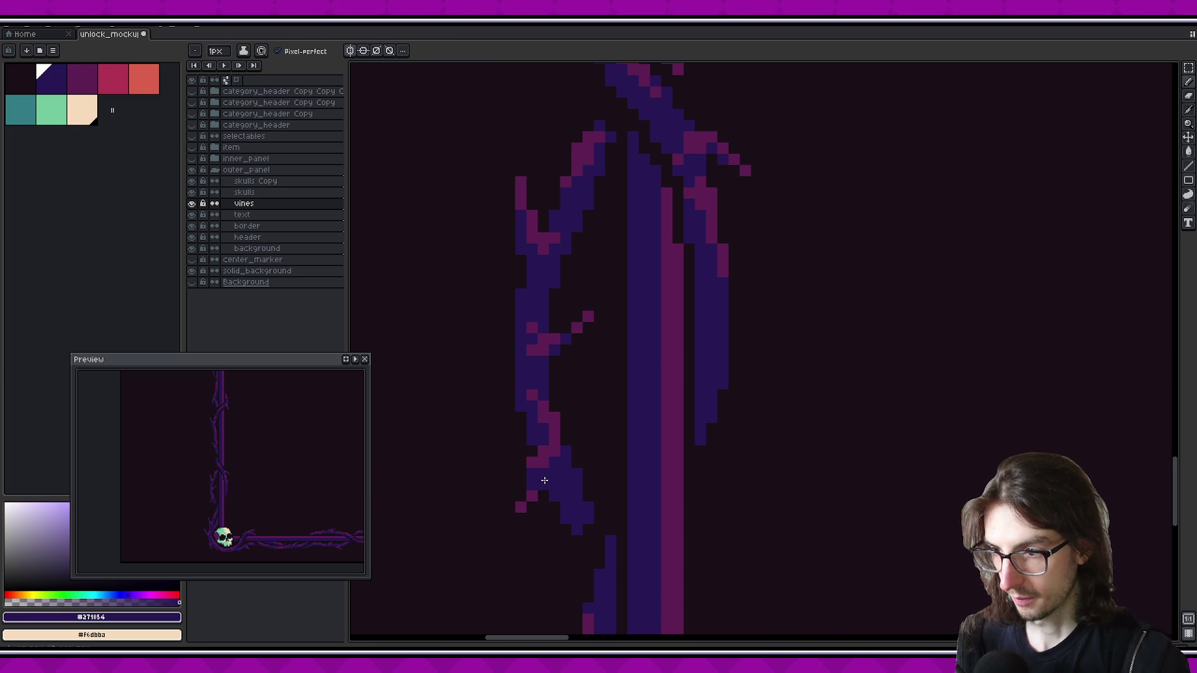
left_click(543, 460, "alt")
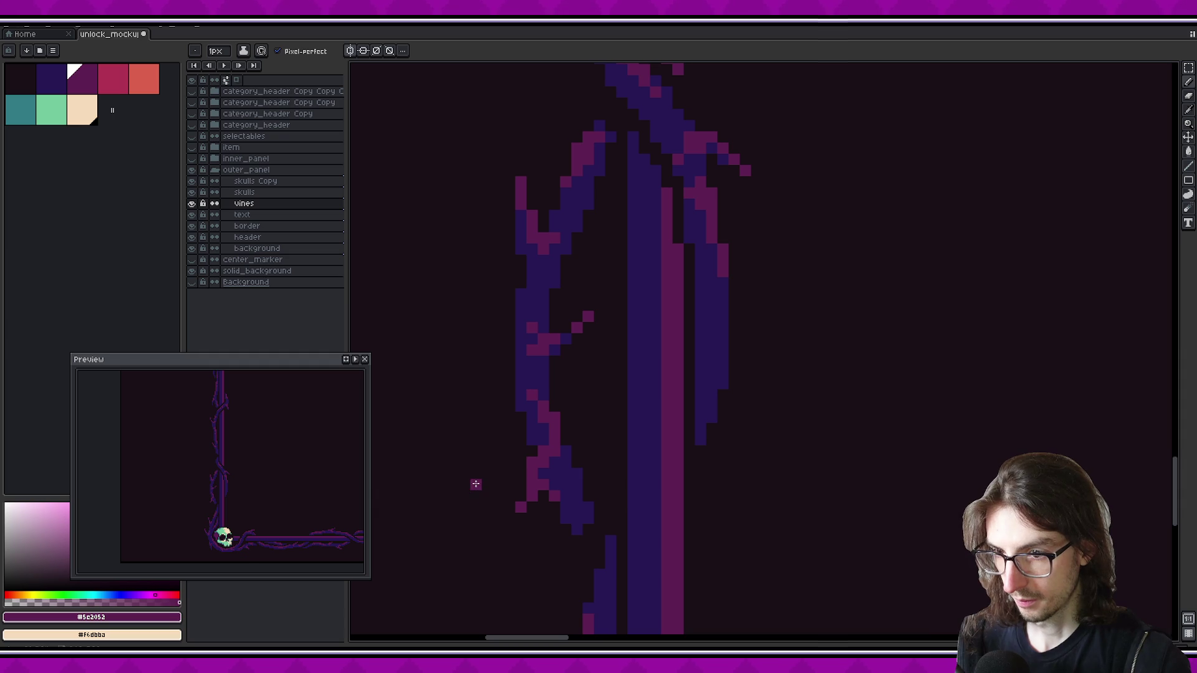
left_click(559, 468, "alt")
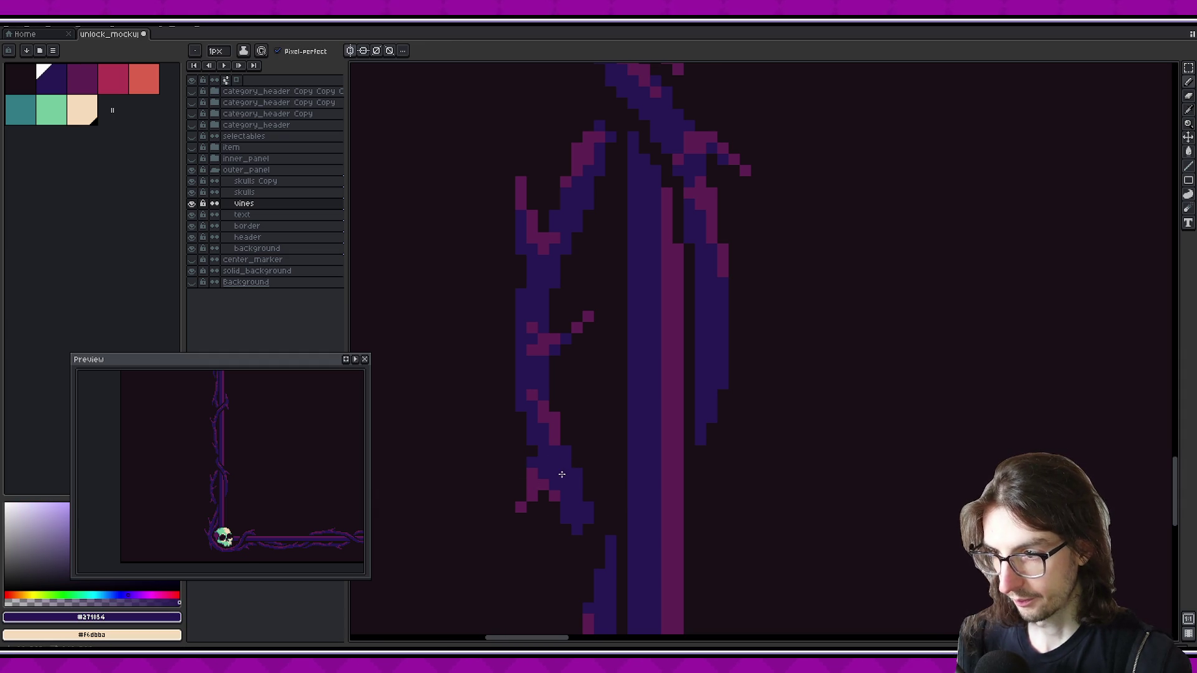
Pick the vine's magenta and paint highlights down the vine's left edge
scroll(562, 471, "down", 3)
scroll(569, 459, "down", 1)
scroll(572, 449, "down", 1)
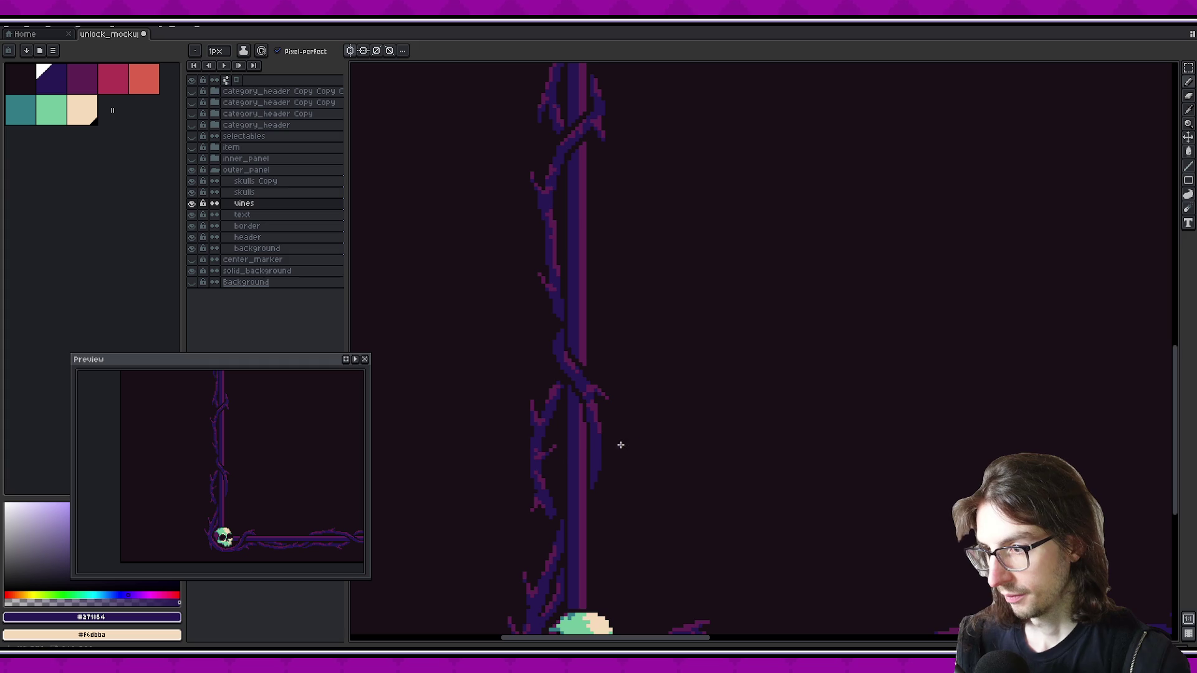
scroll(636, 444, "down", 1)
scroll(637, 444, "down", 1)
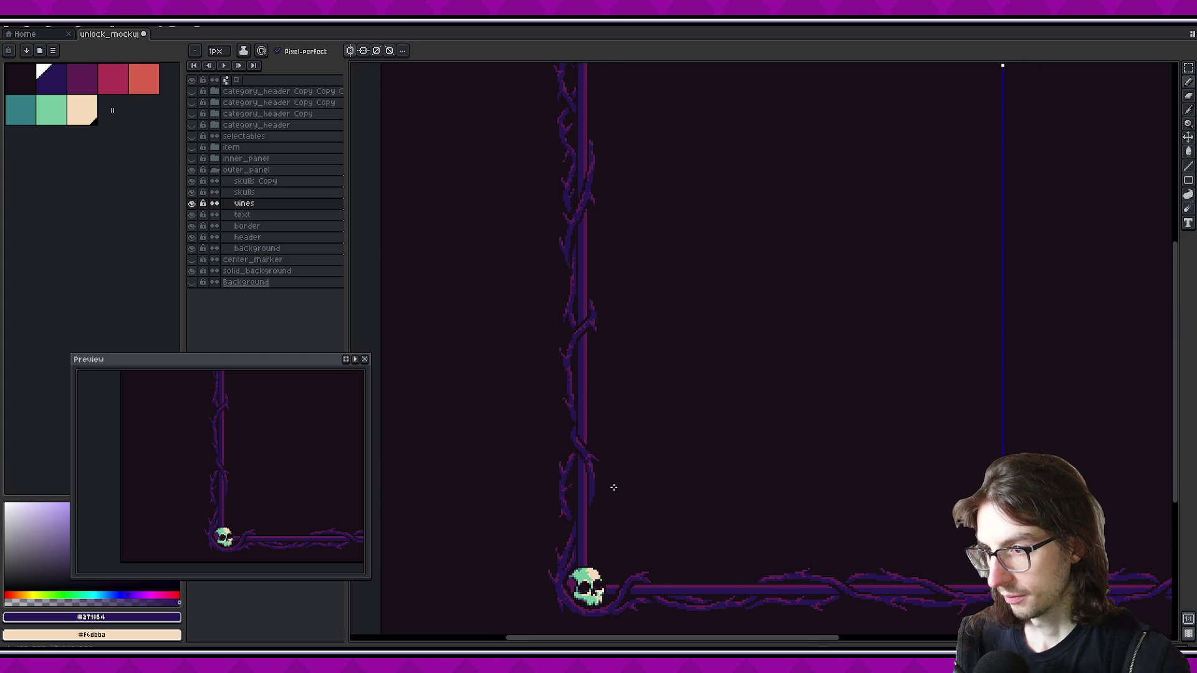
scroll(617, 488, "down", 1)
left_click_drag(590, 425, 596, 466)
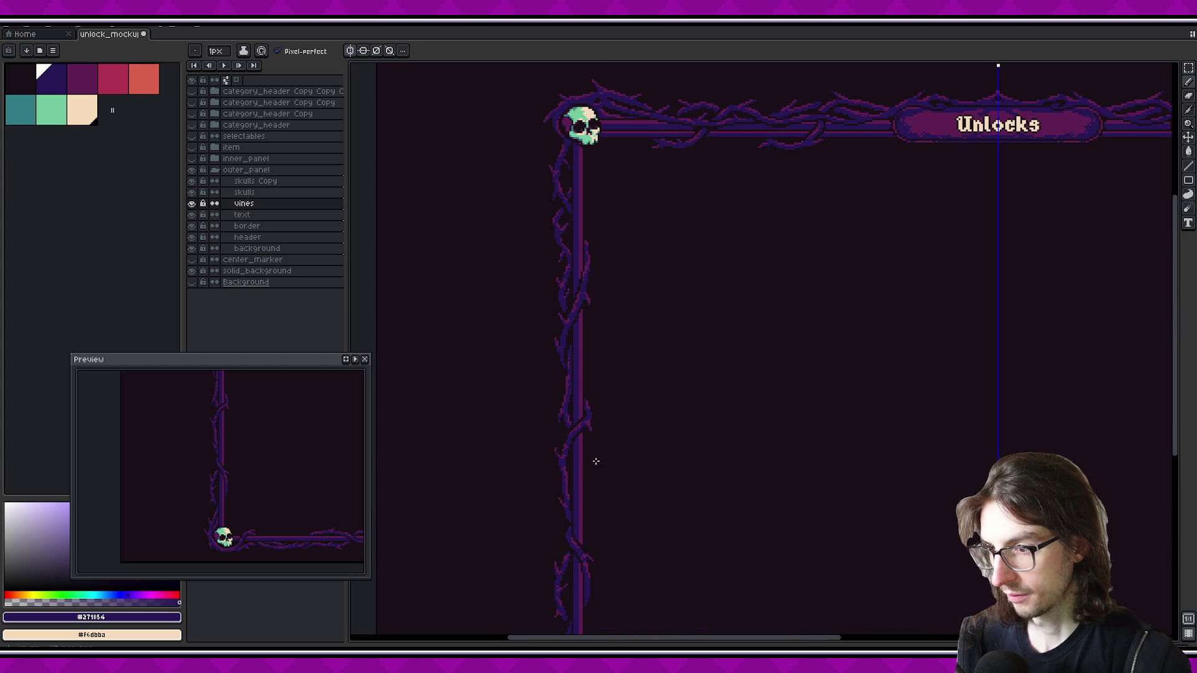
left_click_drag(589, 424, 578, 430)
scroll(557, 362, "up", 3)
left_click(516, 305, "alt")
left_click_drag(502, 360, 487, 419)
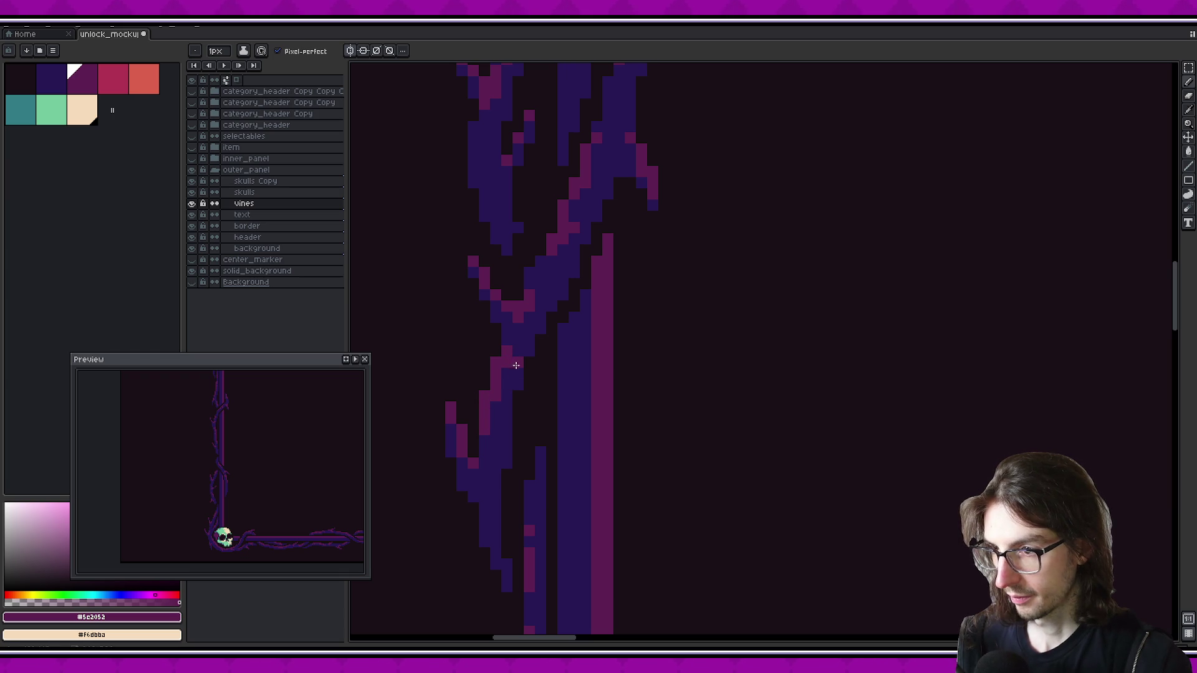
Return to the pencil and pick the vine's dark blue for thorn pixels
left_click_drag(255, 481, 261, 515)
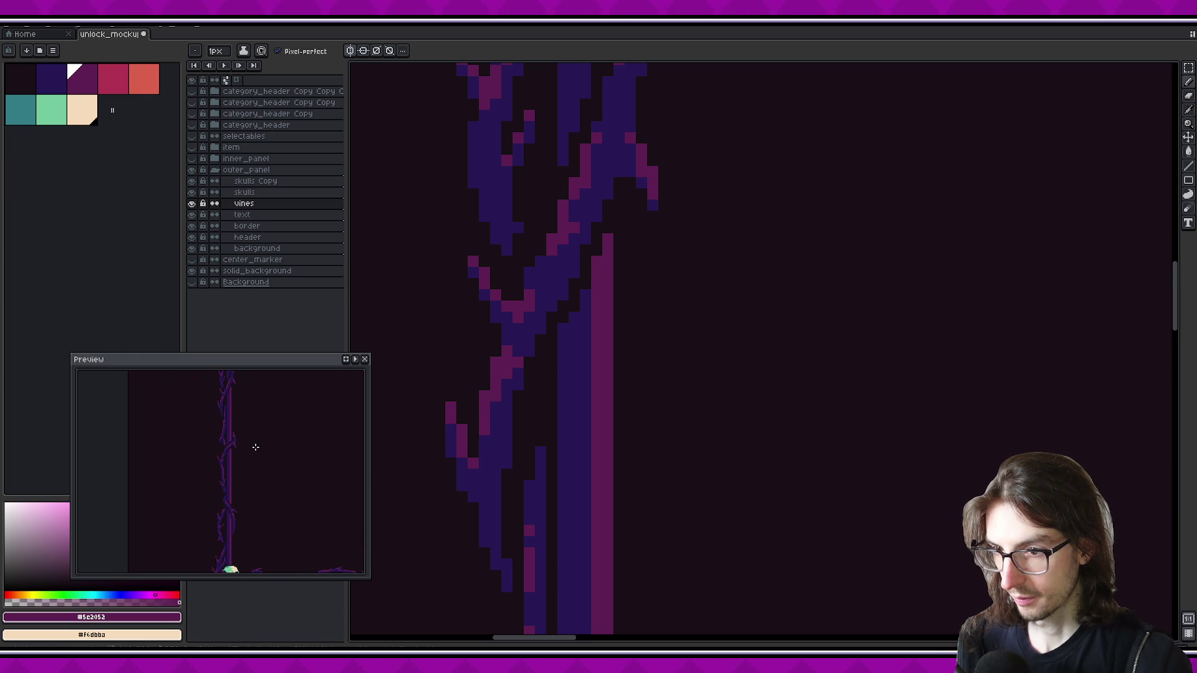
key("b")
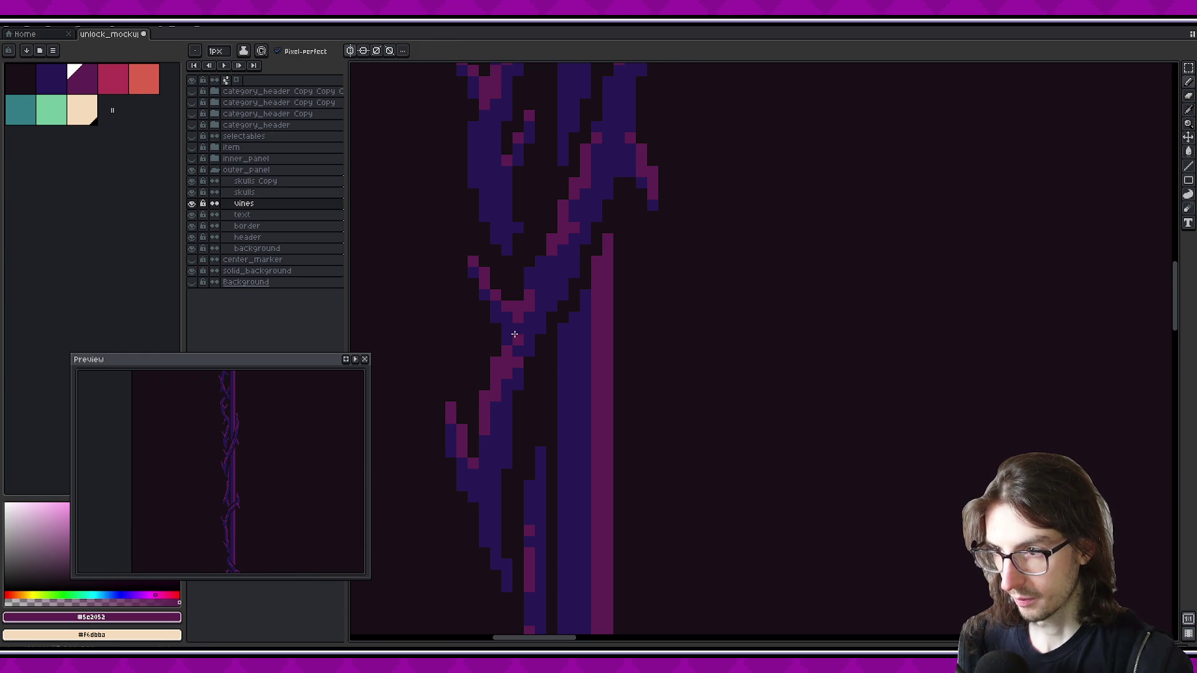
left_click(515, 377, "alt")
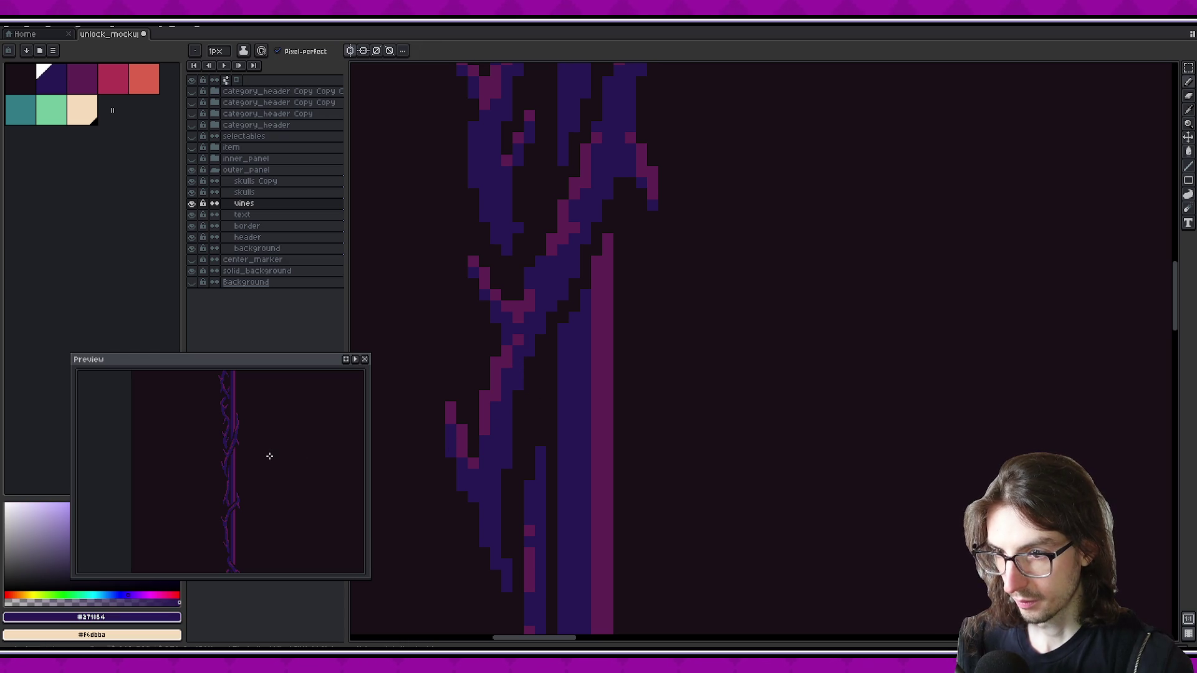
left_click_drag(261, 418, 259, 496)
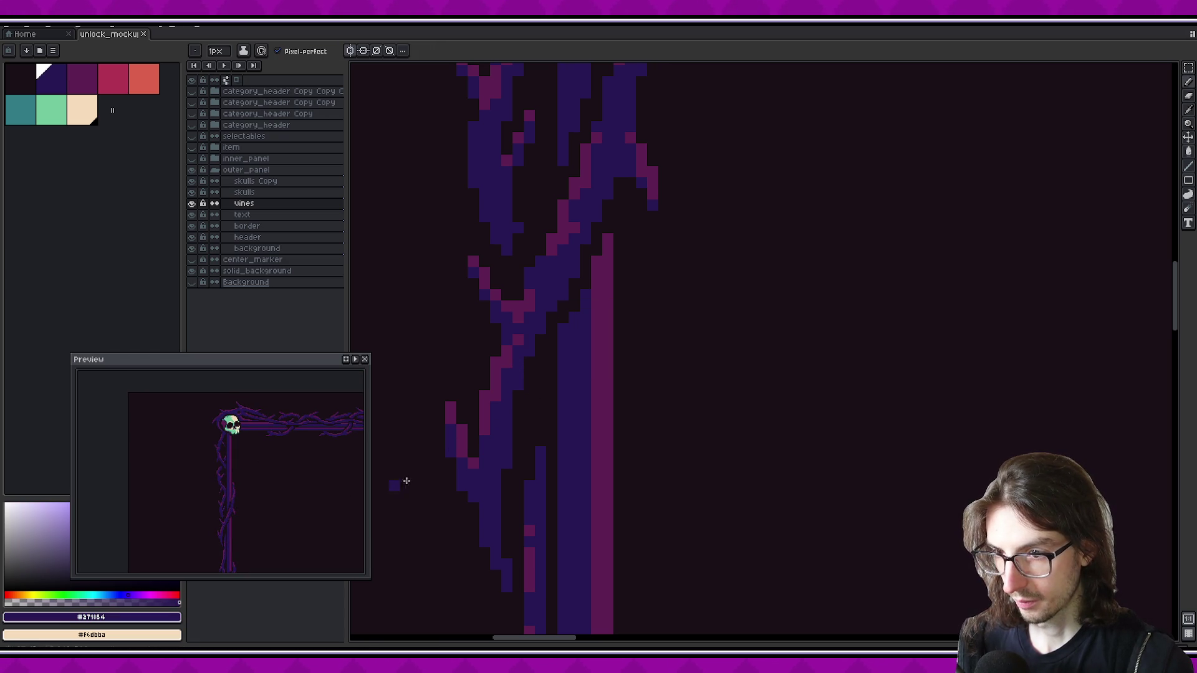
scroll(859, 313, "down", 2)
scroll(677, 319, "down", 2)
scroll(649, 321, "right", 4)
scroll(625, 323, "right", 2)
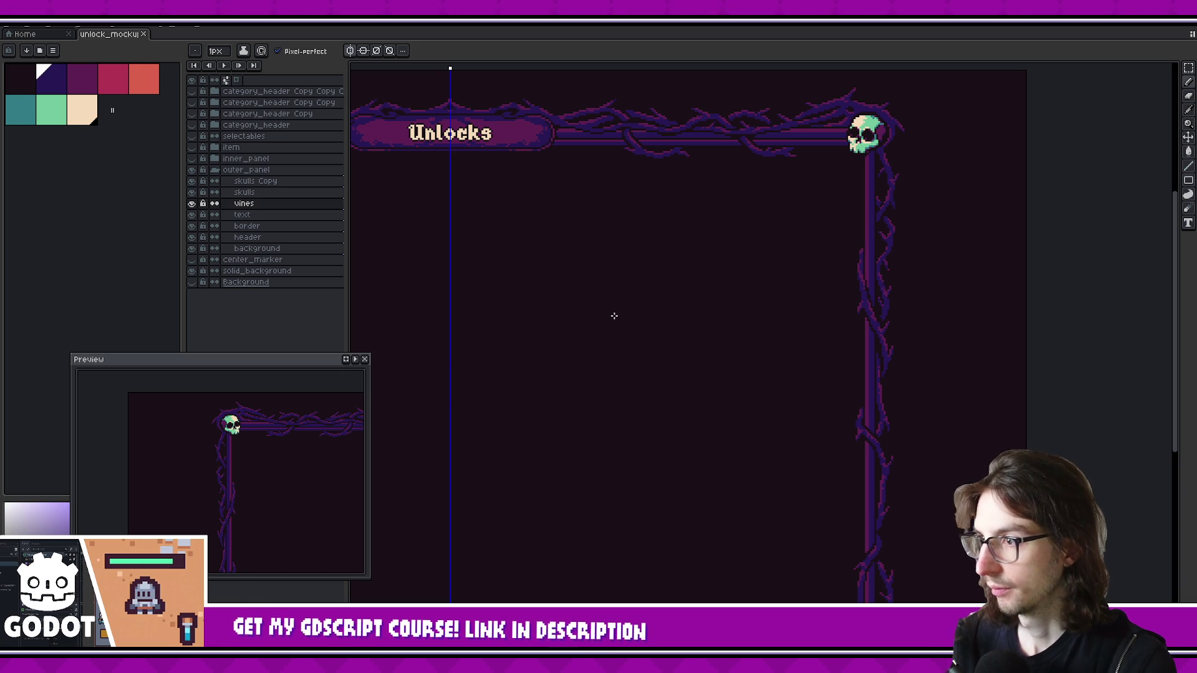
Paint a diagonal magenta highlight on the top vine near the Unlocks header
left_click_drag(619, 324, 941, 428)
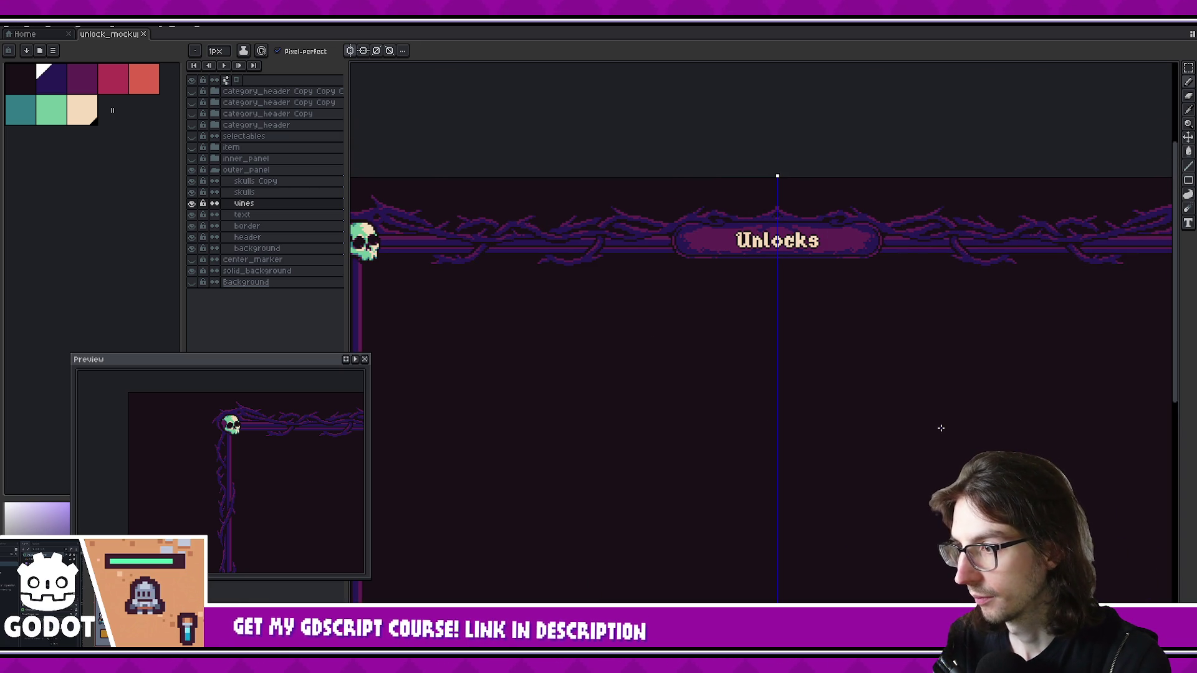
scroll(674, 212, "up", 5)
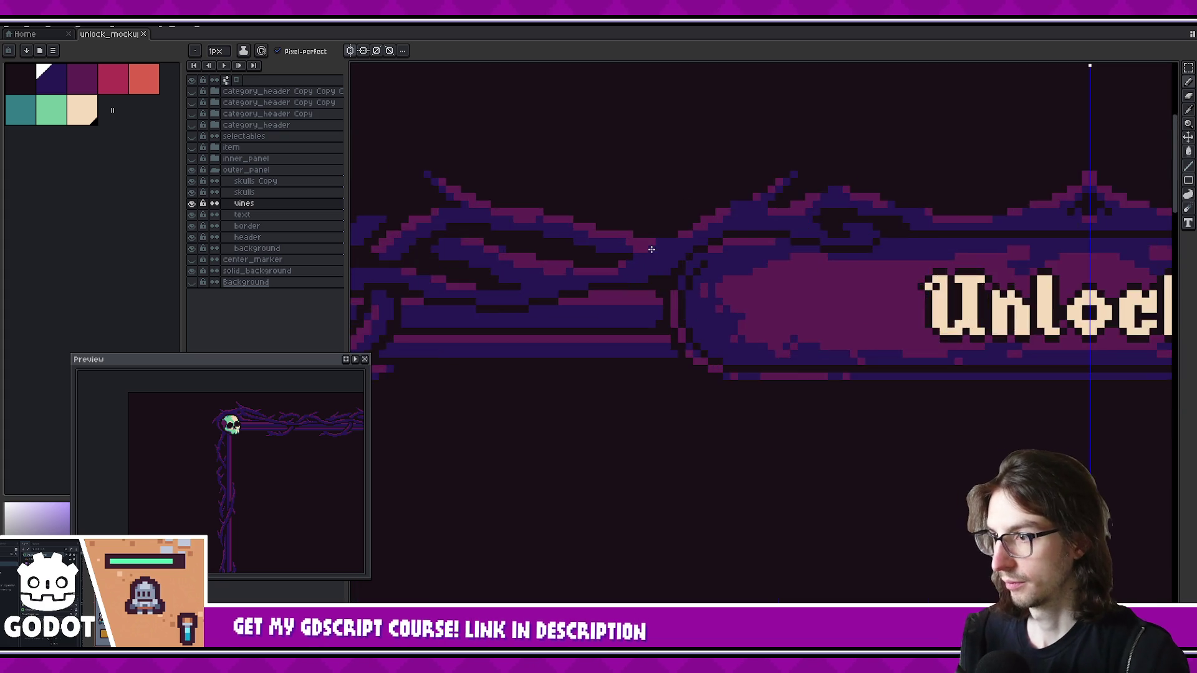
left_click_drag(664, 250, 707, 243)
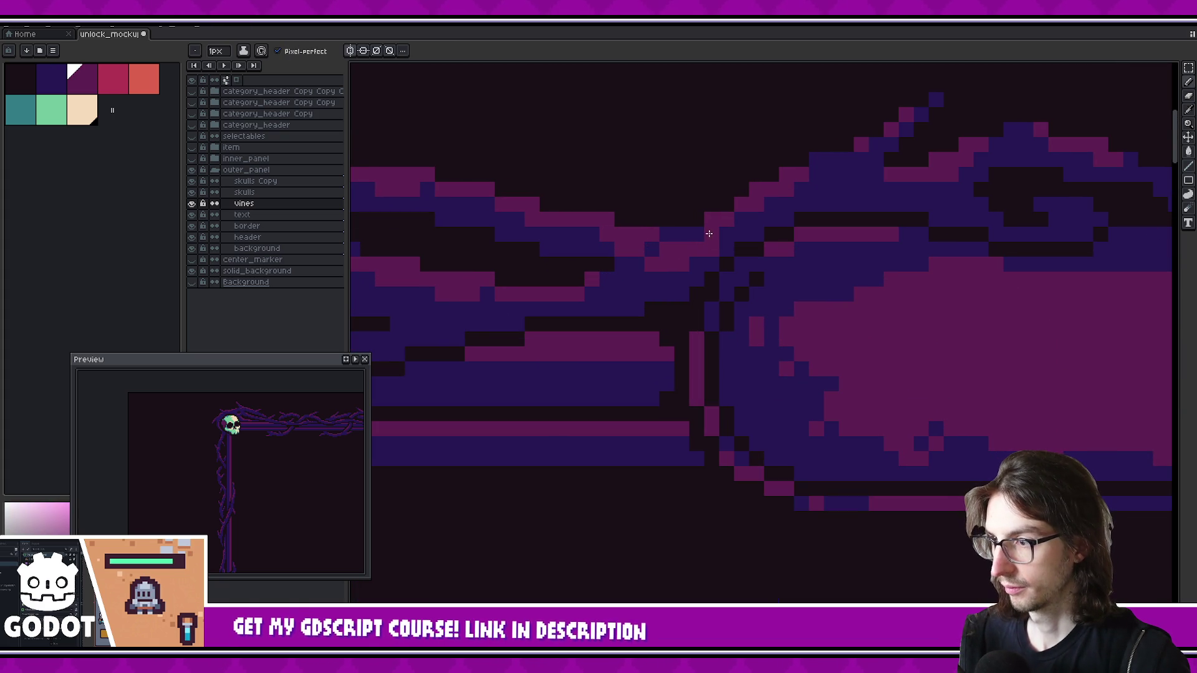
mouse_move(318, 449)
left_mouse_down()
mouse_move(226, 432)
mouse_move(283, 434)
left_mouse_up()
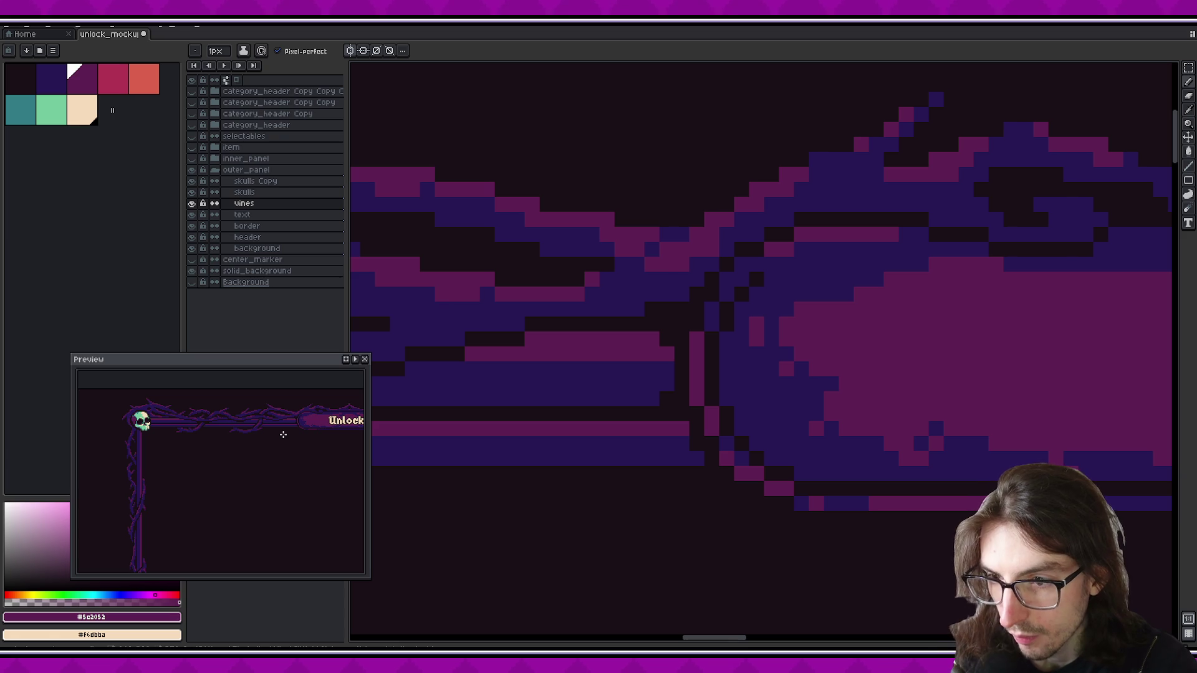
Zoom out and back in to review the whole vine-framed Unlocks panel
scroll(601, 288, "down", 2)
scroll(936, 393, "down", 2)
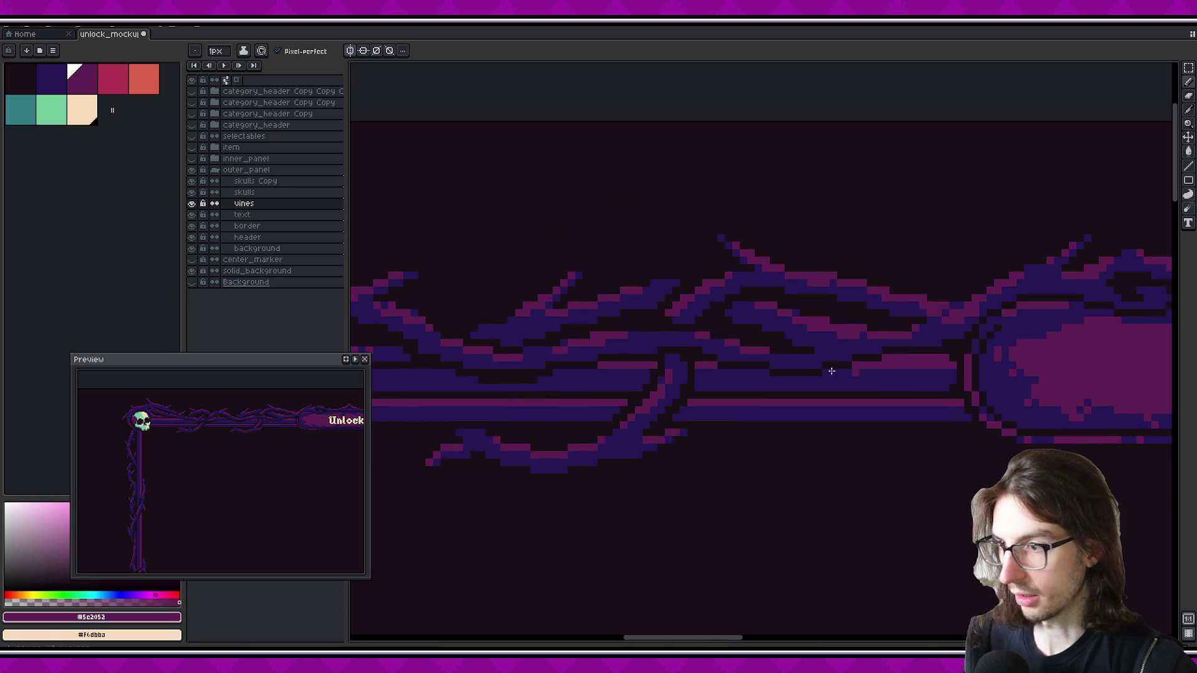
scroll(707, 391, "down", 1)
scroll(707, 391, "up", 1)
scroll(683, 317, "up", 1)
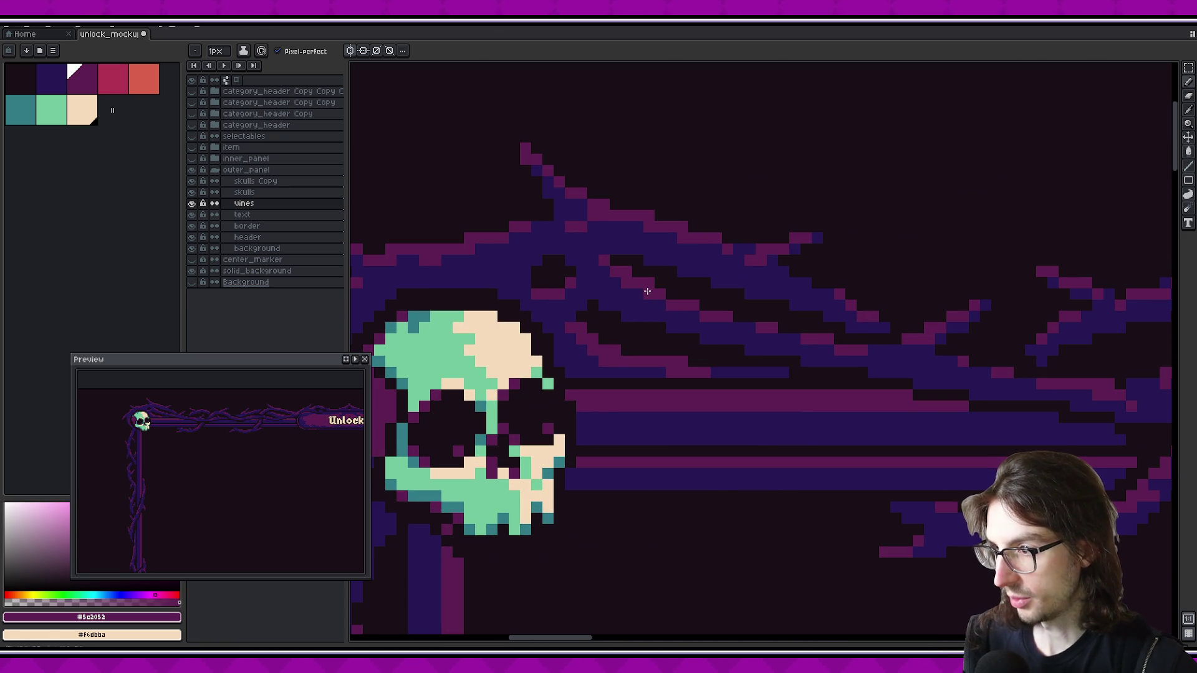
scroll(662, 405, "down", 1)
scroll(860, 387, "down", 1)
scroll(779, 396, "down", 1)
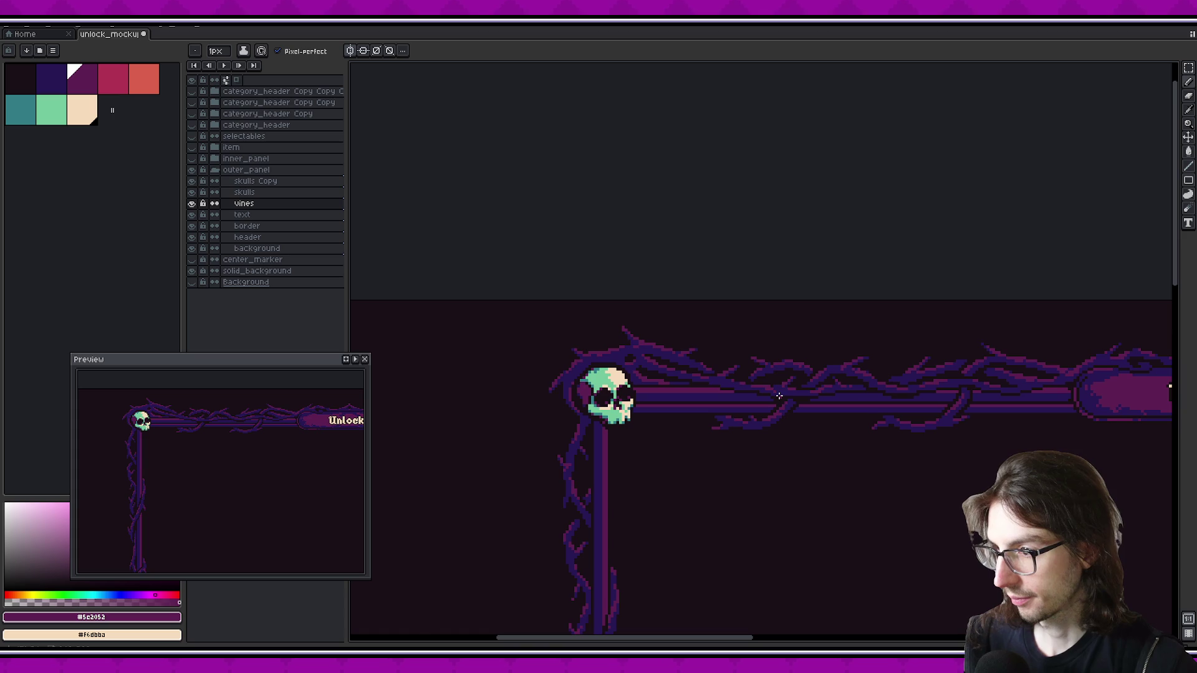
scroll(625, 373, "up", 2)
scroll(670, 366, "up", 1)
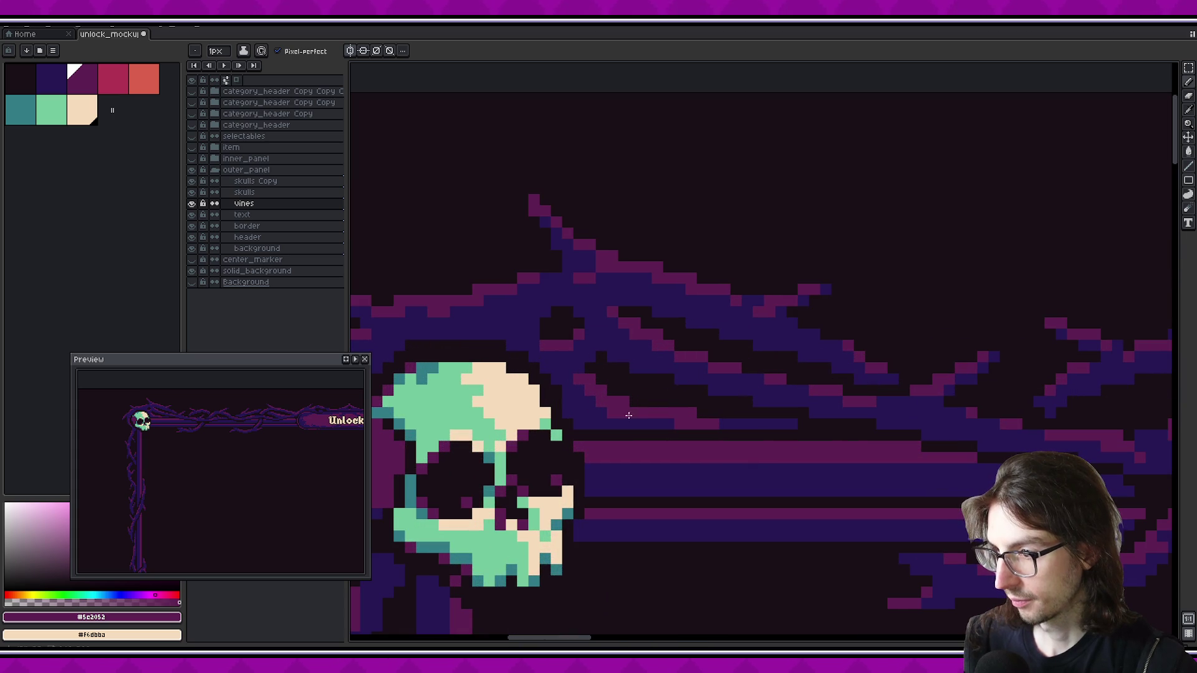
scroll(635, 414, "down", 1)
scroll(686, 405, "down", 2)
left_click_drag(828, 419, 755, 408)
scroll(717, 395, "right", 3)
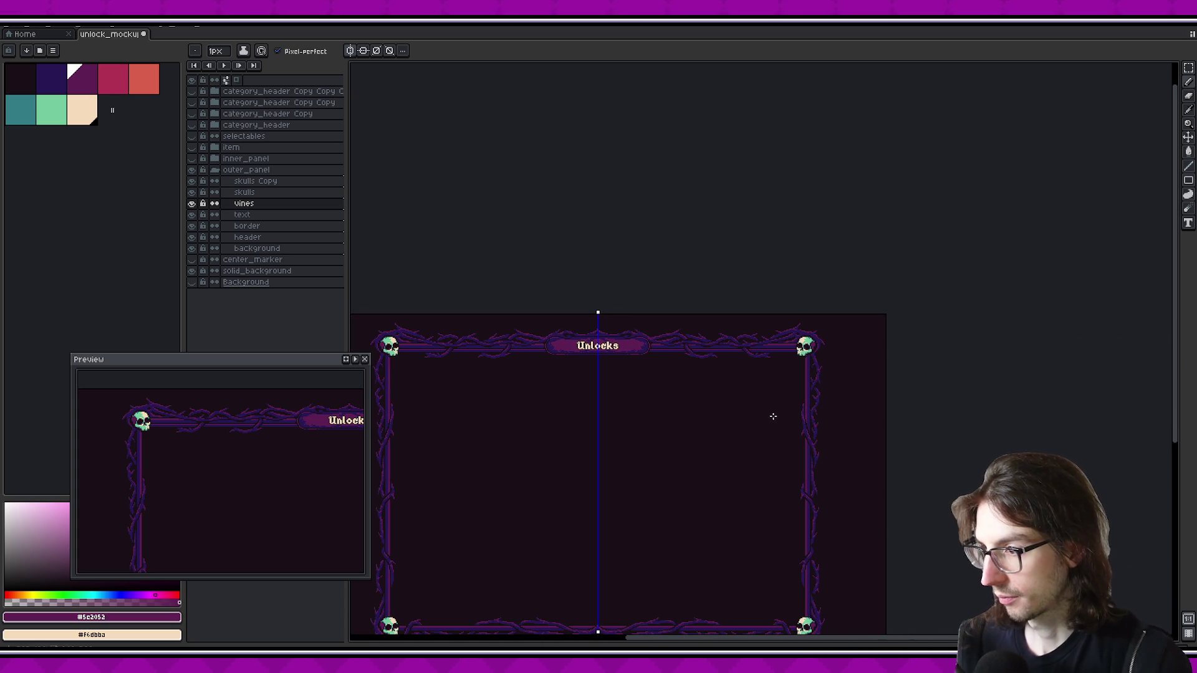
Frame the Unlocks banner and right skull, then drop the selection and return to the pencil
scroll(727, 377, "up", 3)
scroll(790, 382, "up", 2)
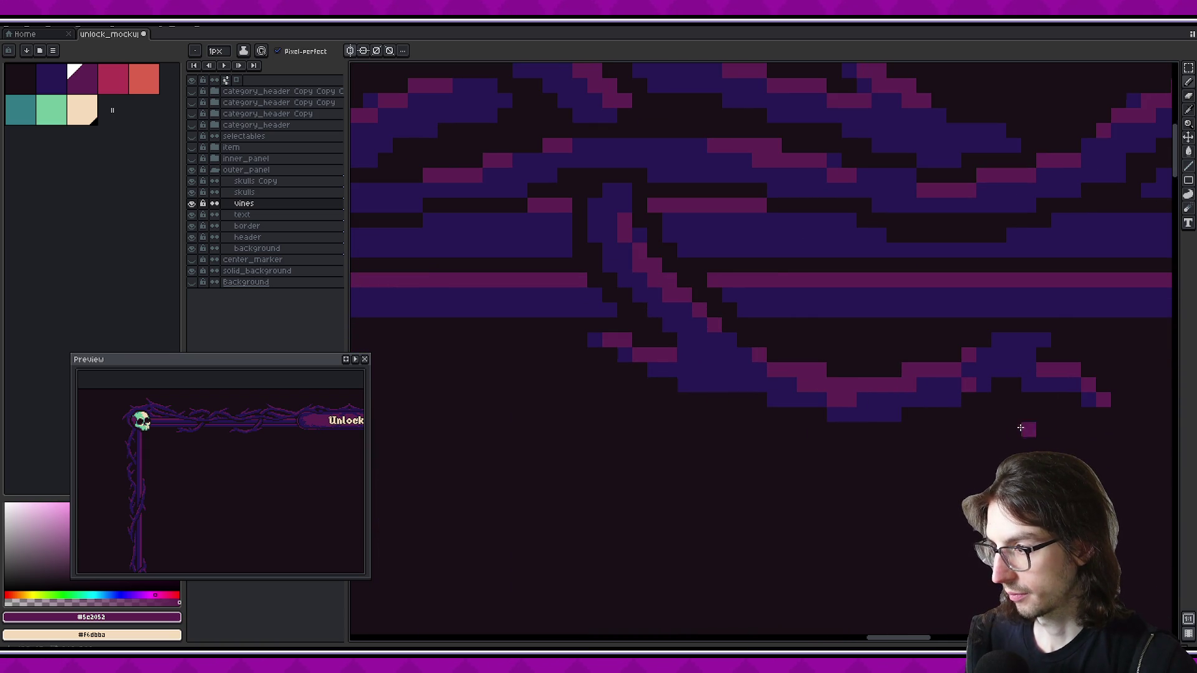
scroll(1027, 428, "down", 3)
scroll(972, 429, "down", 2)
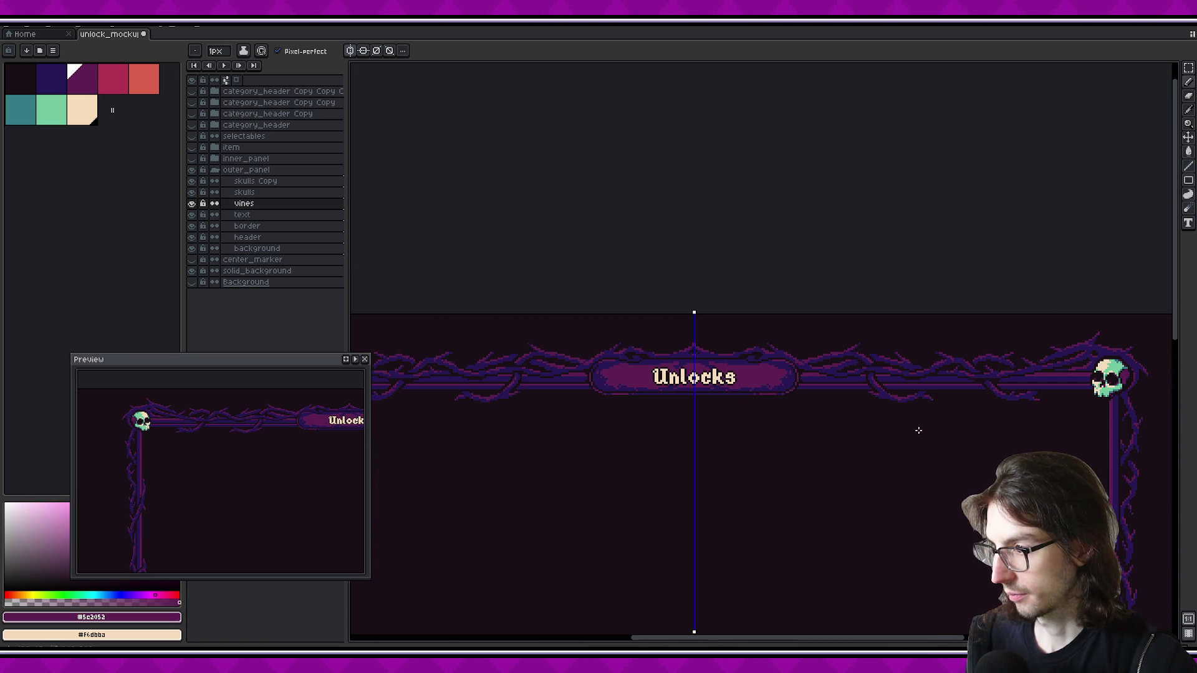
left_click_drag(979, 425, 1025, 406)
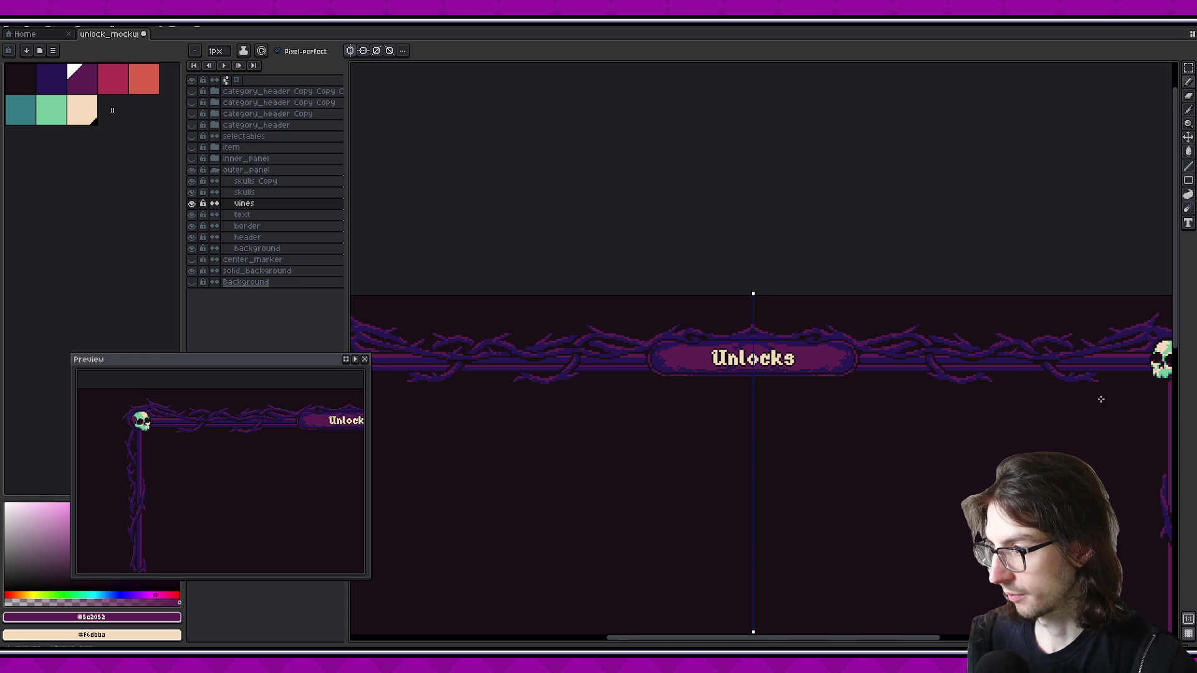
scroll(1101, 397, "up", 2)
scroll(1040, 399, "up", 2)
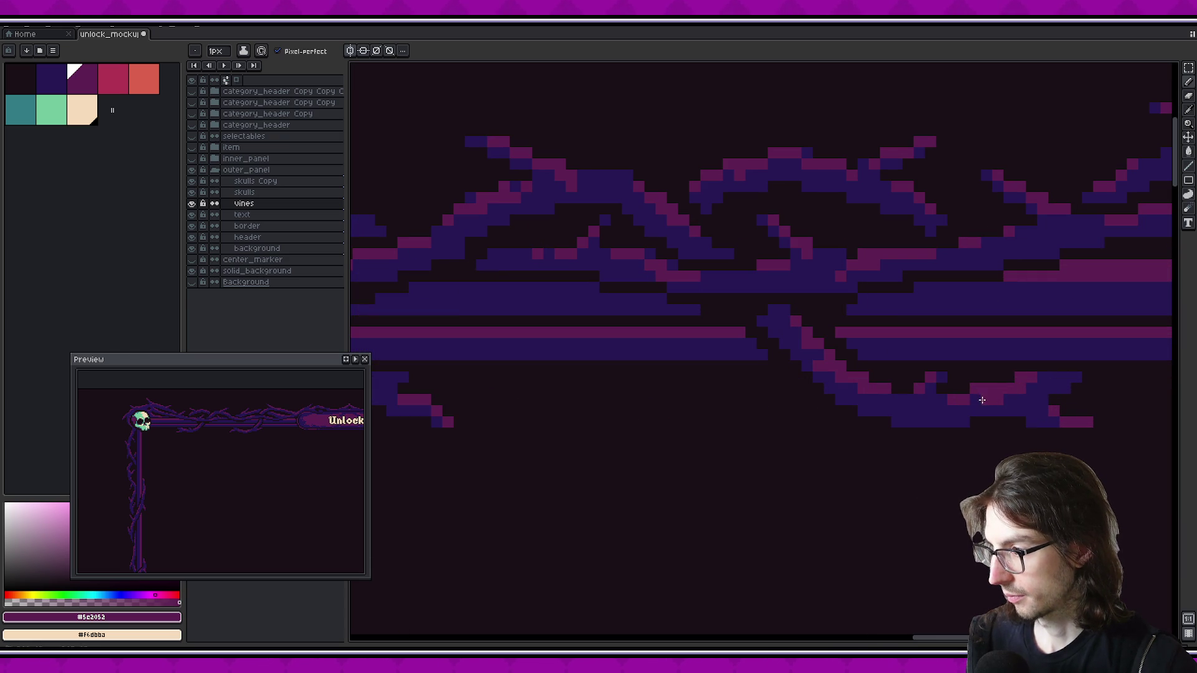
scroll(1041, 445, "down", 2)
scroll(1084, 424, "down", 2)
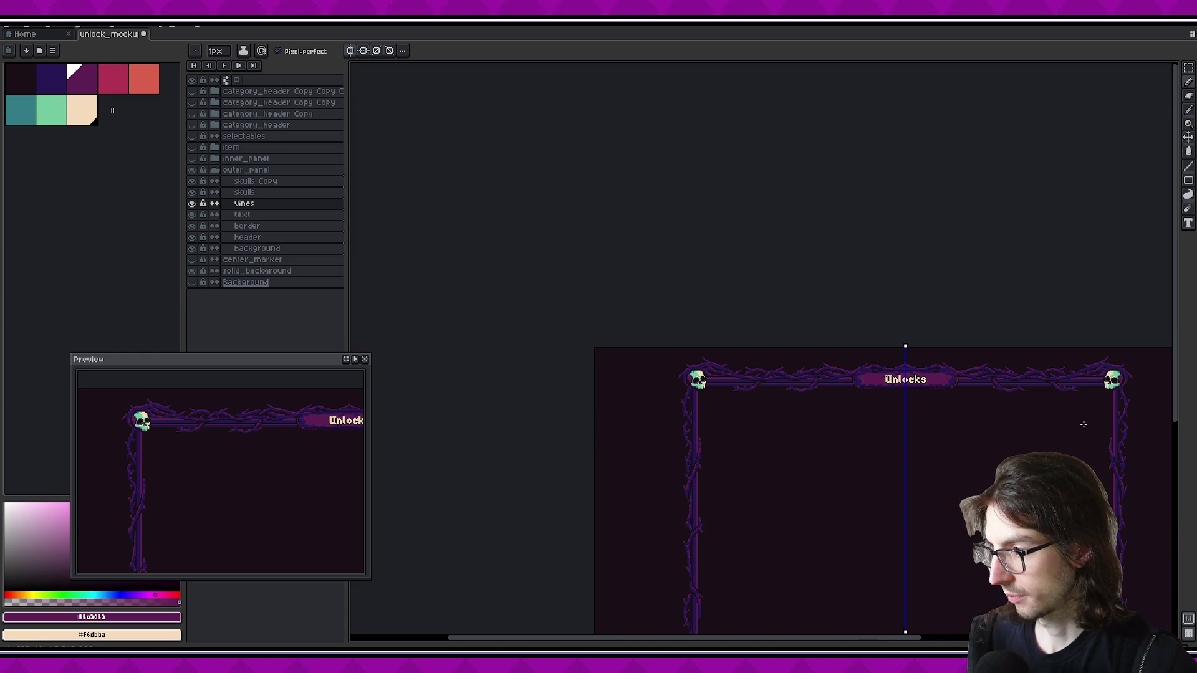
scroll(1078, 404, "up", 1)
scroll(1058, 390, "up", 1)
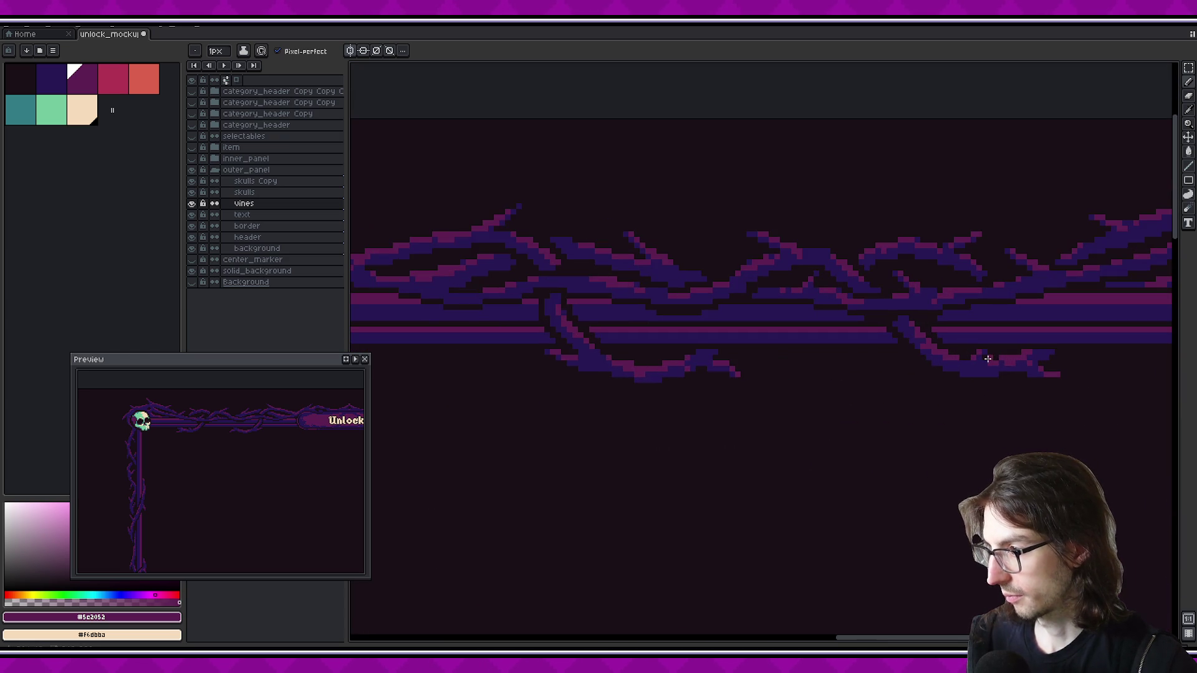
scroll(989, 355, "up", 1)
scroll(972, 354, "up", 1)
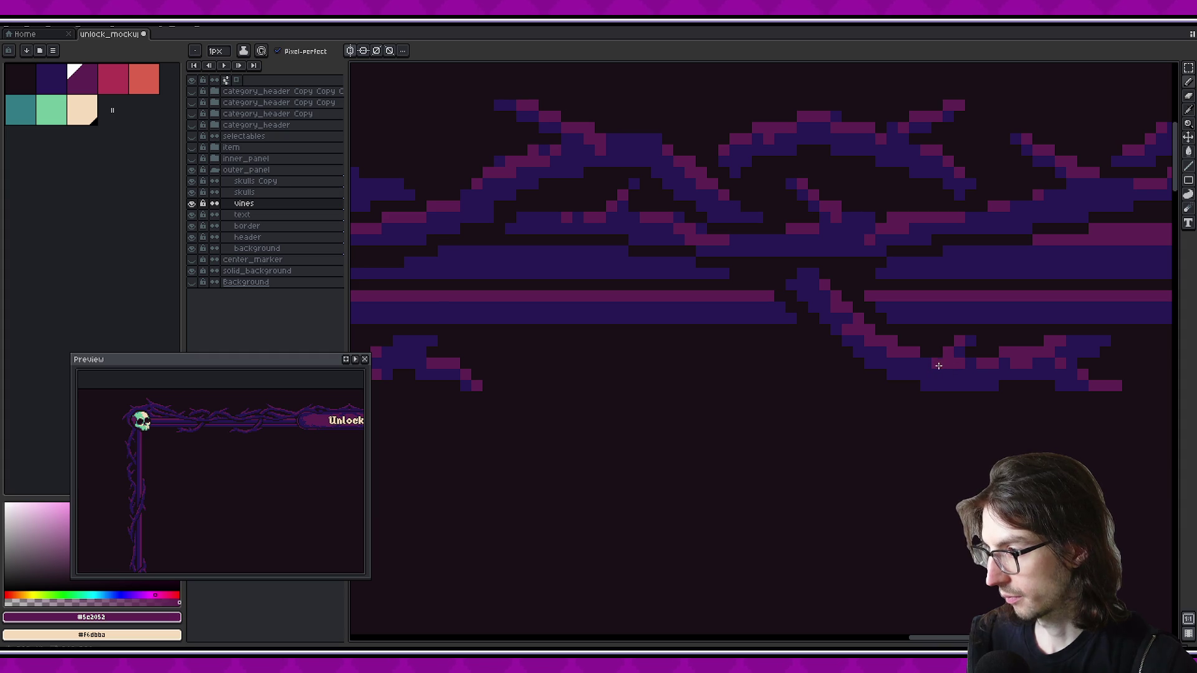
scroll(1038, 384, "down", 3)
scroll(1044, 380, "down", 1)
key("v")
key("b")
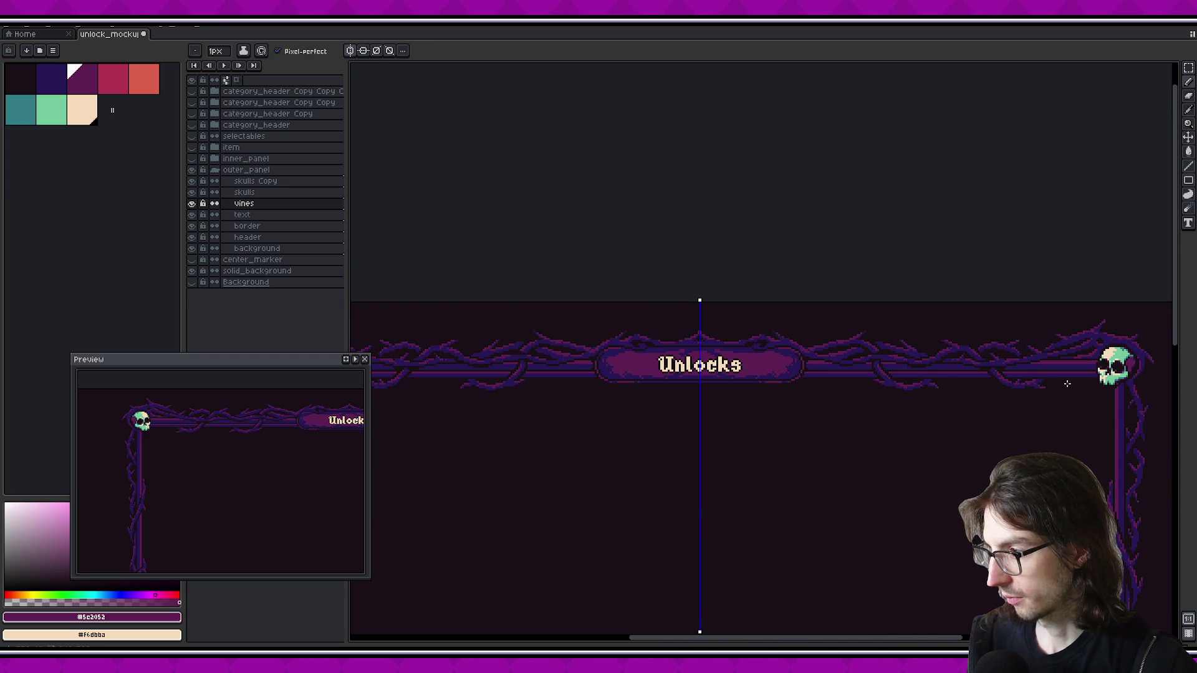
Sample the dark purple and magenta vine colours and add a magenta pixel to the lower vine
scroll(1067, 384, "down", 1)
scroll(1066, 382, "up", 2)
scroll(985, 380, "up", 1)
left_click(975, 383, "alt")
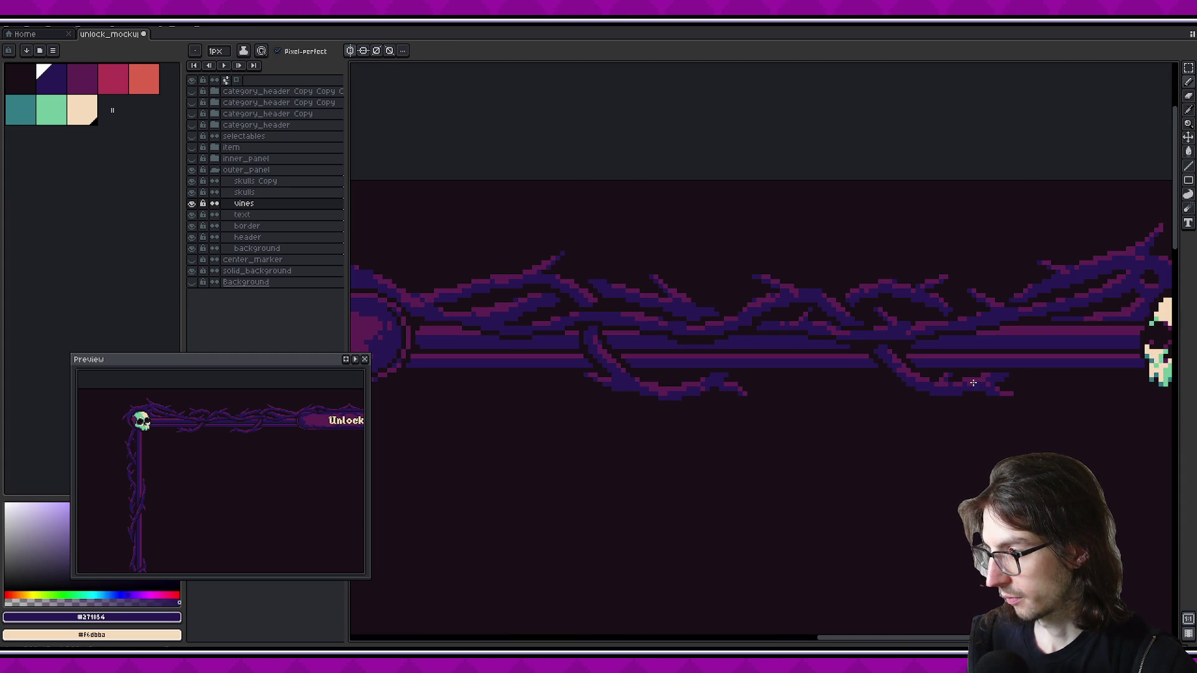
scroll(991, 387, "down", 2)
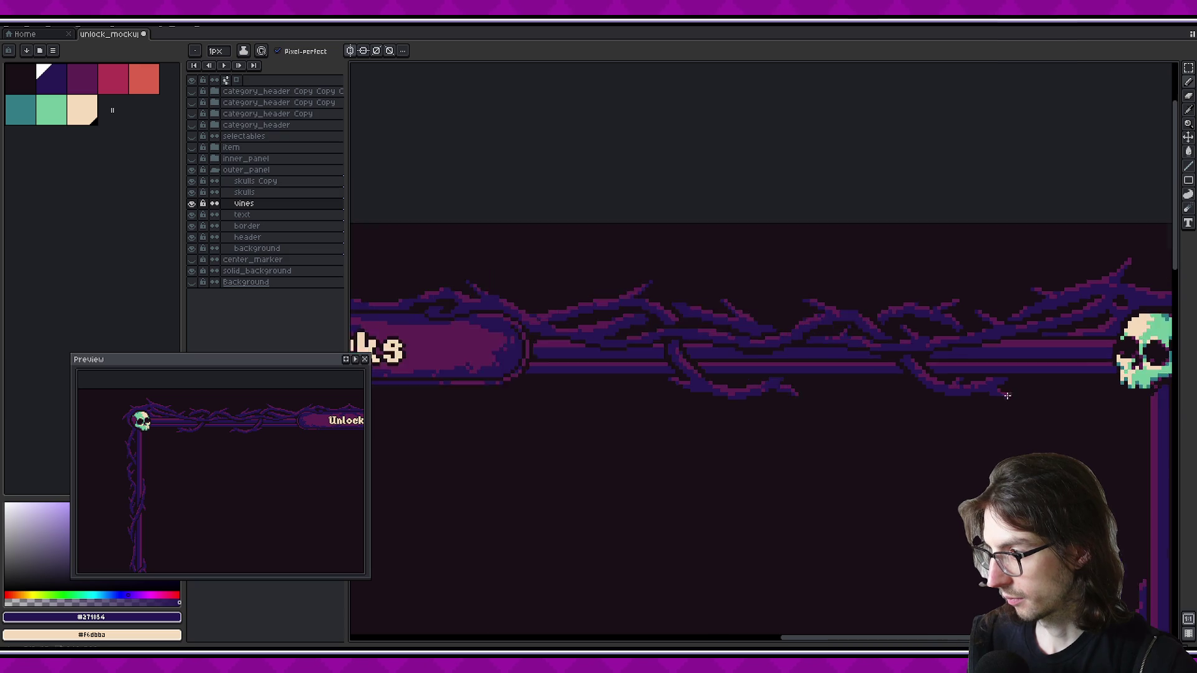
scroll(1010, 389, "down", 1)
scroll(1022, 394, "down", 1)
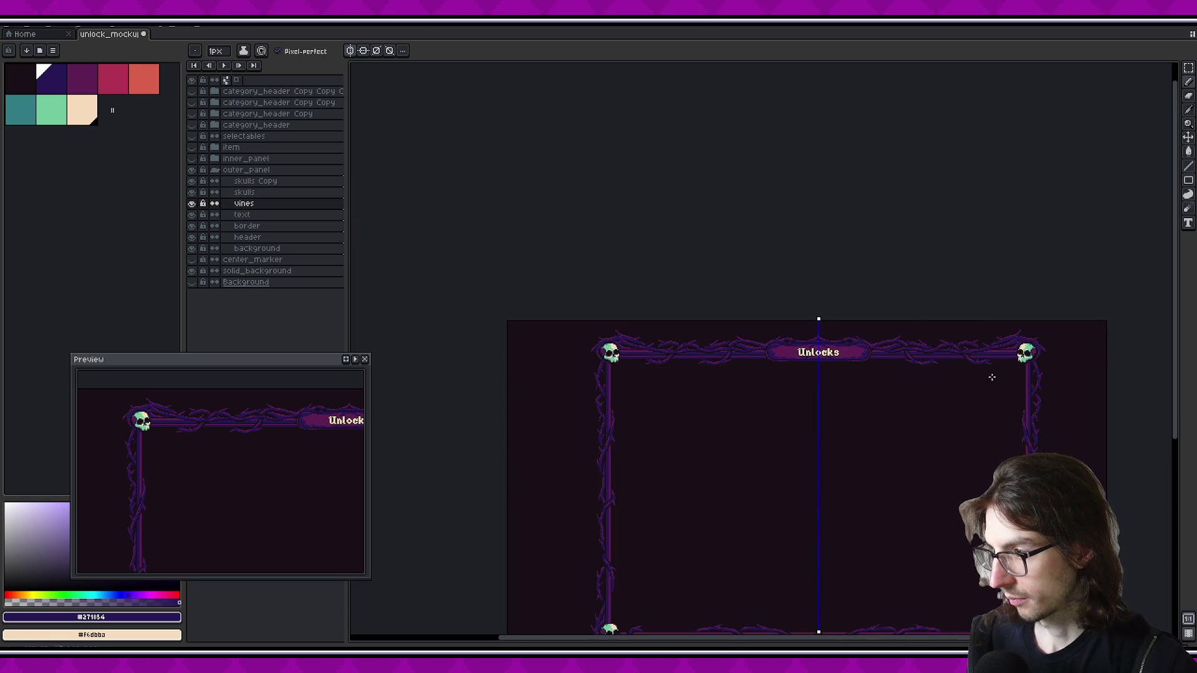
scroll(935, 386, "up", 2)
scroll(922, 405, "up", 1)
left_click(910, 419, "alt")
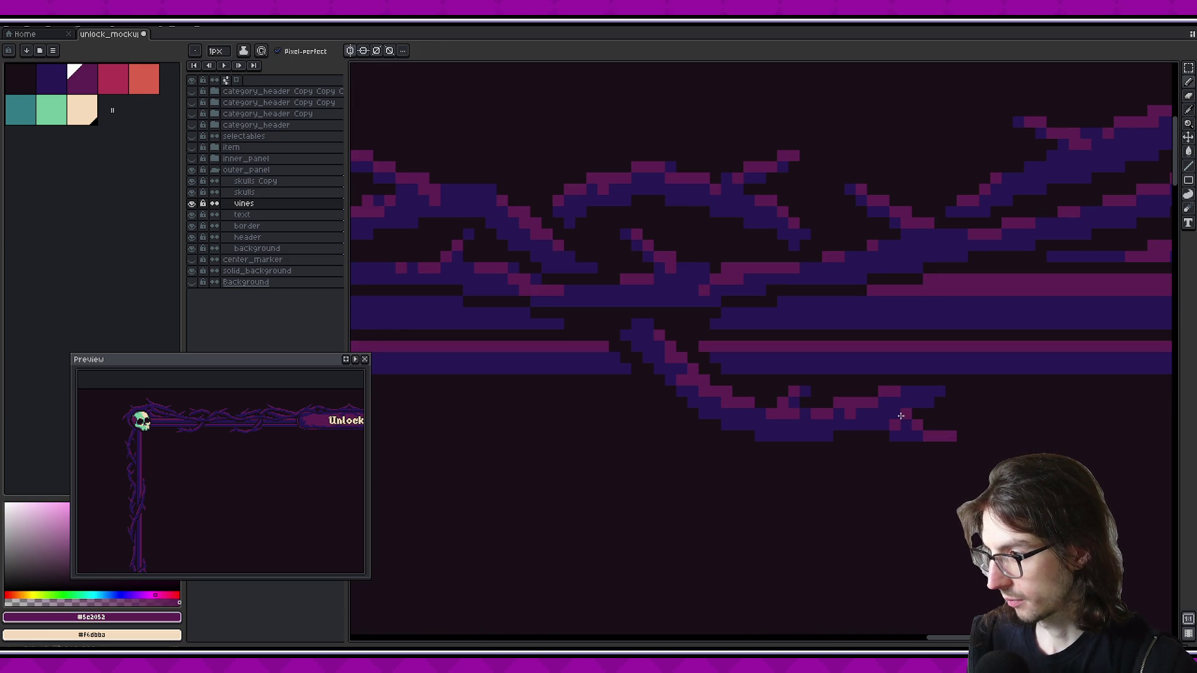
left_click(905, 406)
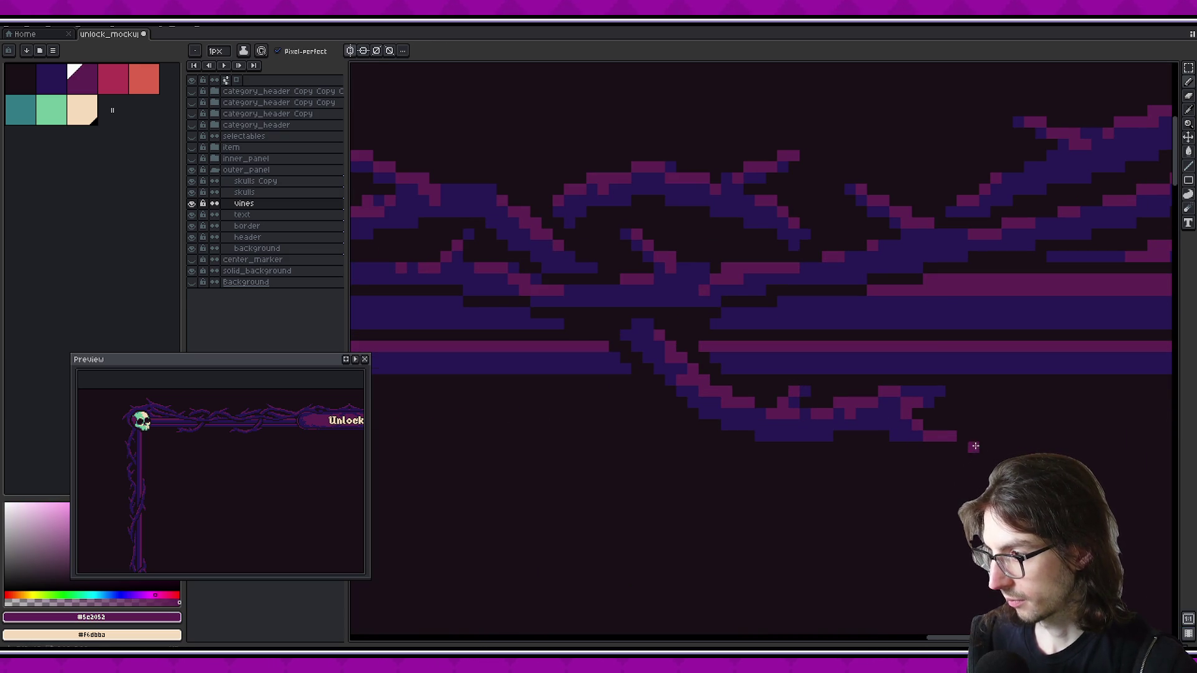
scroll(981, 439, "down", 2)
scroll(1004, 416, "down", 1)
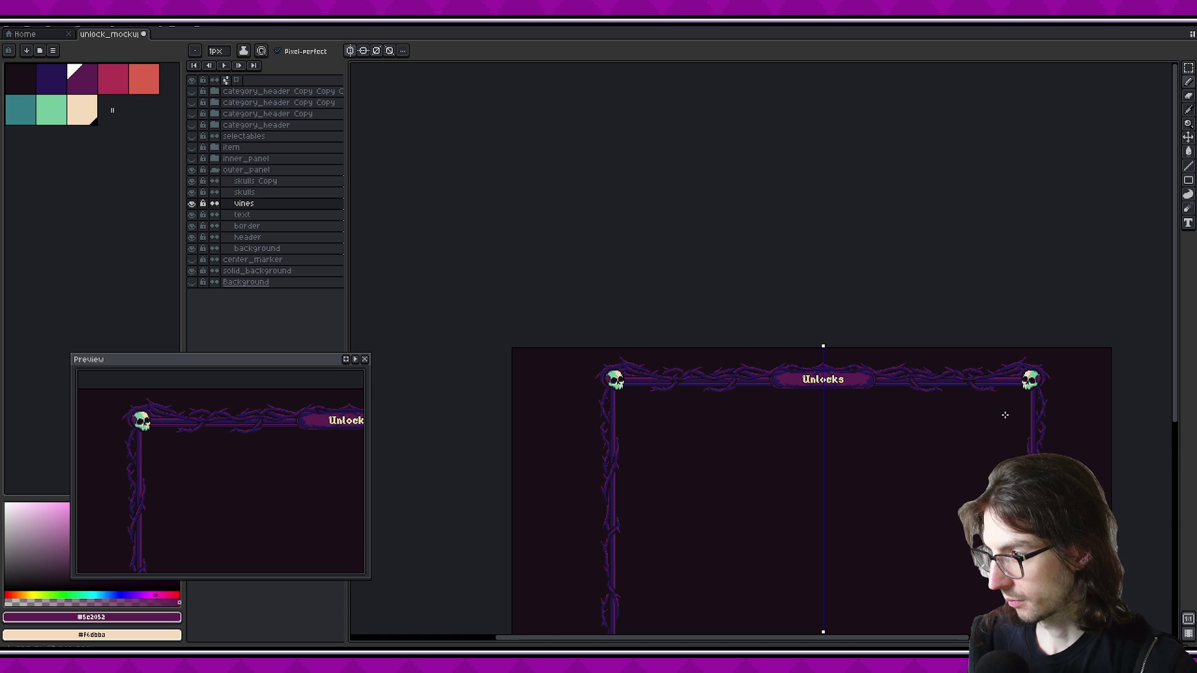
scroll(1006, 396, "up", 5)
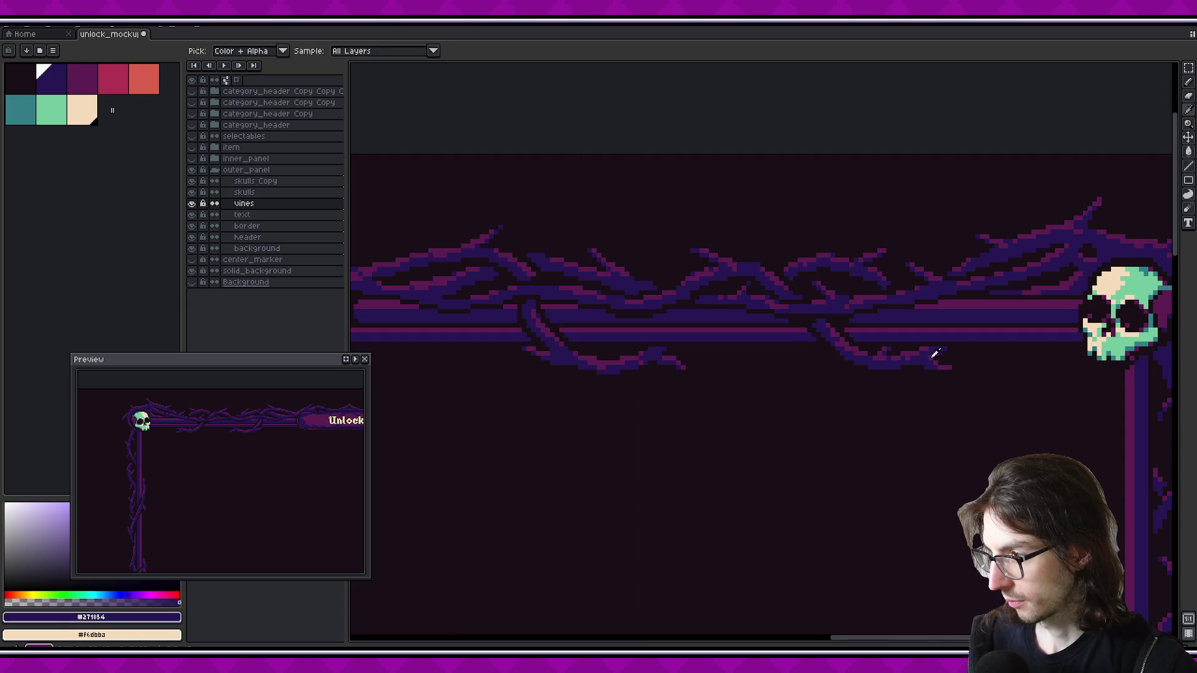
scroll(970, 402, "down", 2)
scroll(991, 384, "down", 1)
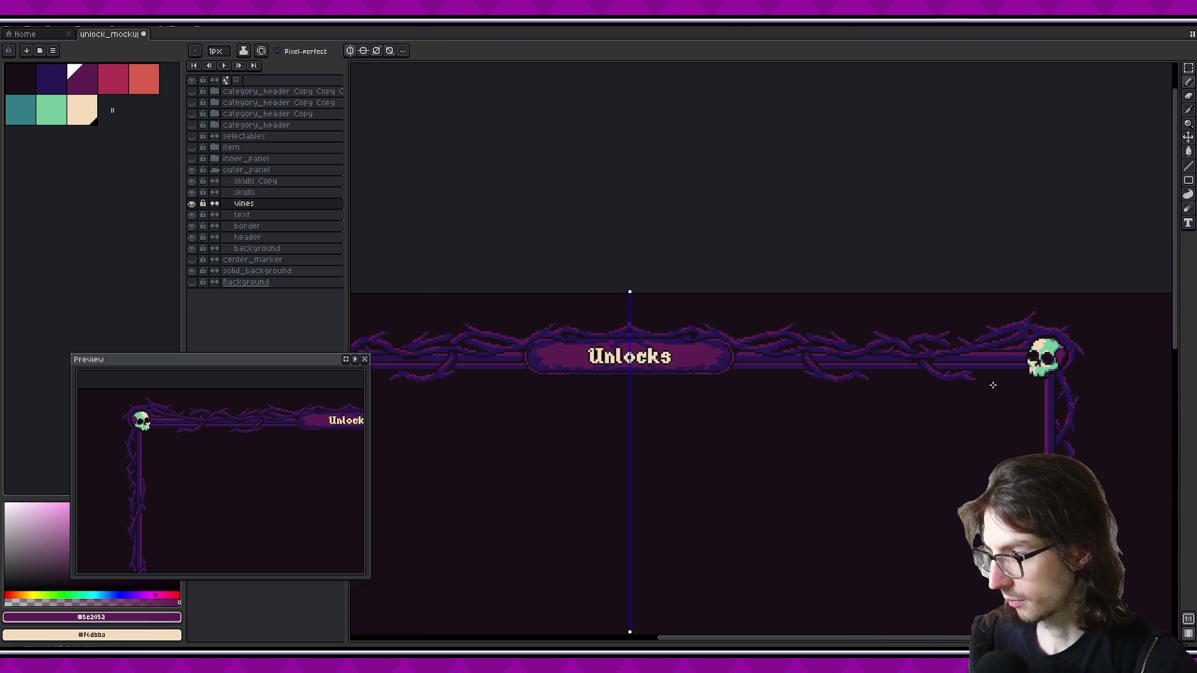
scroll(988, 388, "down", 1)
scroll(960, 399, "down", 1)
scroll(923, 405, "down", 1)
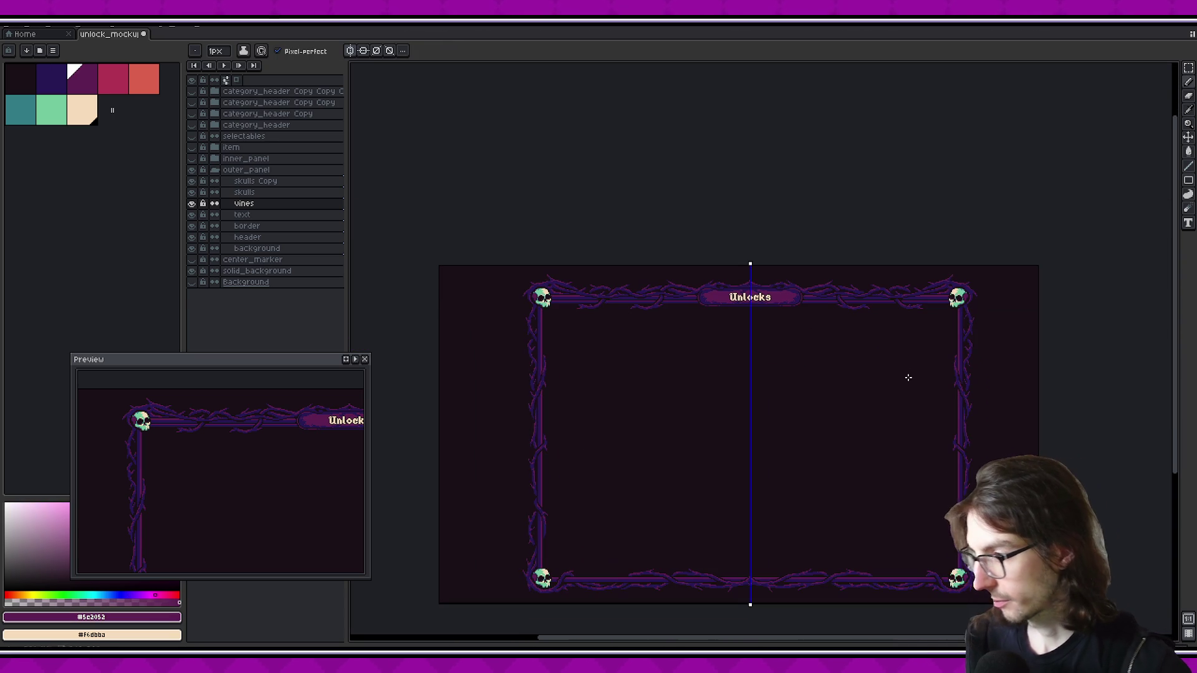
key("ctrl+s")
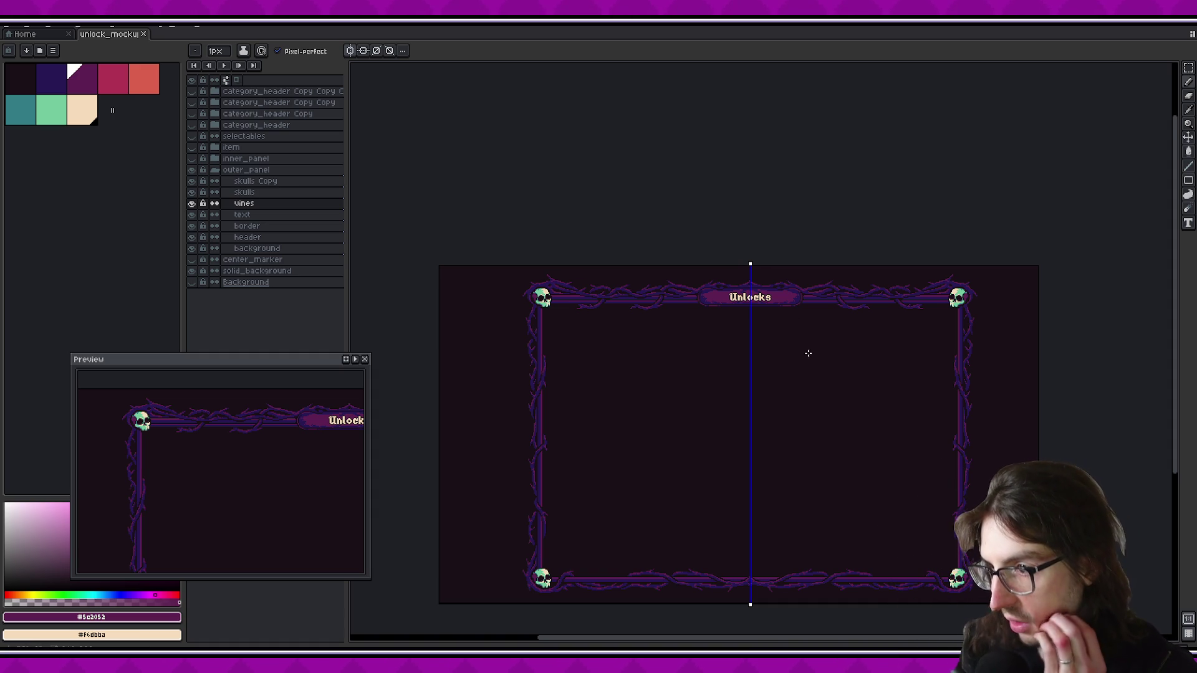
left_click_drag(800, 346, 780, 315)
left_click_drag(805, 401, 750, 343)
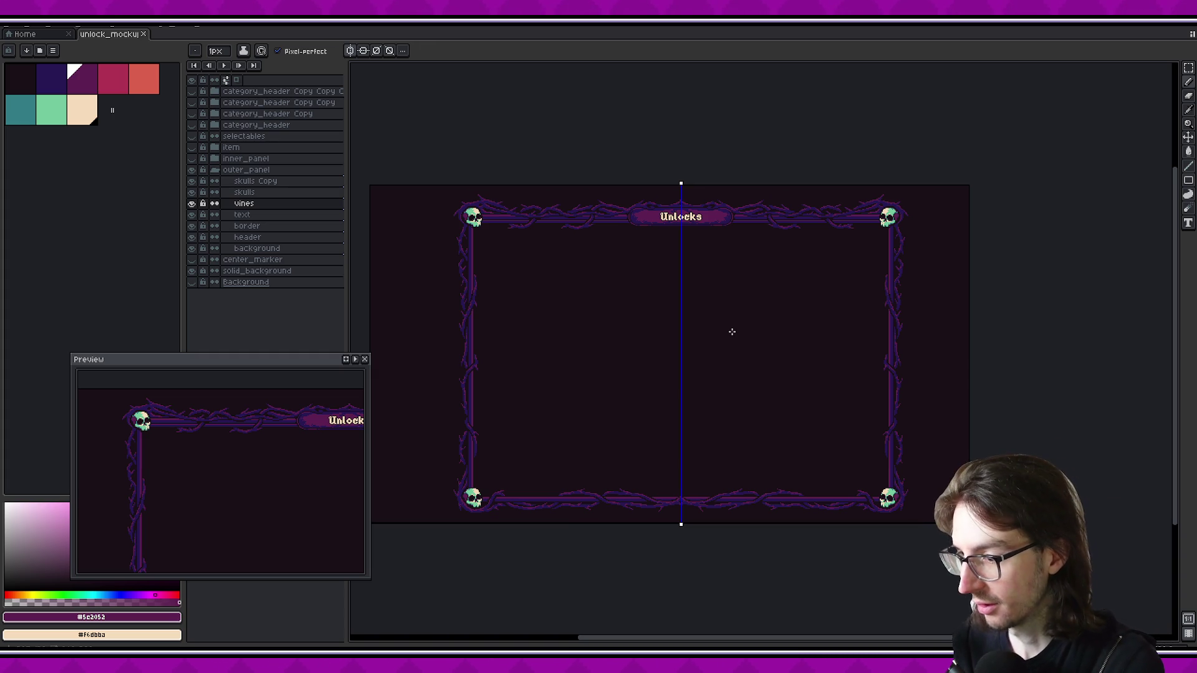
scroll(636, 181, "up", 3)
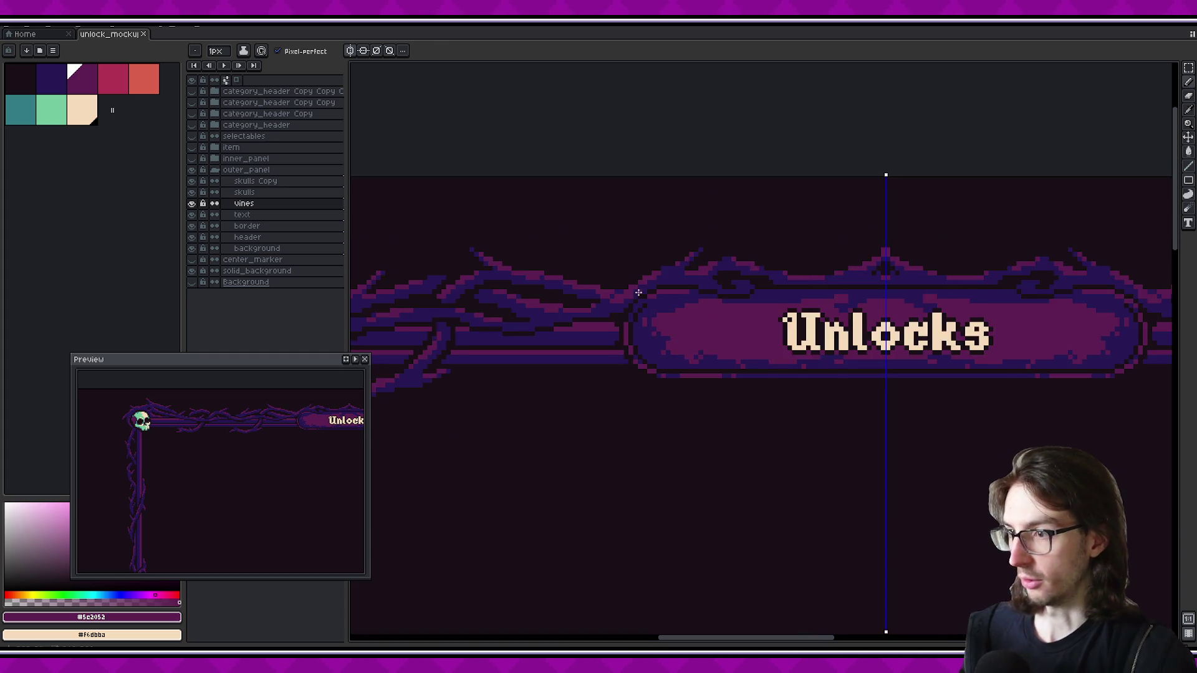
Pick the red swatch and dot highlight pixels on the header's top point
left_click(112, 79)
scroll(661, 206, "up", 1)
left_click(568, 337)
left_click(584, 321)
left_click(822, 321)
Scroll around the vine right of the Unlocks header to inspect the new highlights
scroll(823, 325, "right", 3)
scroll(870, 307, "right", 4)
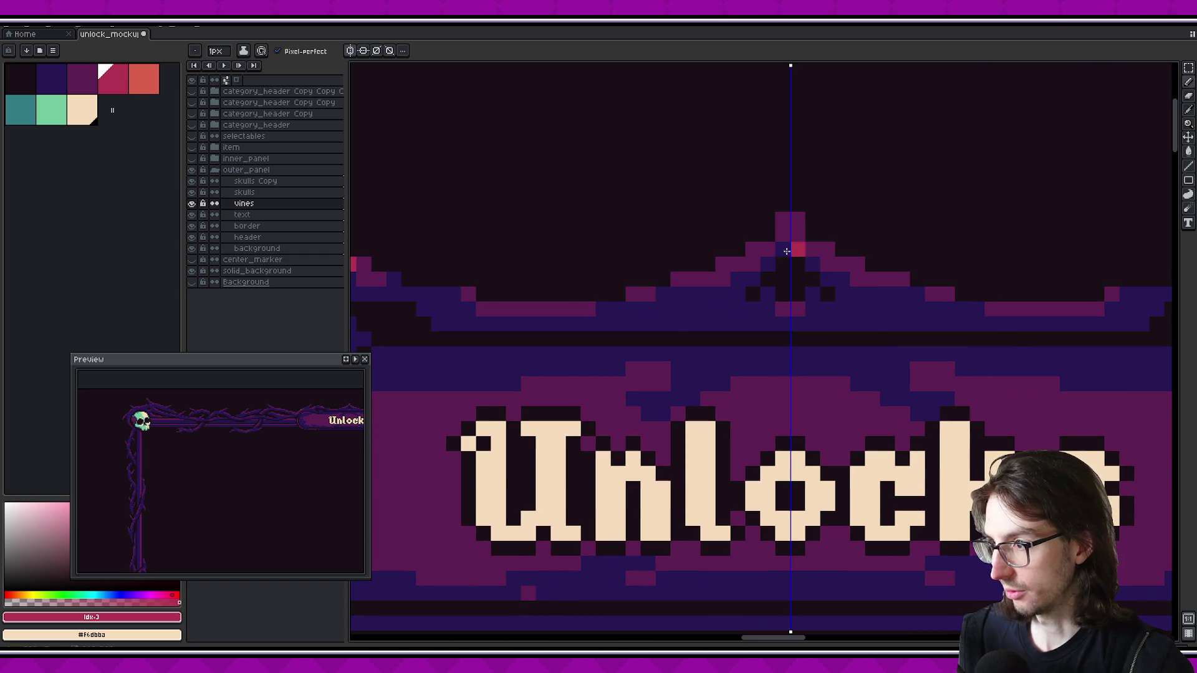
scroll(885, 308, "down", 2)
scroll(879, 293, "down", 5)
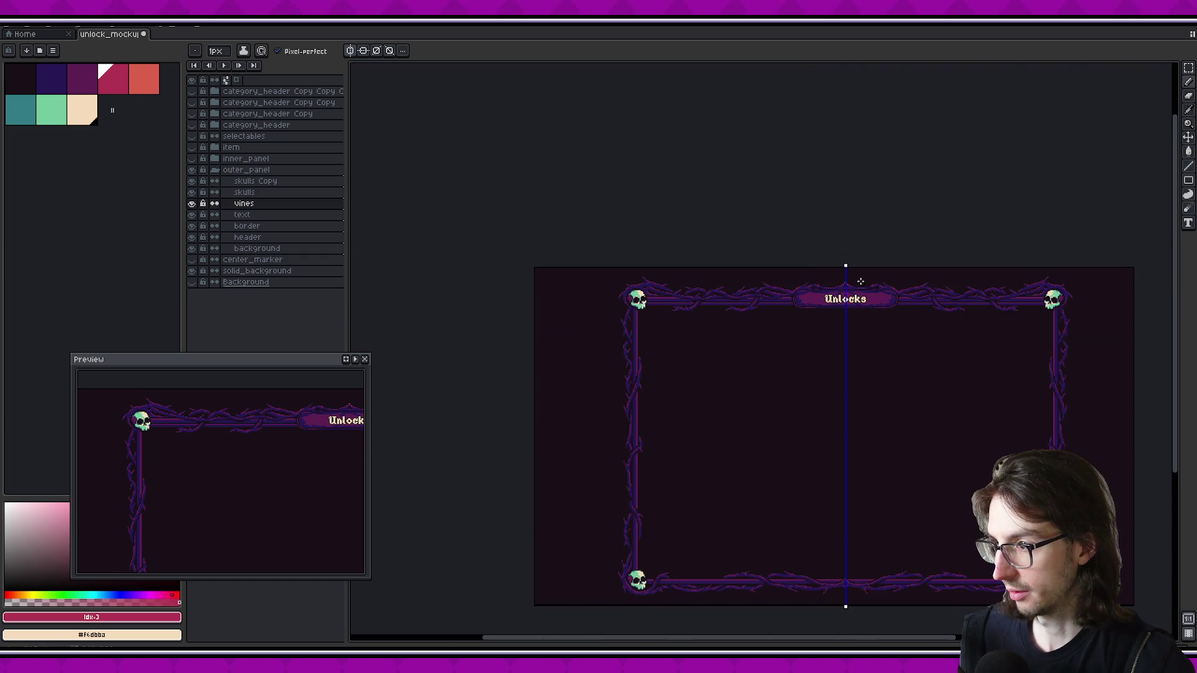
scroll(875, 286, "up", 1)
scroll(925, 291, "up", 1)
scroll(922, 296, "up", 1)
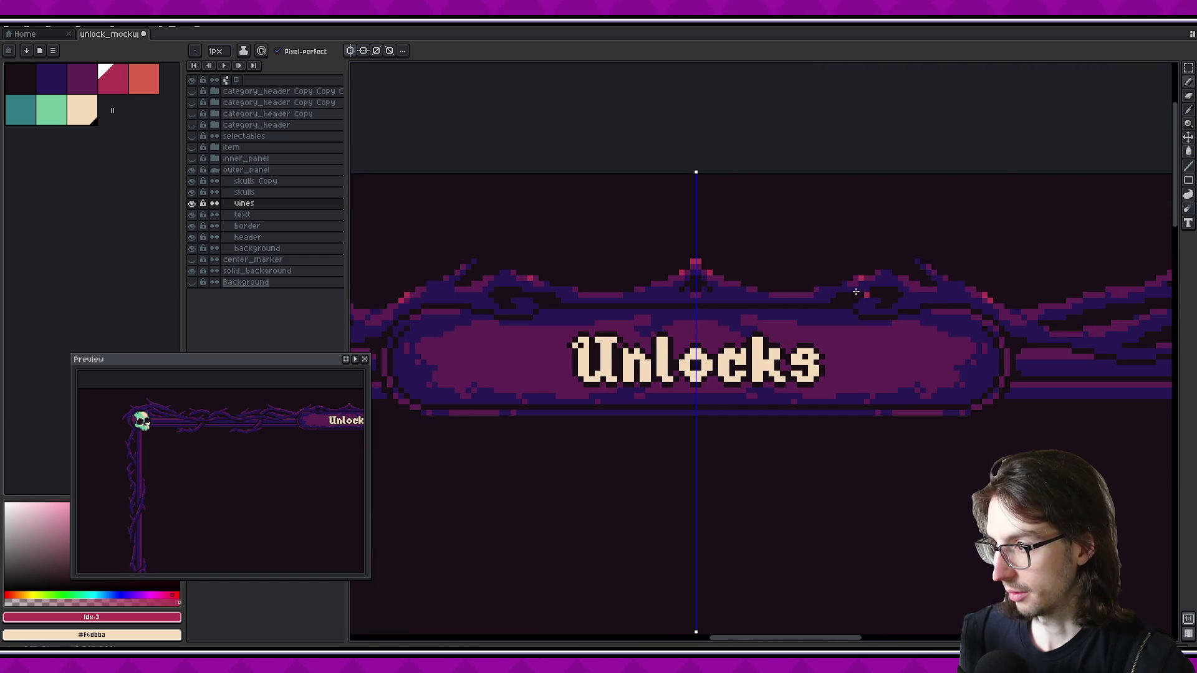
scroll(916, 299, "up", 1)
scroll(686, 262, "up", 1)
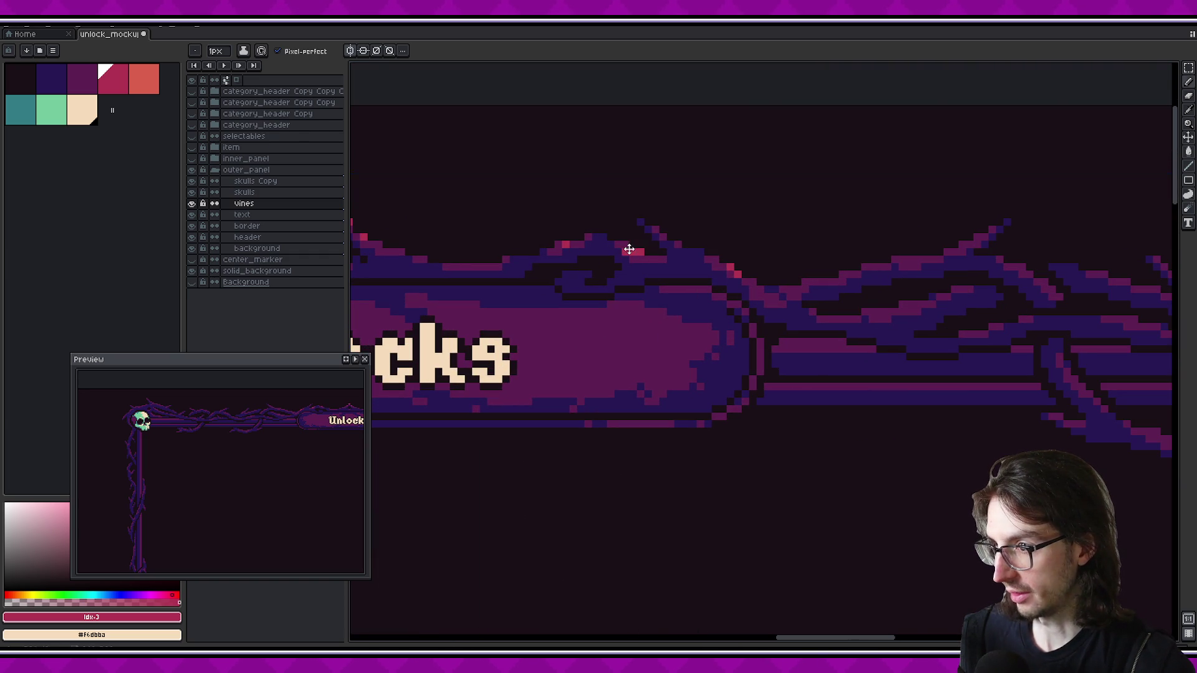
scroll(576, 268, "right", 3)
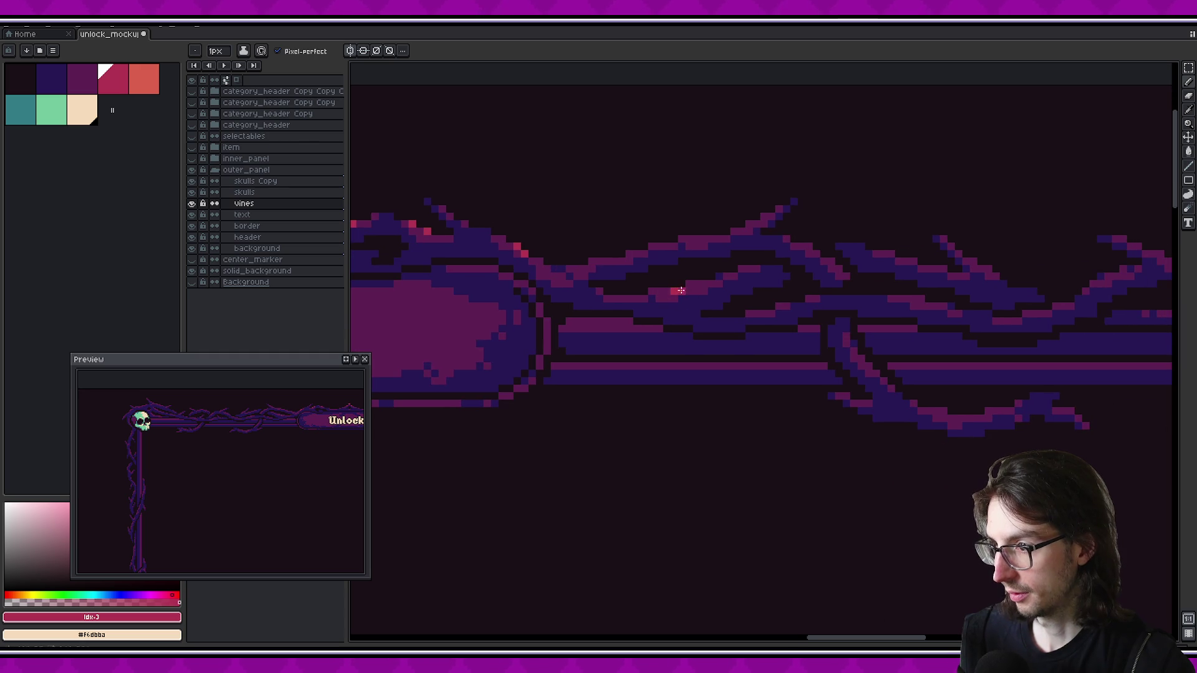
scroll(728, 283, "down", 2)
scroll(704, 299, "down", 1)
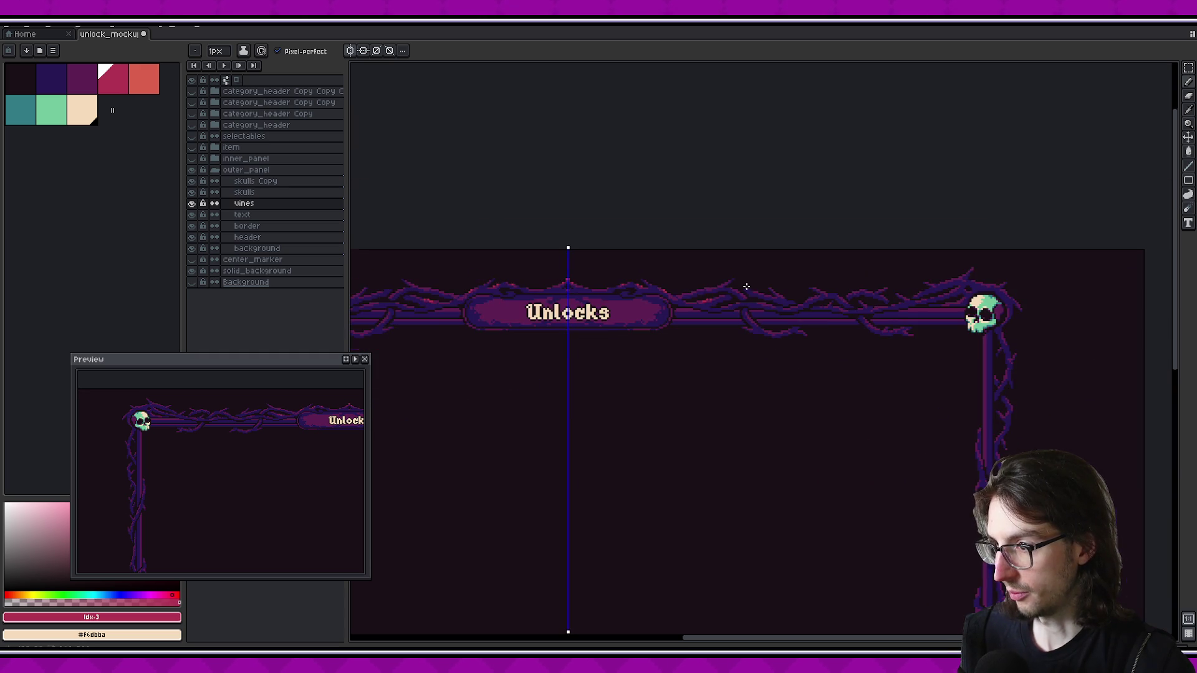
scroll(688, 313, "down", 1)
scroll(736, 301, "up", 2)
scroll(690, 257, "up", 1)
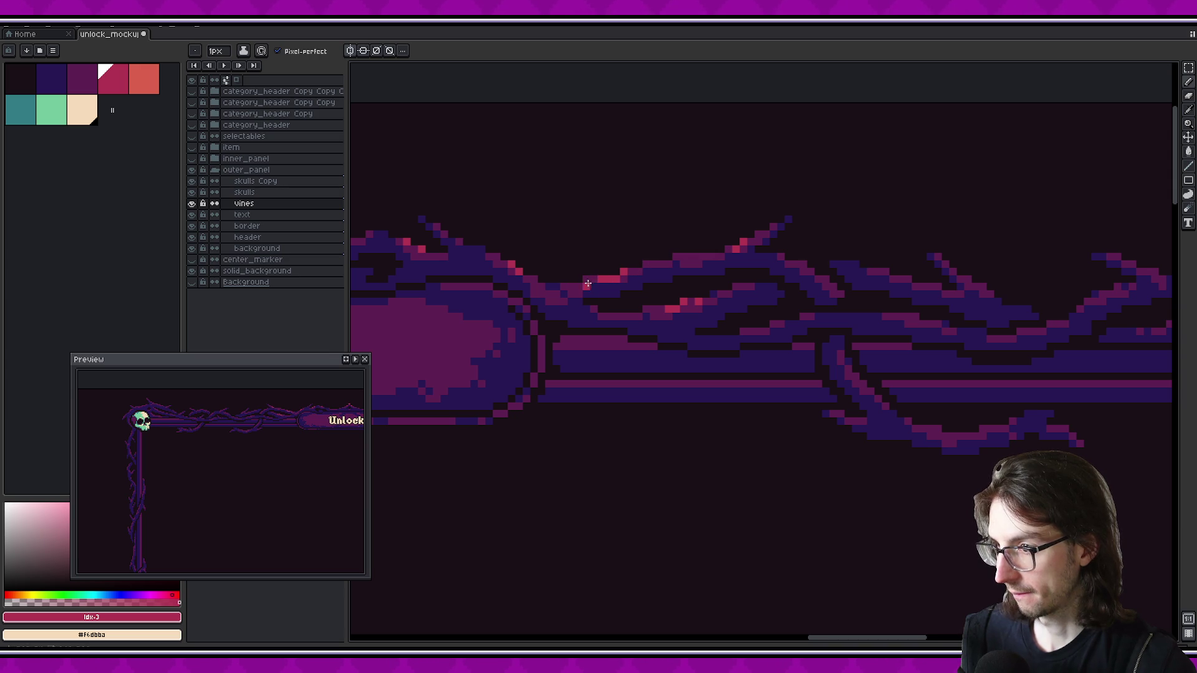
scroll(686, 318, "down", 3)
scroll(723, 324, "down", 2)
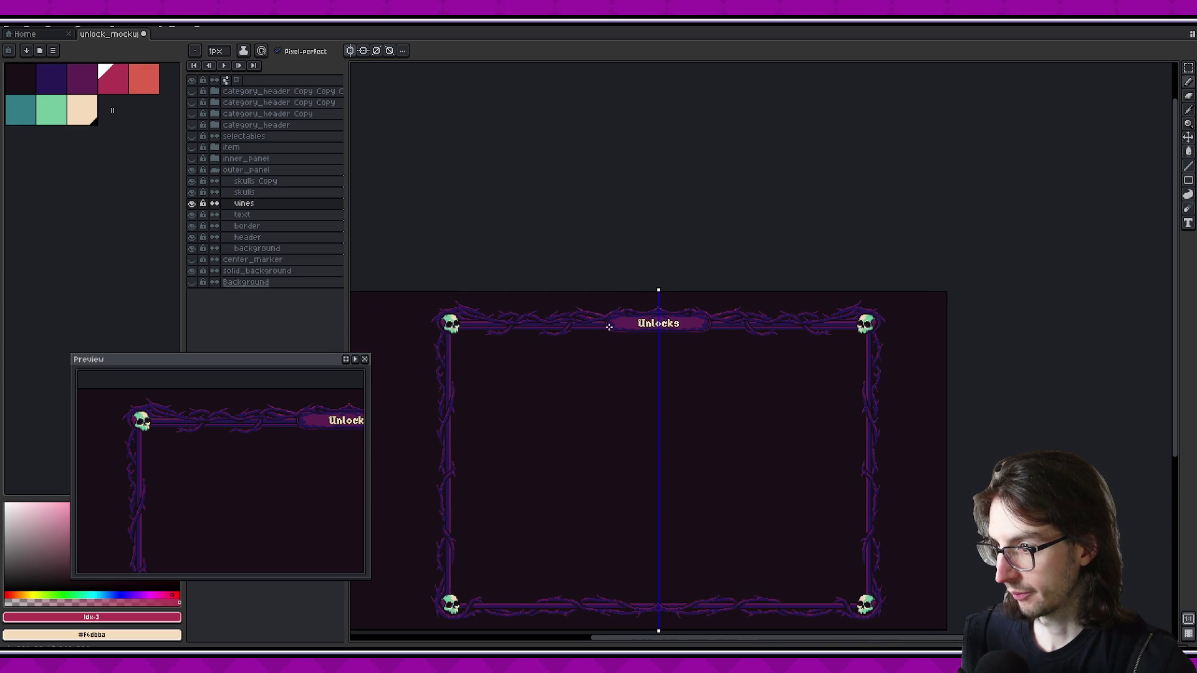
scroll(717, 349, "up", 2)
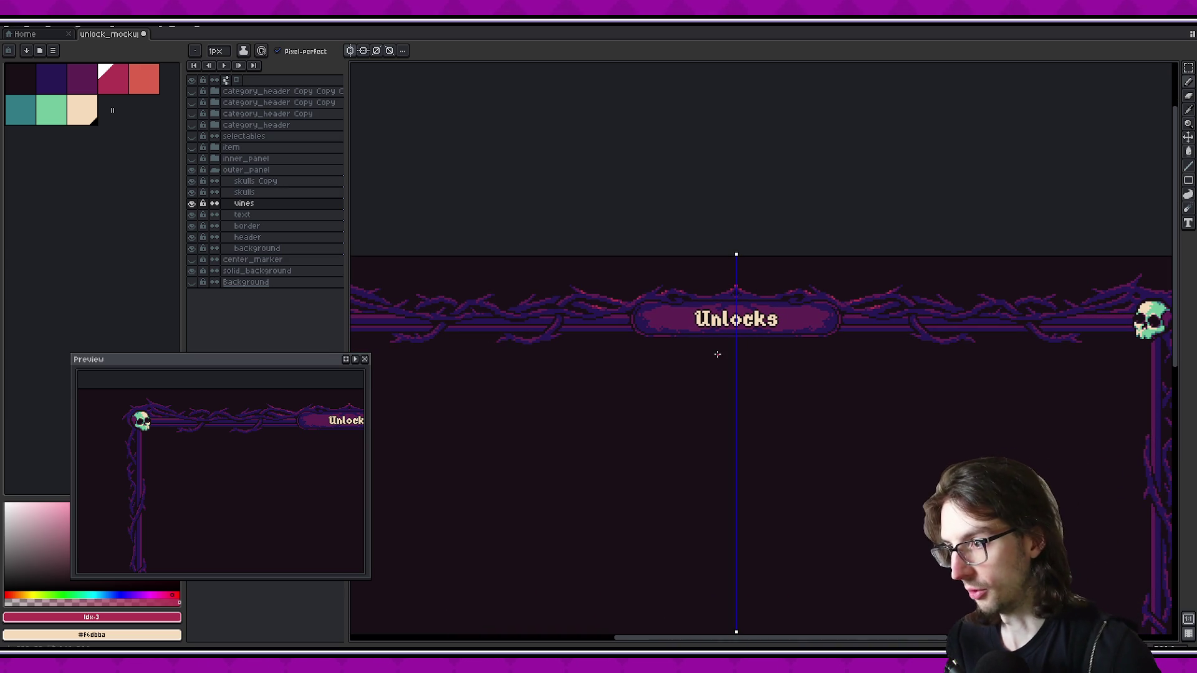
scroll(718, 354, "down", 2)
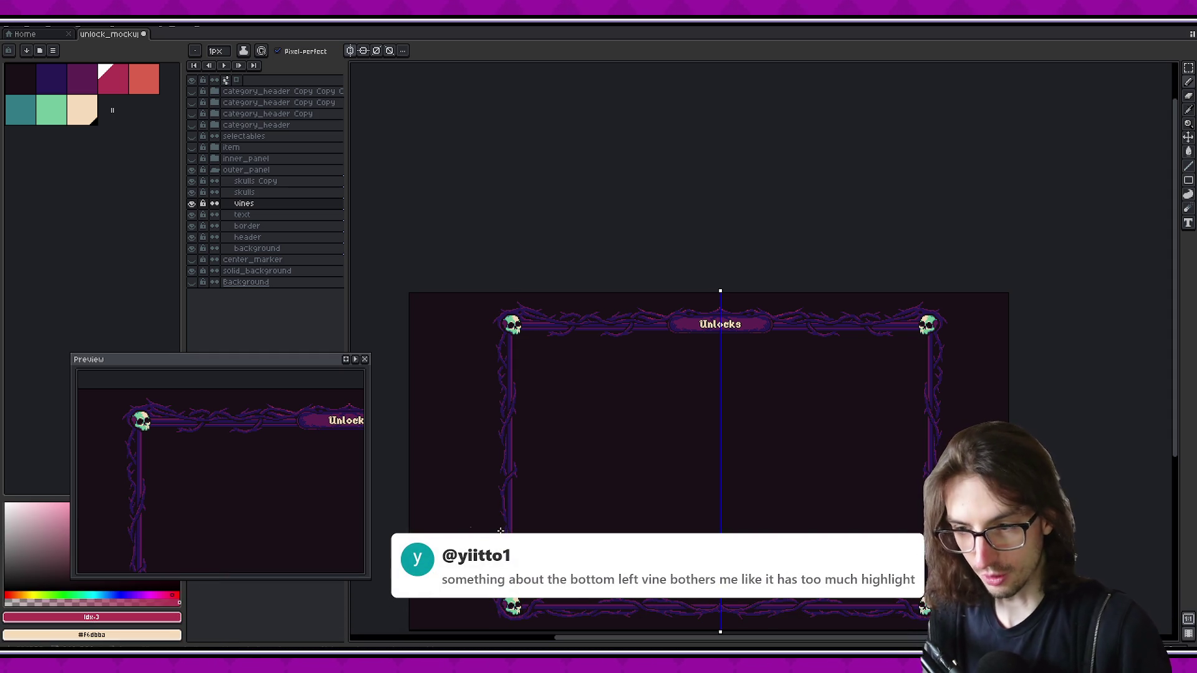
scroll(647, 439, "up", 4)
scroll(646, 440, "up", 1)
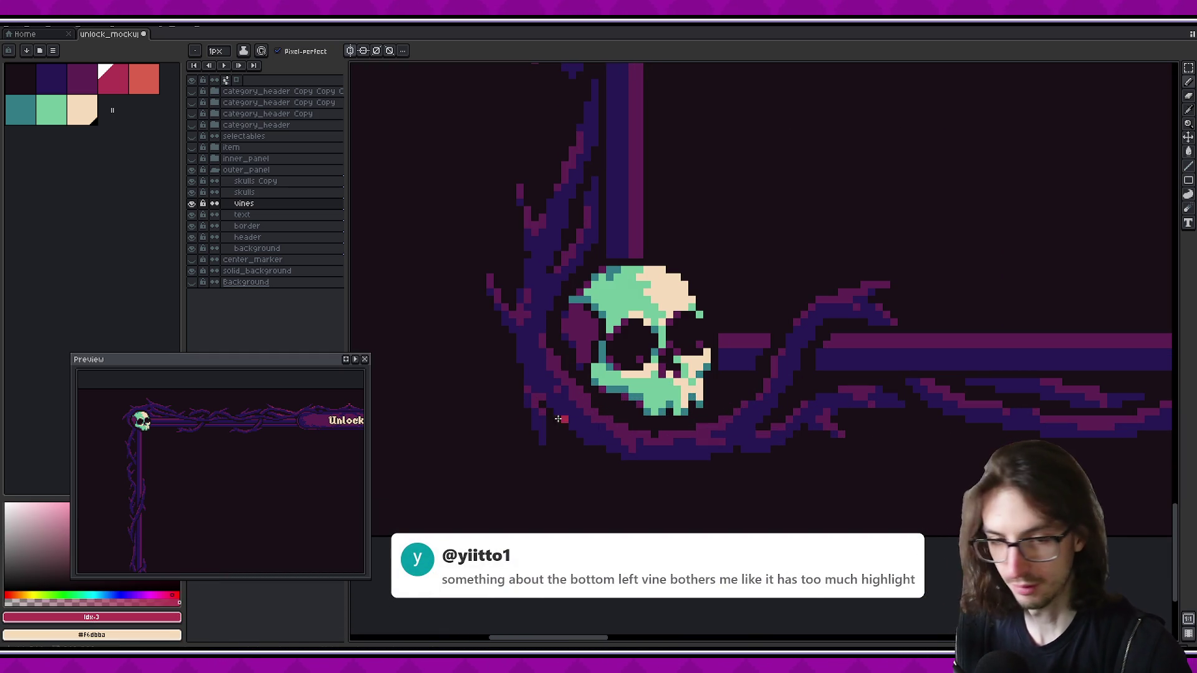
Retouch the vine curling below the bottom-left skull with sampled purple and magenta
scroll(395, 371, "down", 1)
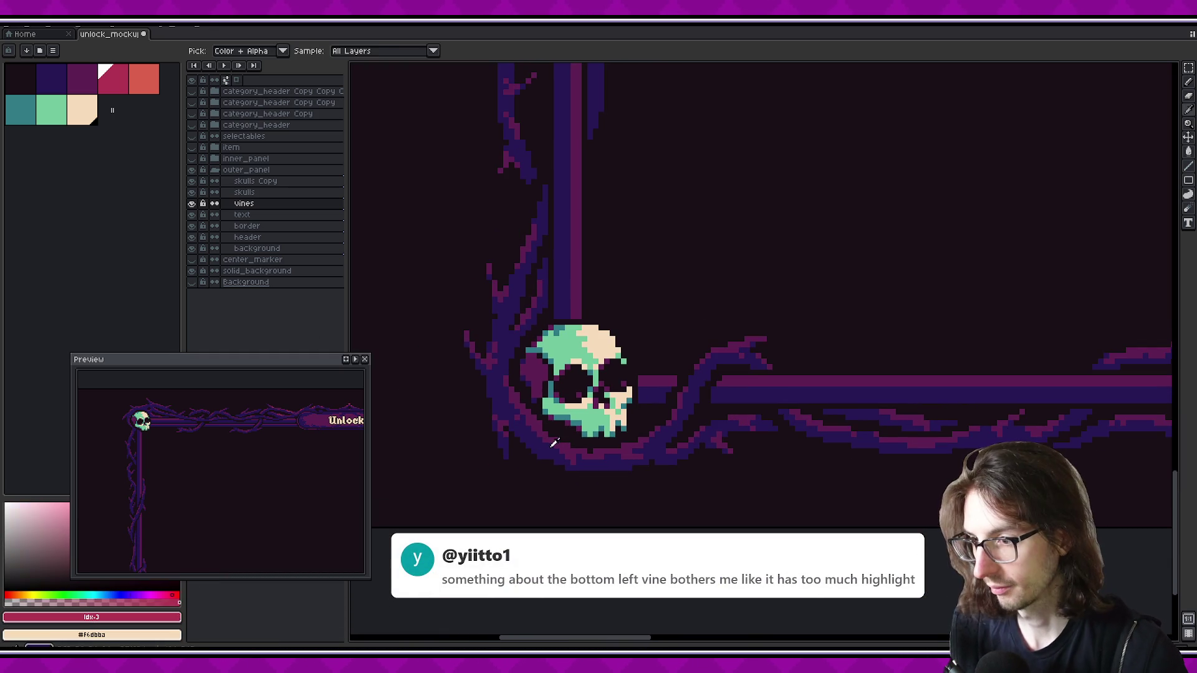
left_click(551, 427, "alt")
scroll(539, 437, "up", 2)
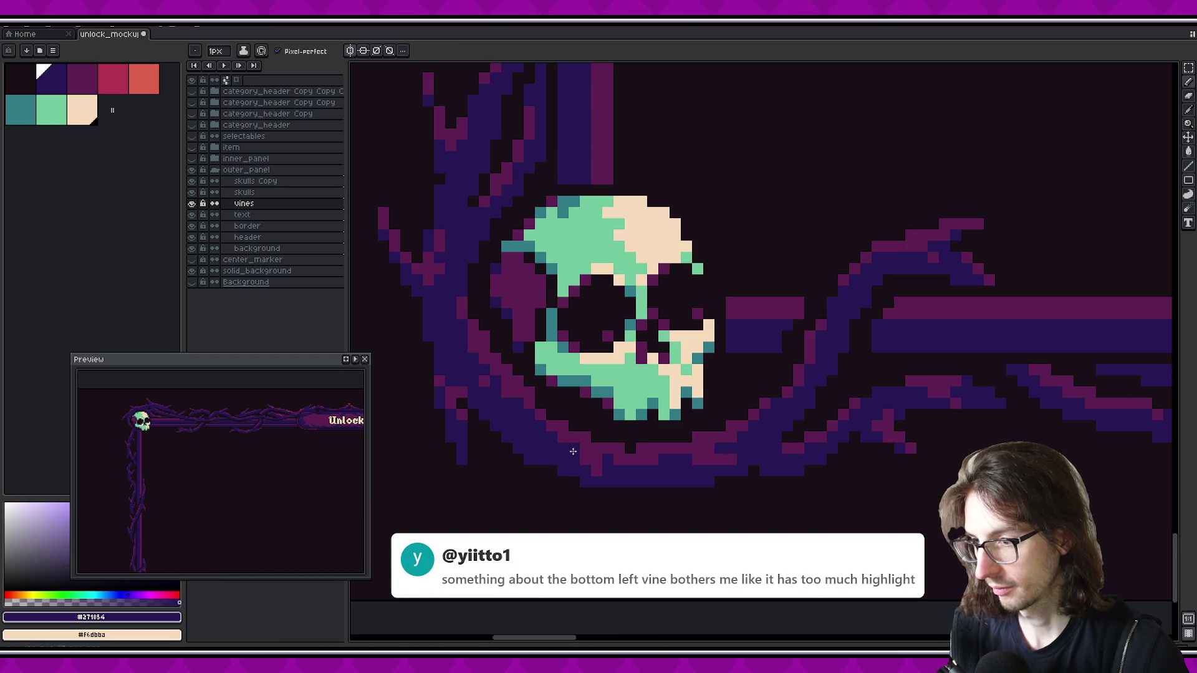
left_click_drag(249, 460, 233, 475)
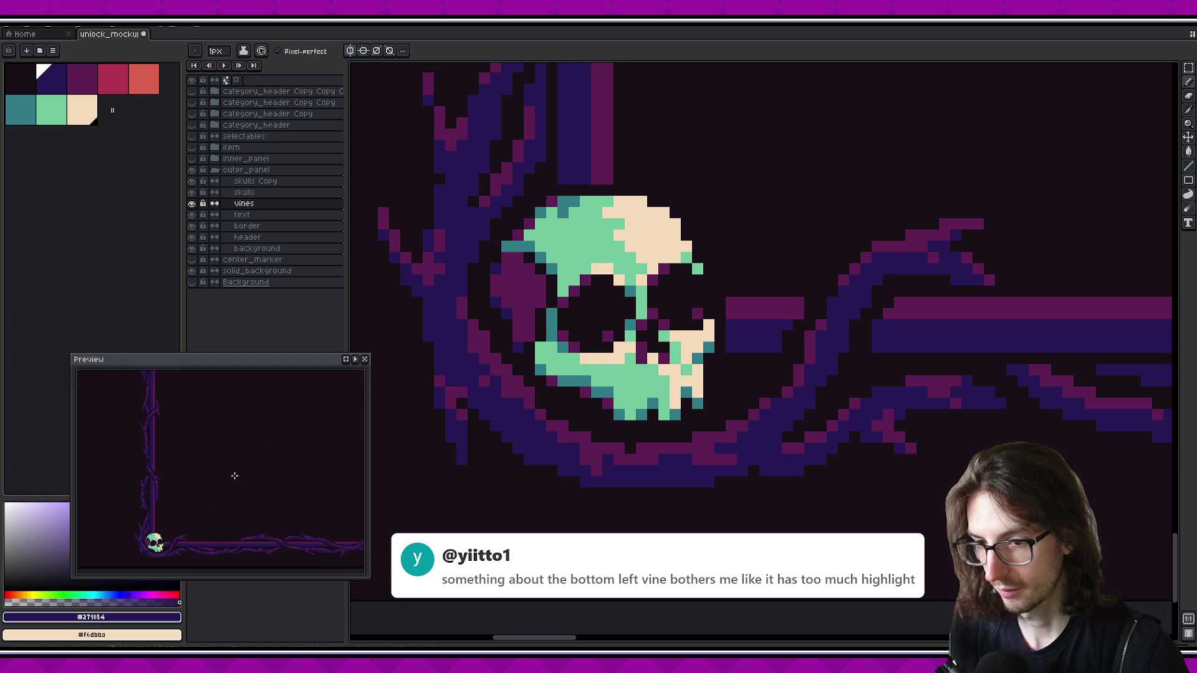
scroll(174, 540, "up", 1)
left_click(517, 436, "alt")
left_click_drag(530, 460, 507, 411)
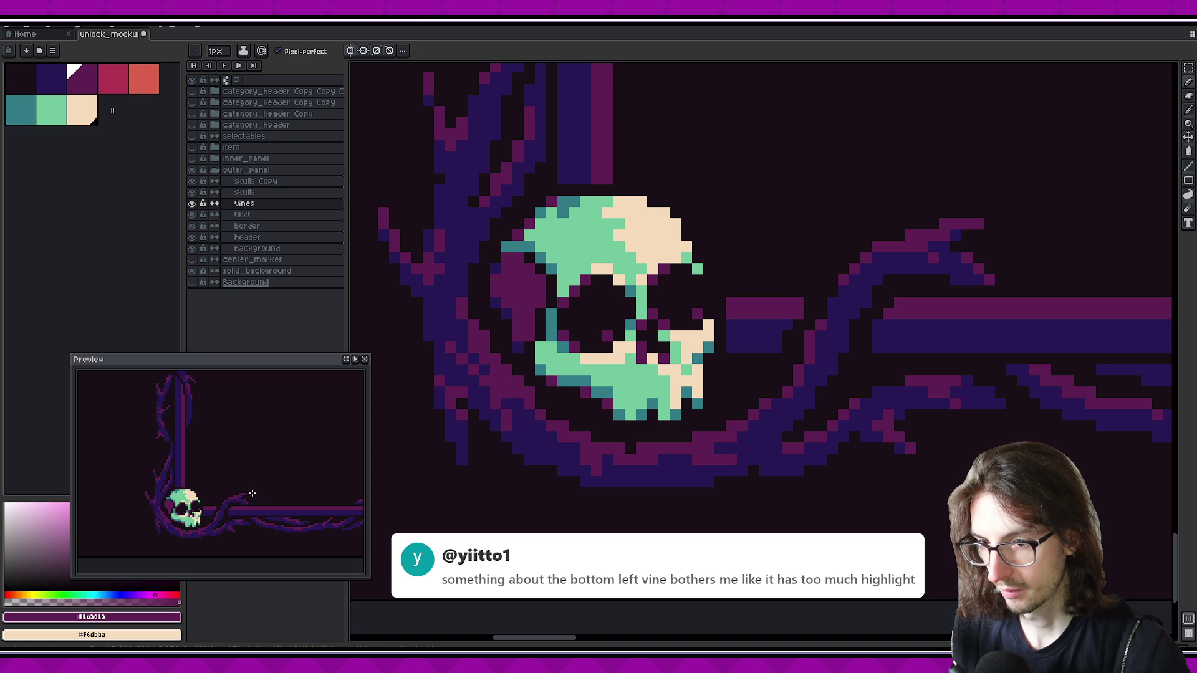
left_click(531, 419, "alt")
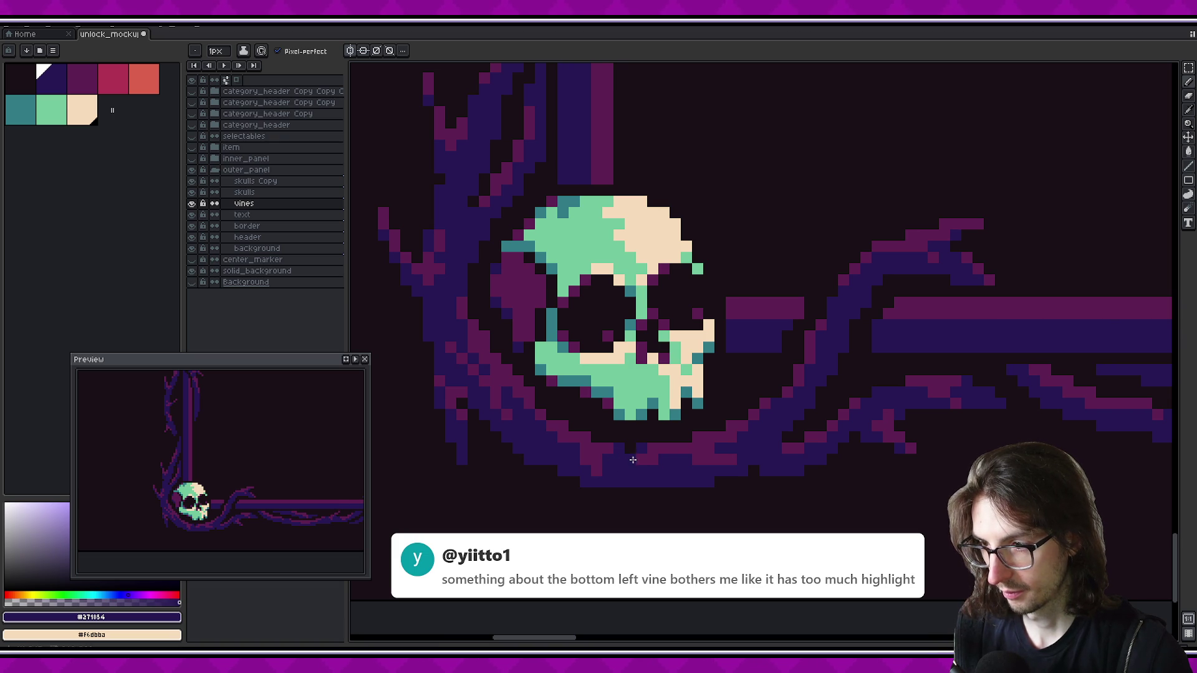
Darken a few lower-vine pixels, undo that change, and save the artwork
left_click(655, 448, "alt")
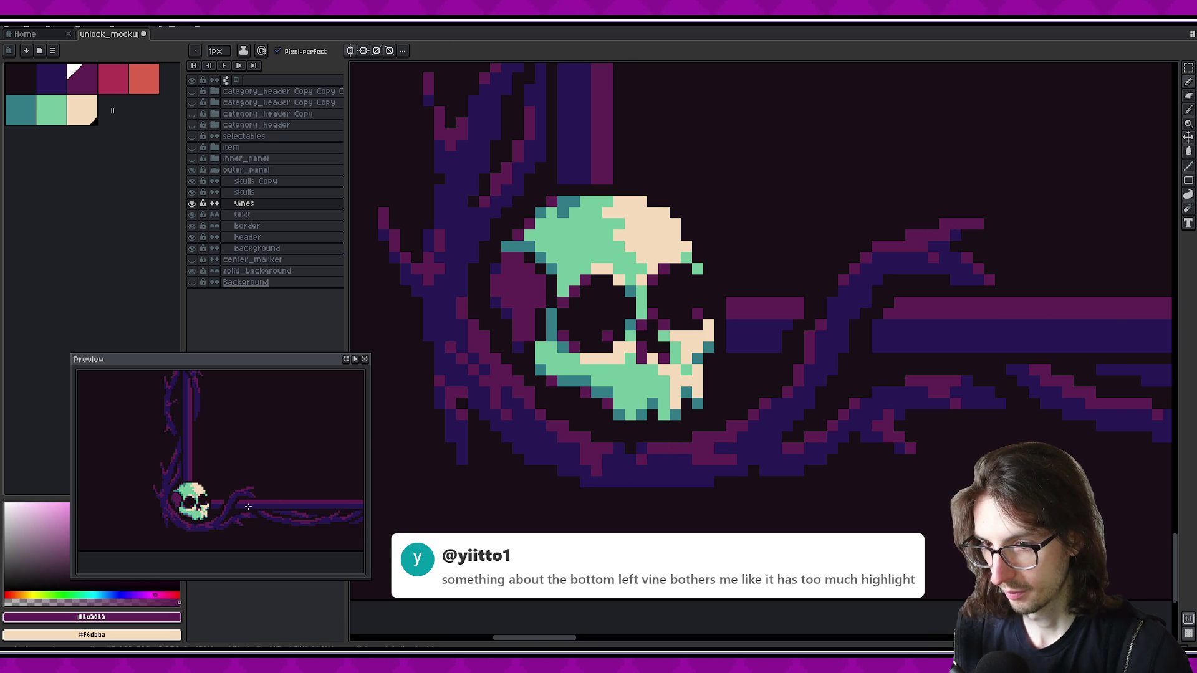
left_click(641, 460, "alt")
key("ctrl")
left_click(661, 465)
key("ctrl+z")
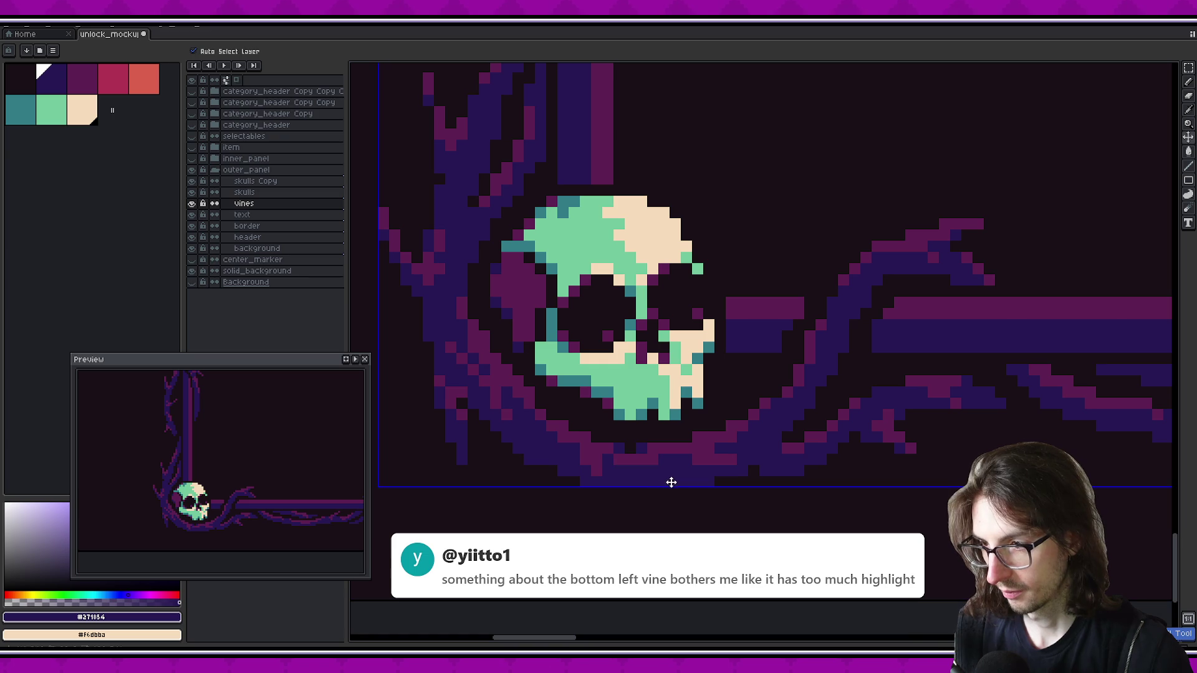
scroll(263, 487, "down", 2)
scroll(263, 487, "up", 2)
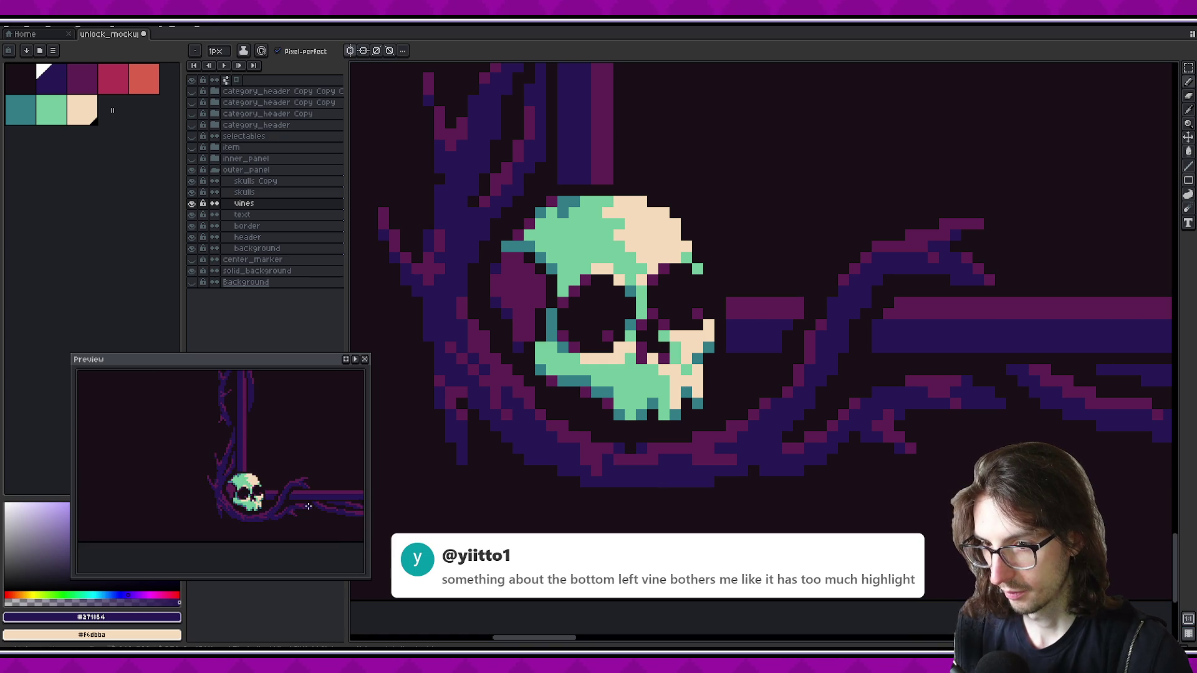
key("alt")
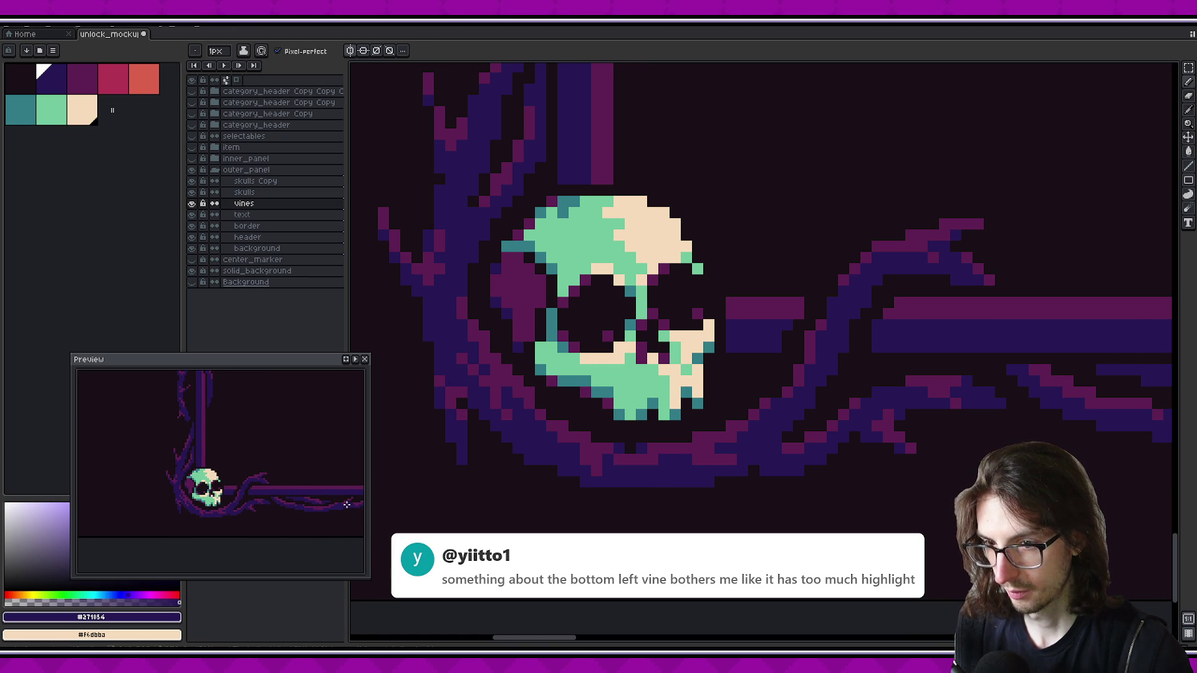
key("ctrl+s")
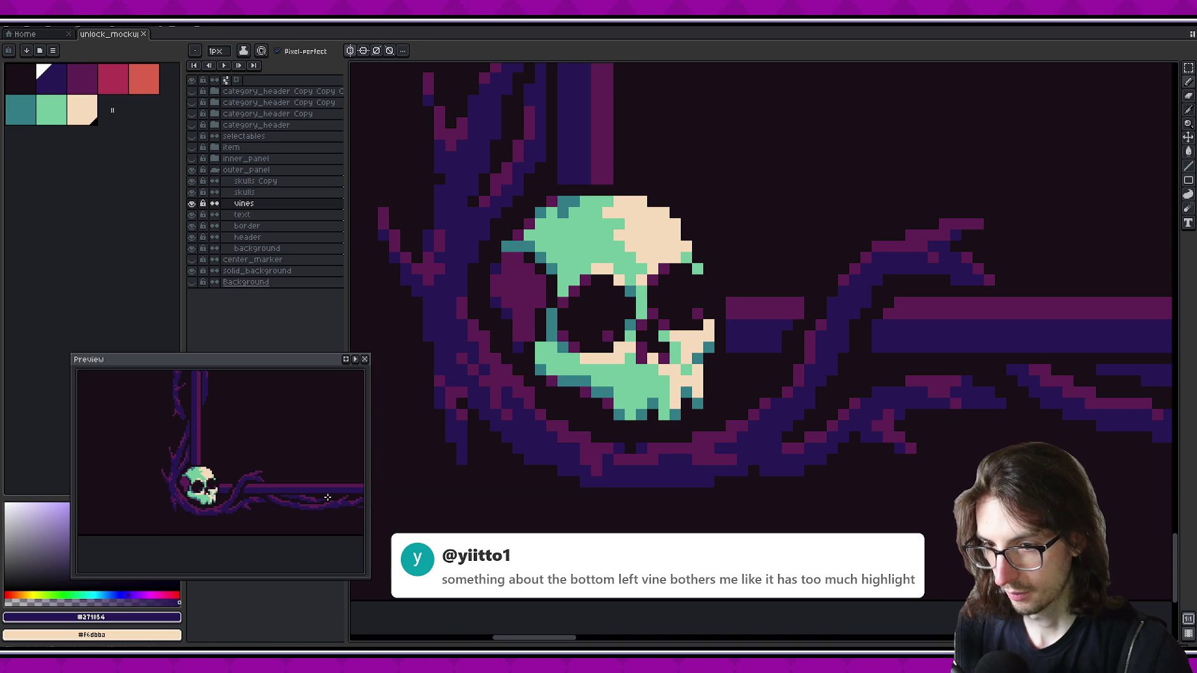
Sample the purple and dark blue vine colours around the skull corner
left_click(461, 411, "alt")
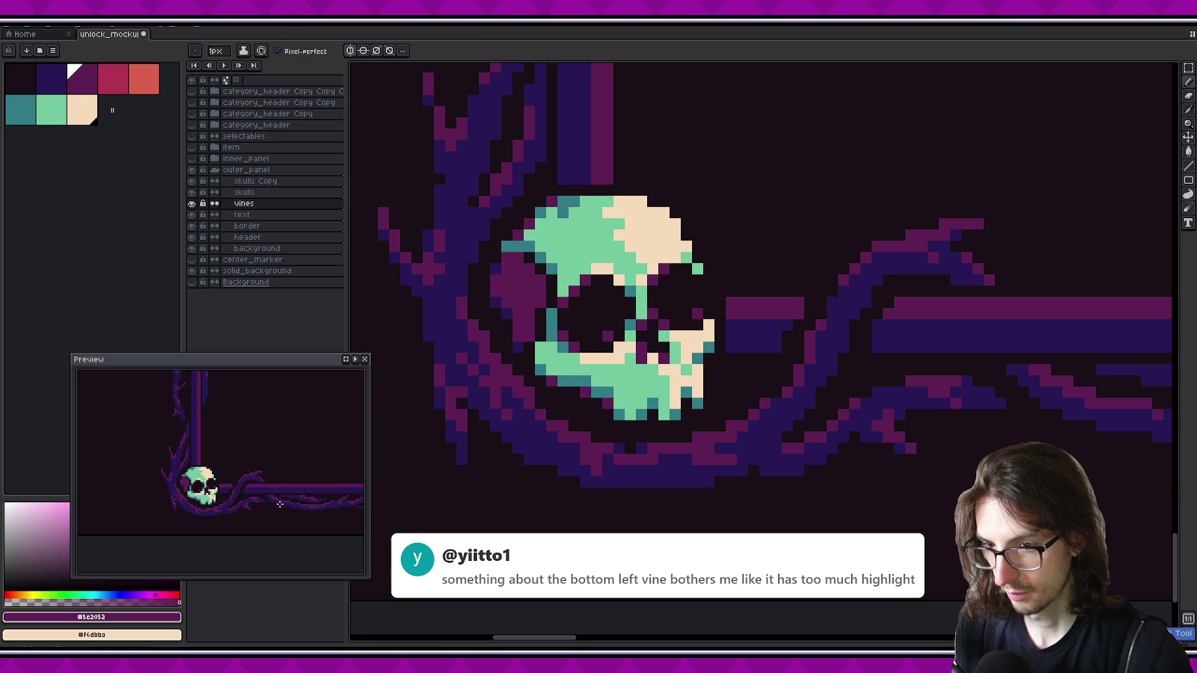
left_click(438, 394, "alt")
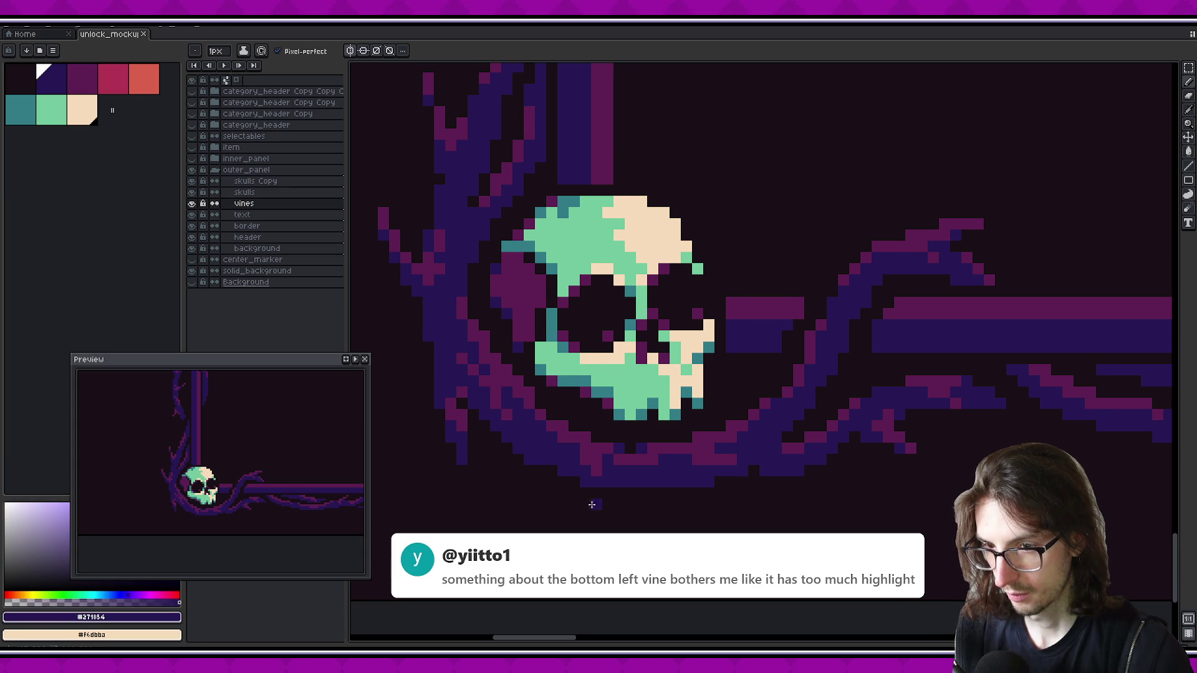
left_click_drag(589, 504, 559, 498)
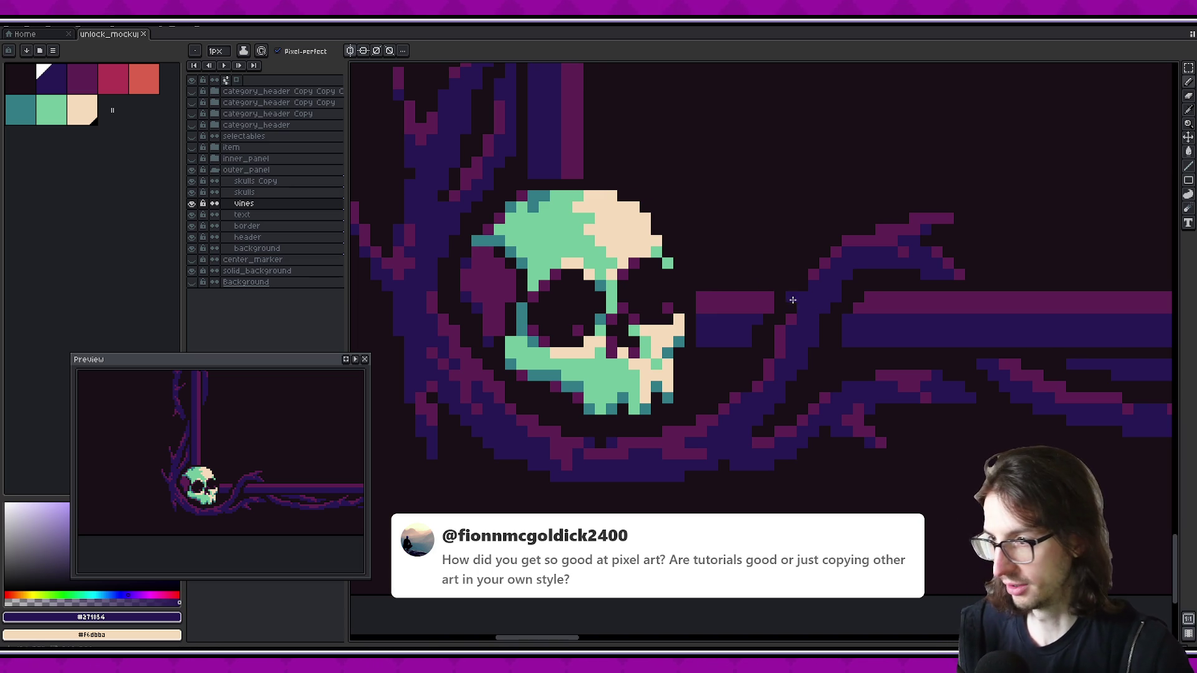
left_click_drag(753, 286, 656, 301)
left_click(694, 342, "alt")
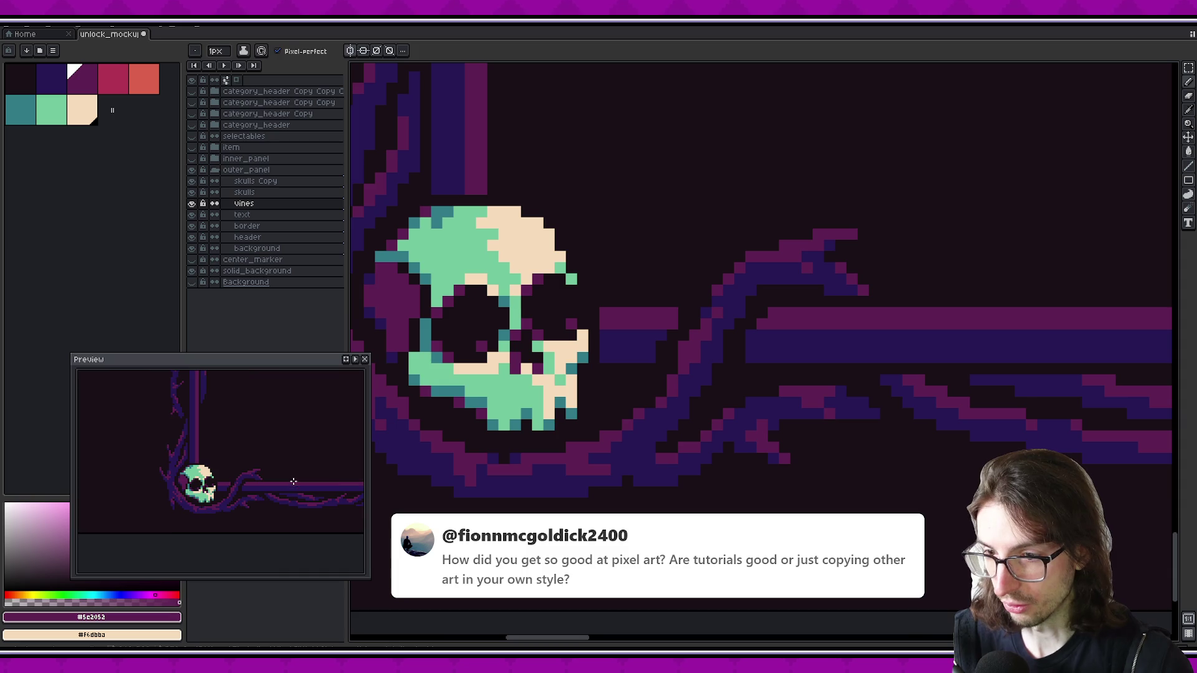
scroll(711, 472, "down", 2)
scroll(707, 468, "down", 1)
scroll(708, 467, "down", 1)
scroll(717, 455, "down", 1)
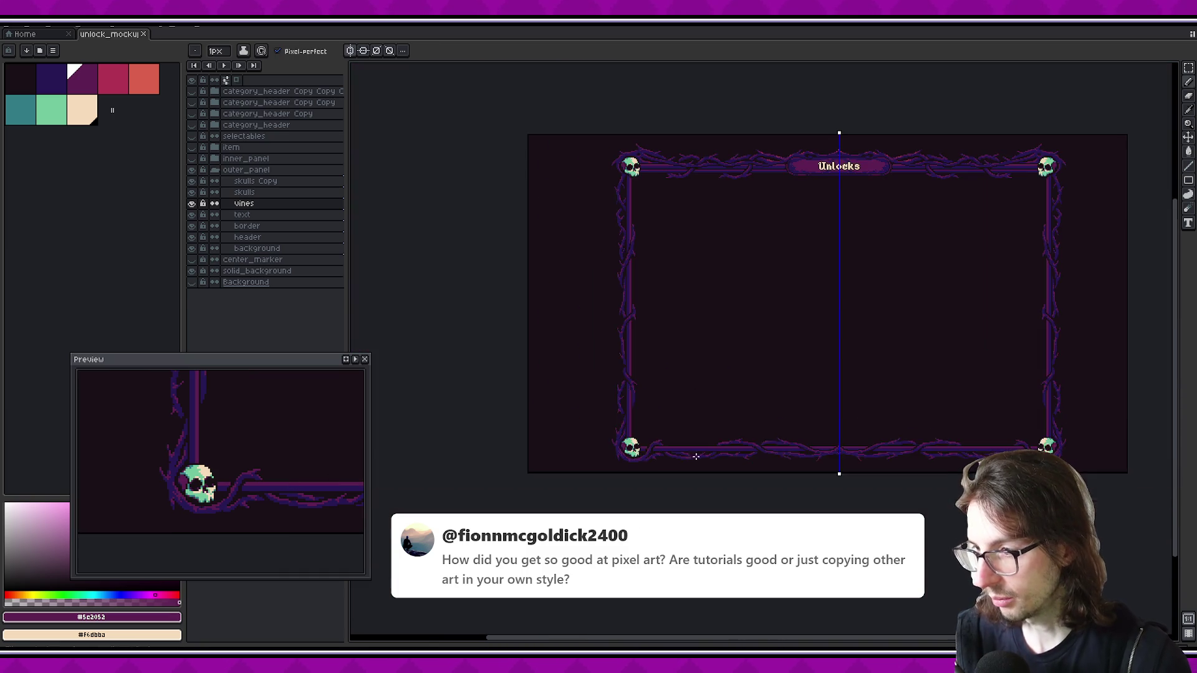
scroll(741, 433, "up", 2)
scroll(741, 434, "up", 1)
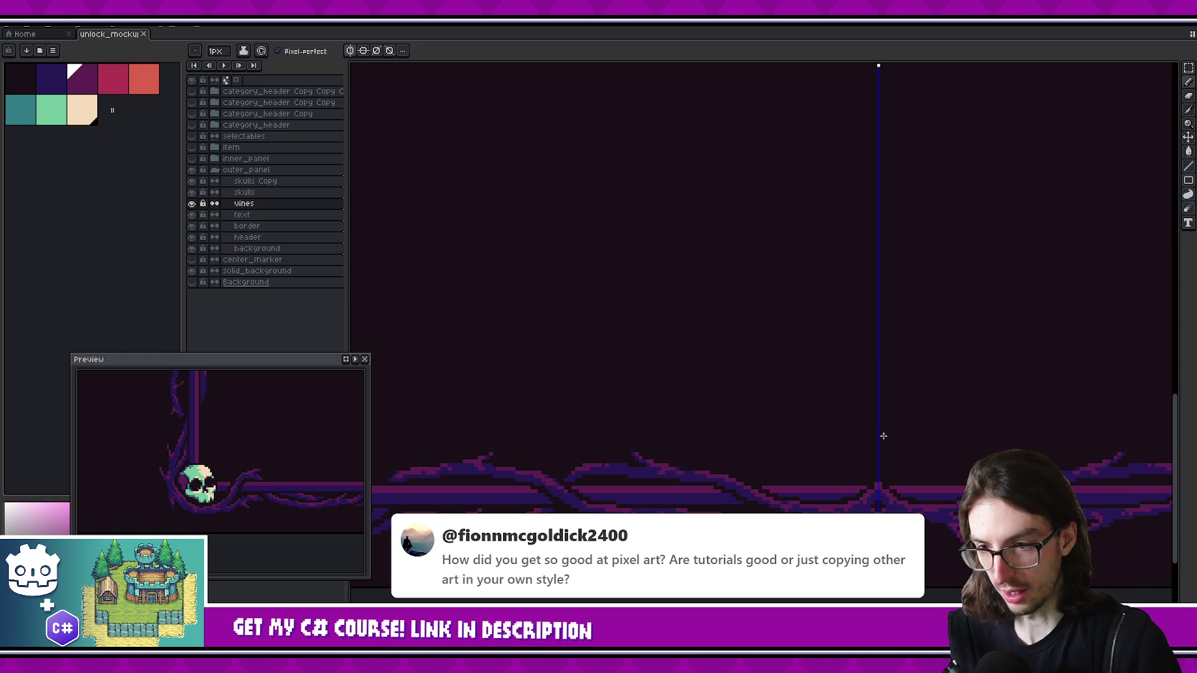
scroll(676, 206, "down", 1)
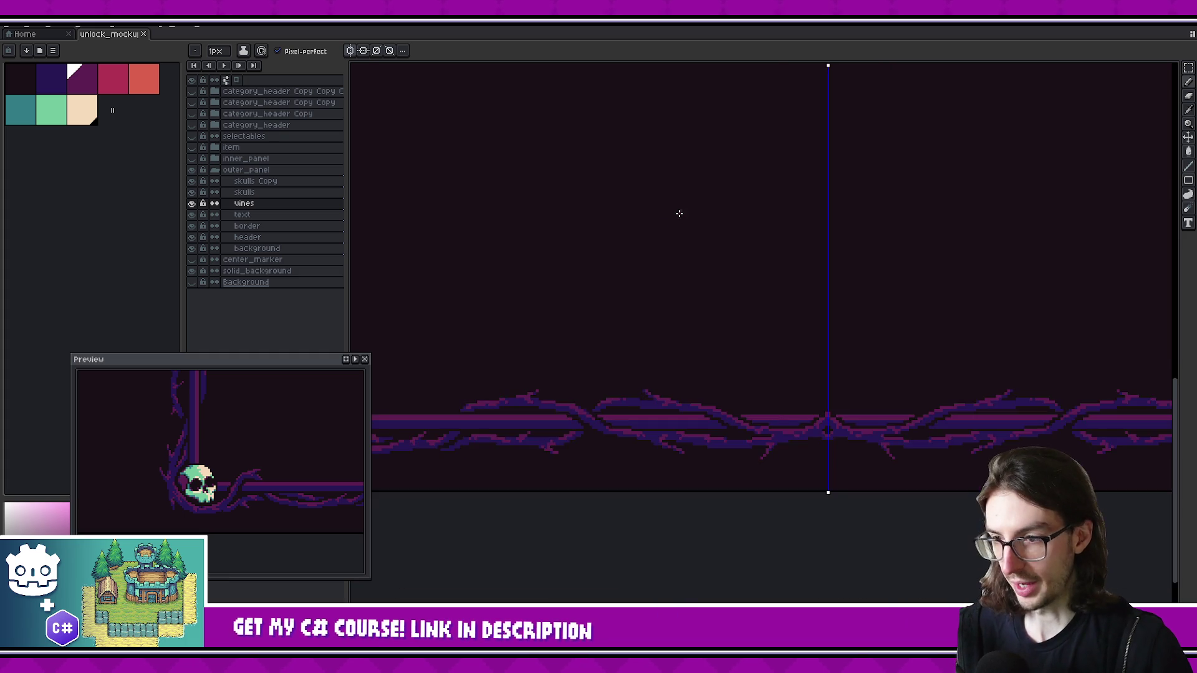
scroll(689, 222, "down", 1)
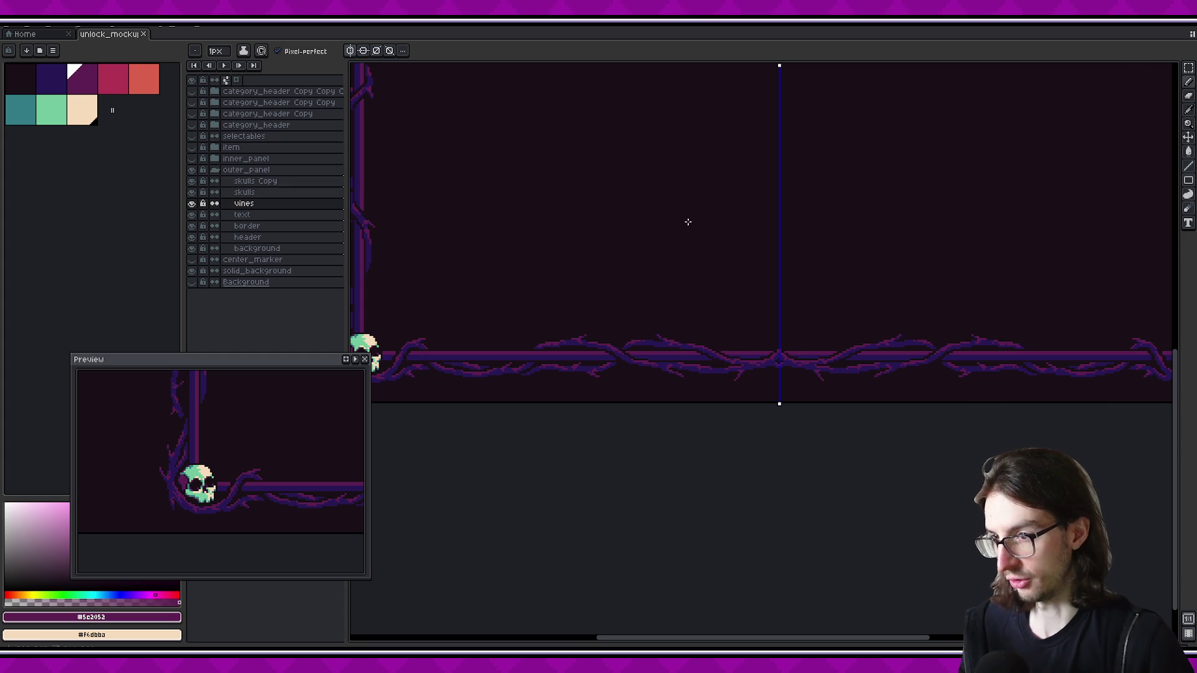
scroll(689, 358, "right", 4)
scroll(689, 357, "up", 1)
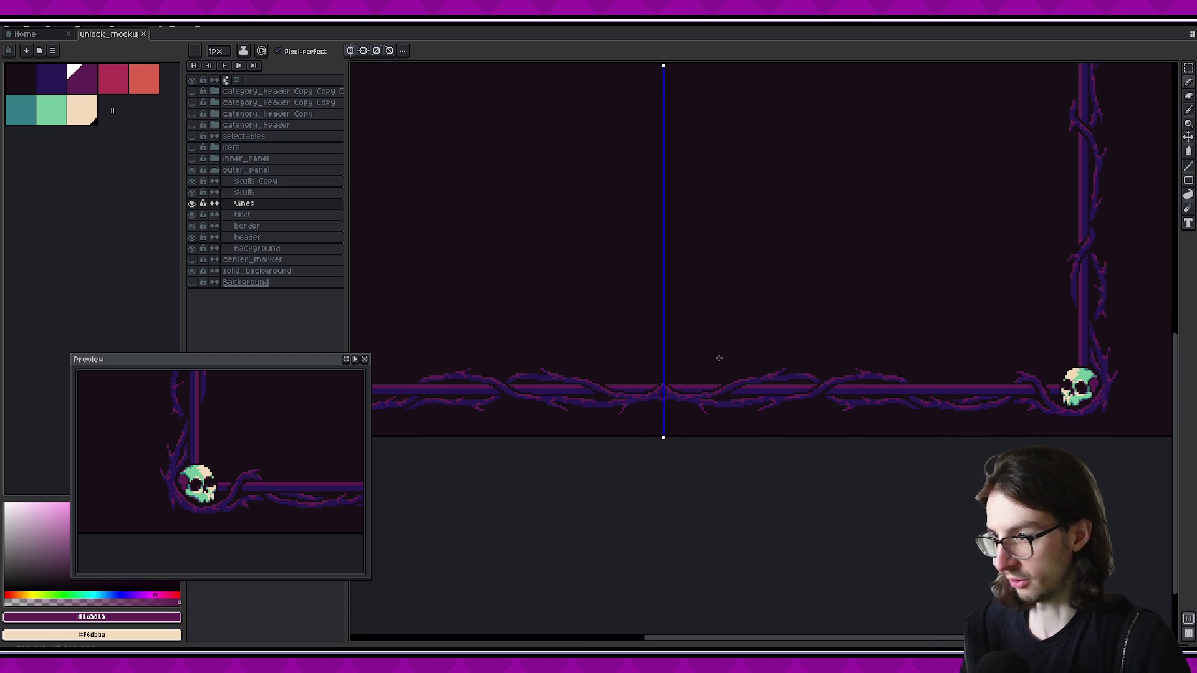
scroll(783, 377, "right", 4)
scroll(783, 376, "up", 2)
scroll(713, 475, "right", 4)
scroll(713, 476, "up", 5)
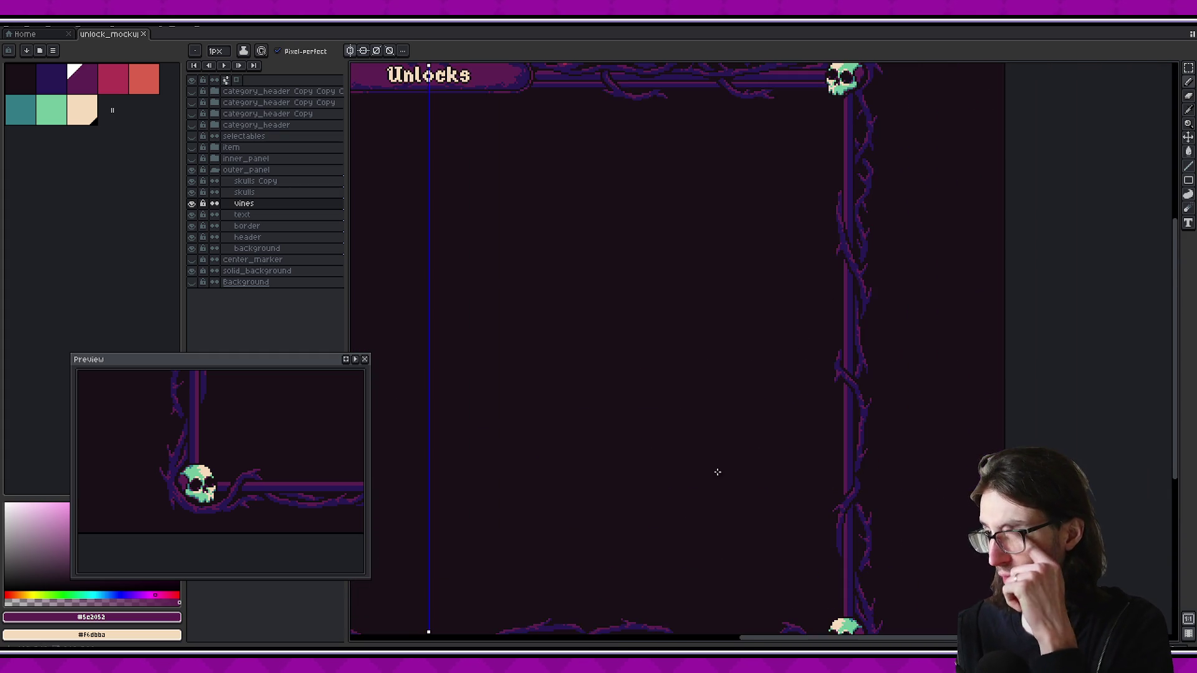
scroll(781, 440, "up", 4)
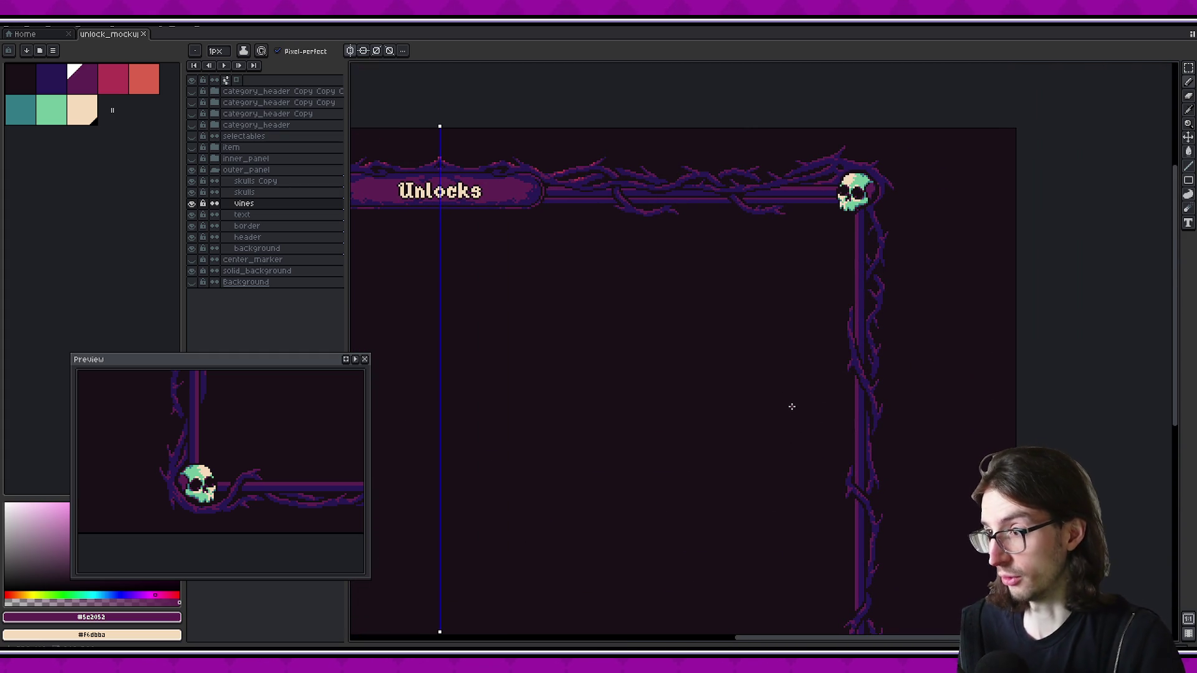
scroll(593, 351, "left", 8)
scroll(701, 420, "up", 2)
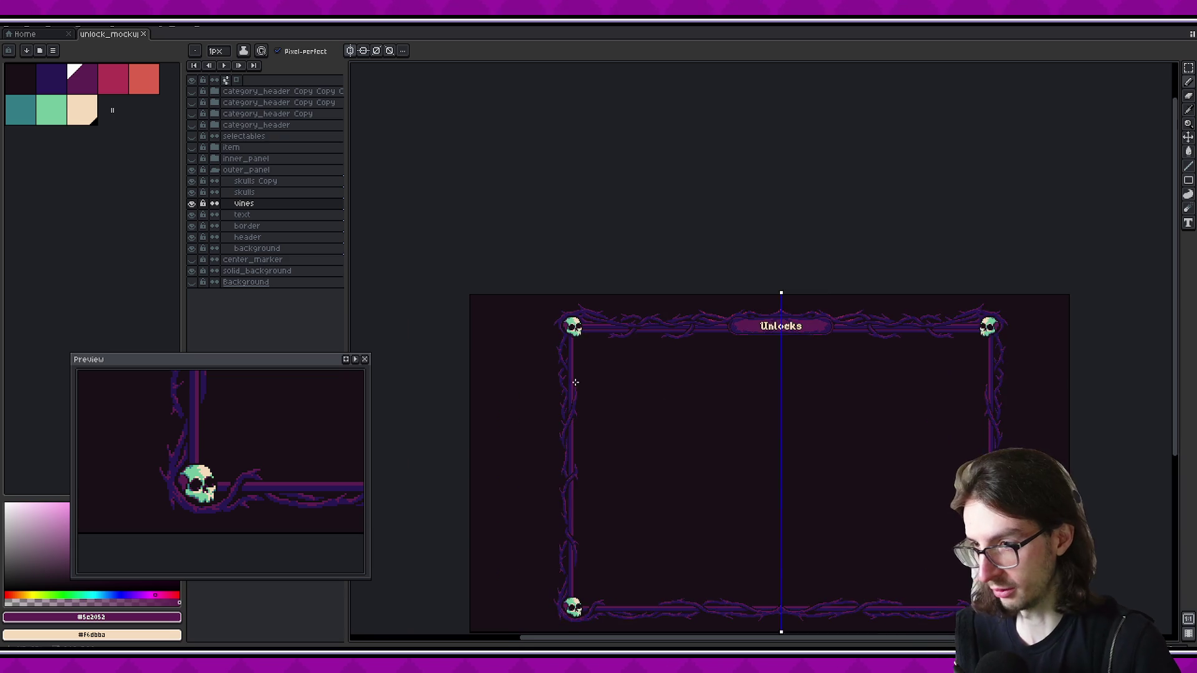
scroll(573, 381, "up", 1)
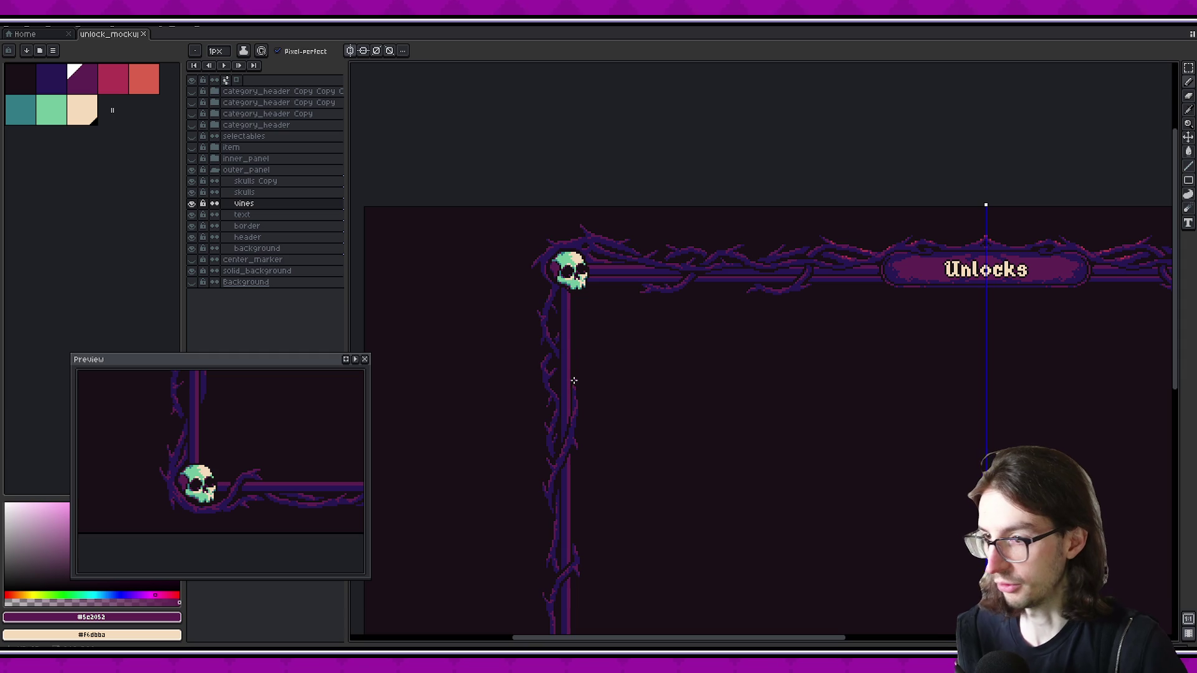
scroll(574, 381, "up", 3)
With a 3-pixel dark blue pencil, draw a curled tendril and connect the stem to the right curl
left_click(531, 315, "alt")
scroll(610, 354, "up", 1)
key("plus")
key("plus")
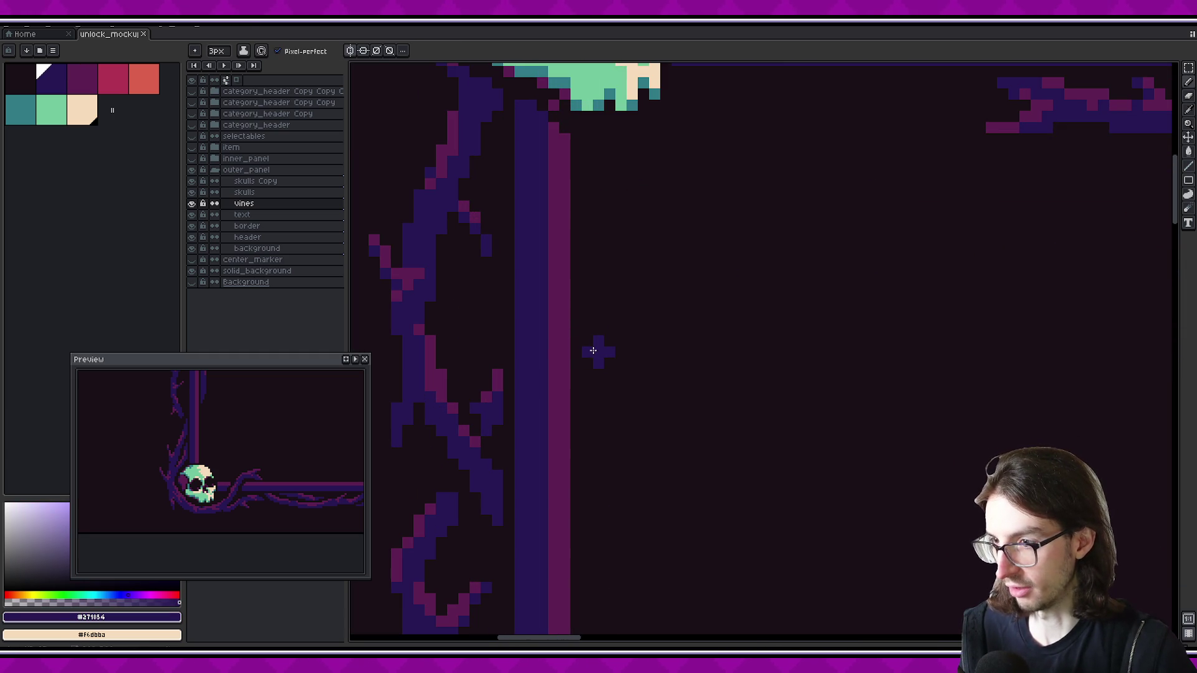
left_click_drag(586, 358, 585, 175)
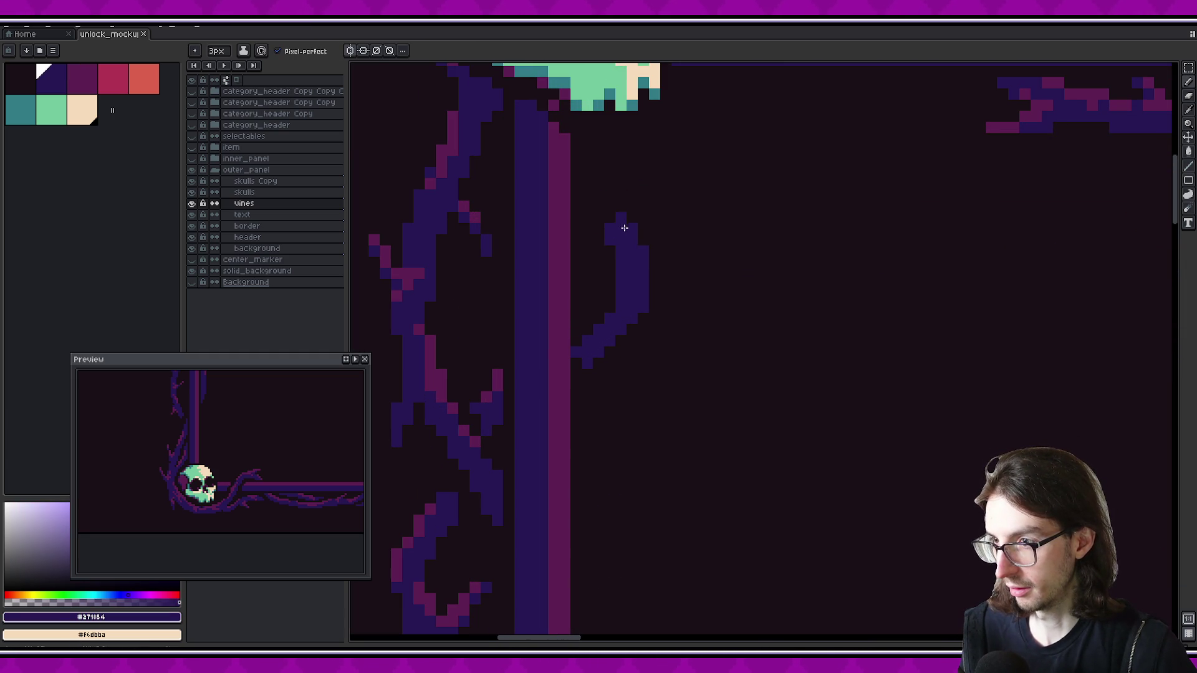
scroll(680, 349, "down", 2)
scroll(690, 312, "down", 1)
scroll(721, 331, "down", 1)
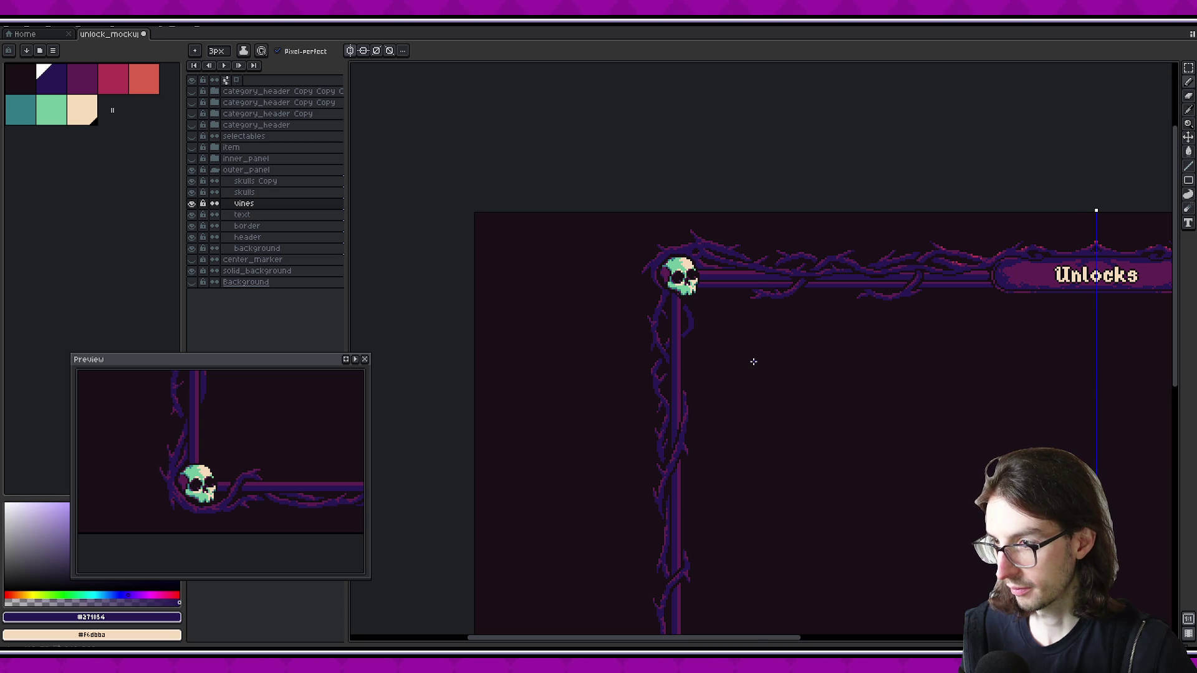
scroll(754, 361, "down", 1)
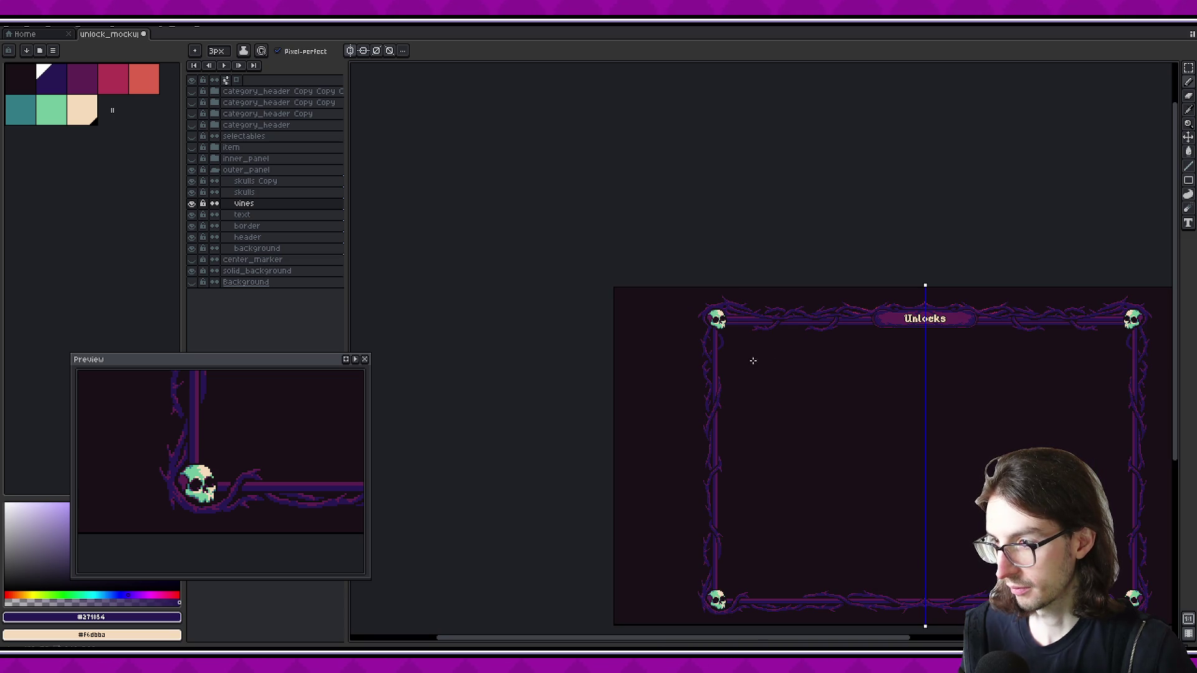
scroll(746, 359, "up", 1)
scroll(740, 353, "up", 2)
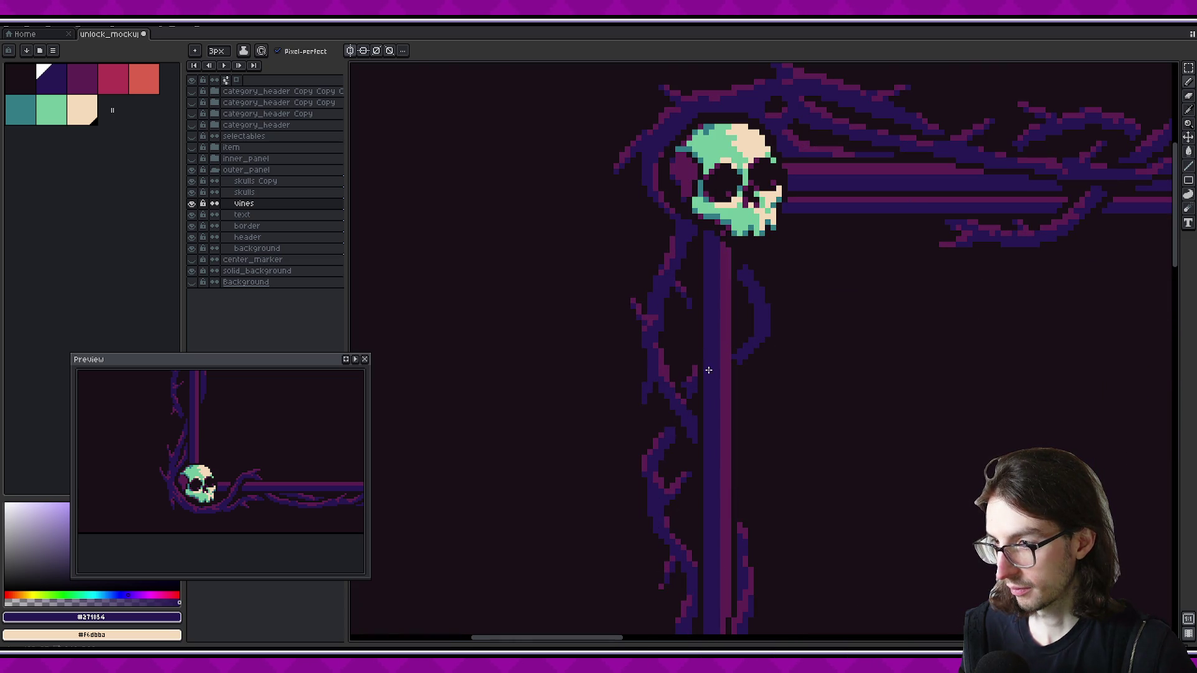
left_click_drag(723, 367, 736, 354)
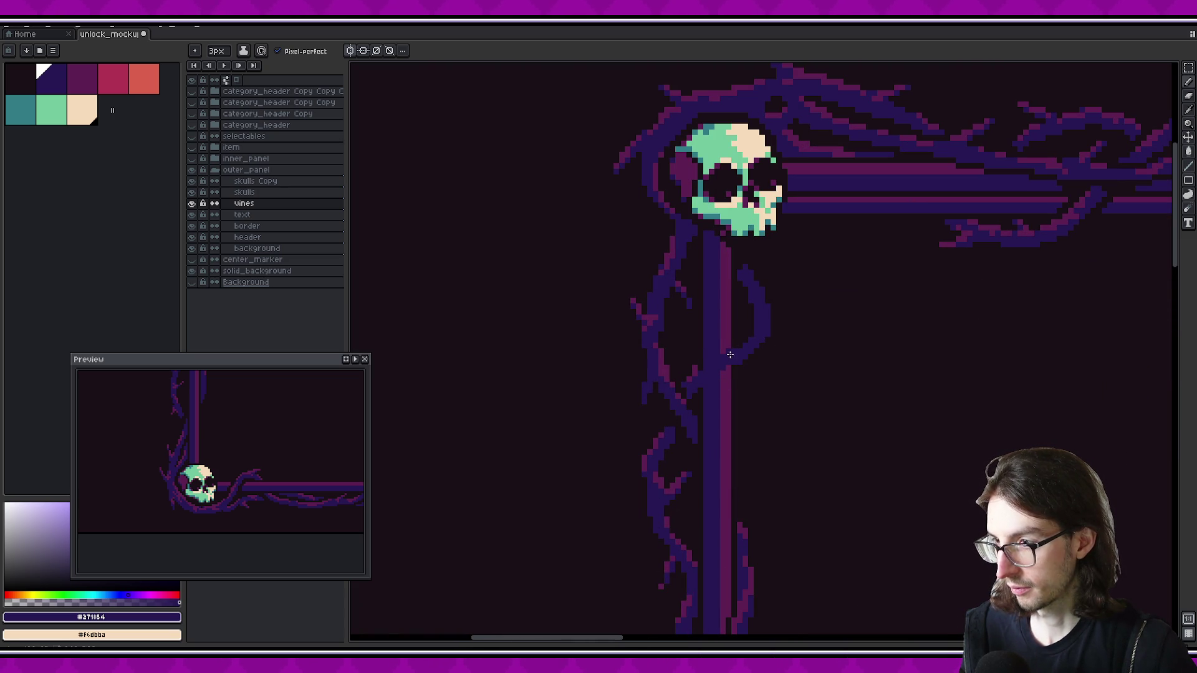
Rework the right curl up toward the skull and shrink the brush to 2 pixels
key("b")
left_click_drag(768, 335, 740, 261)
key("b")
scroll(748, 305, "up", 1)
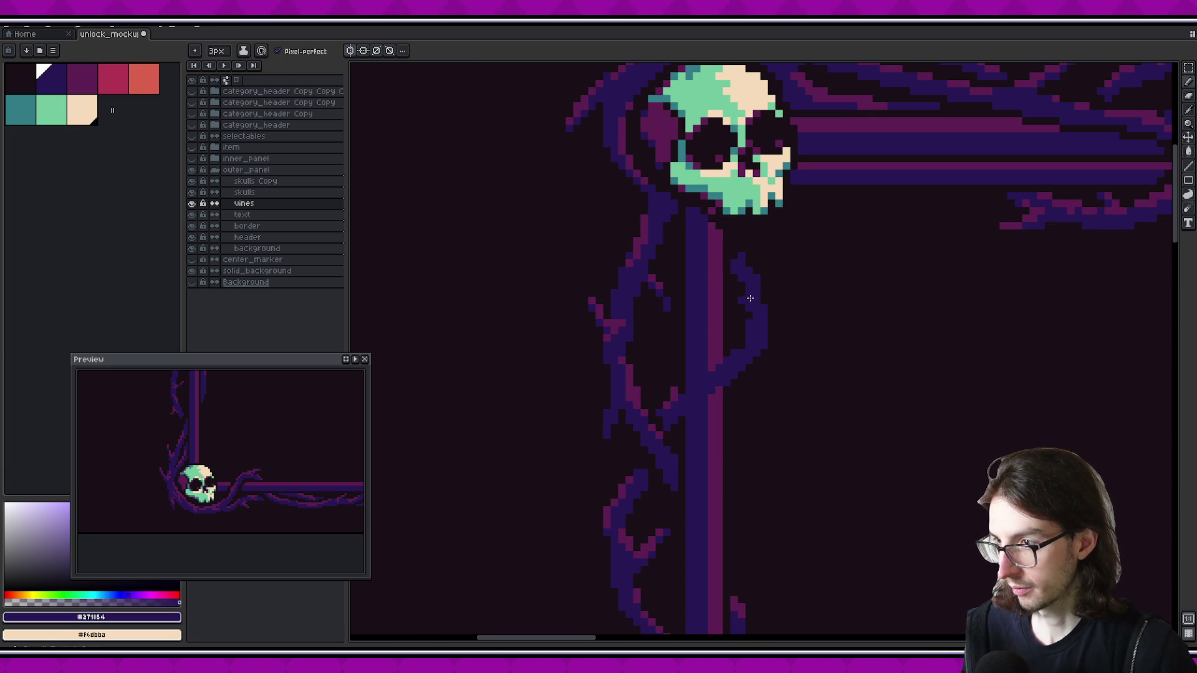
key("minus")
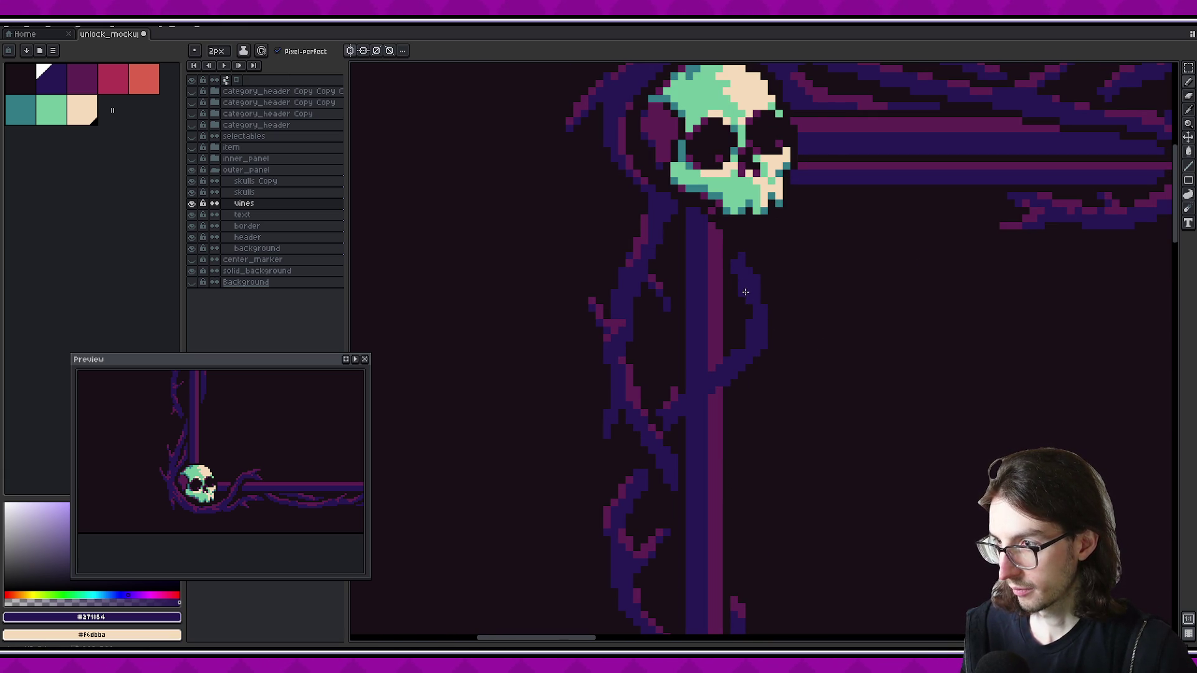
key("e")
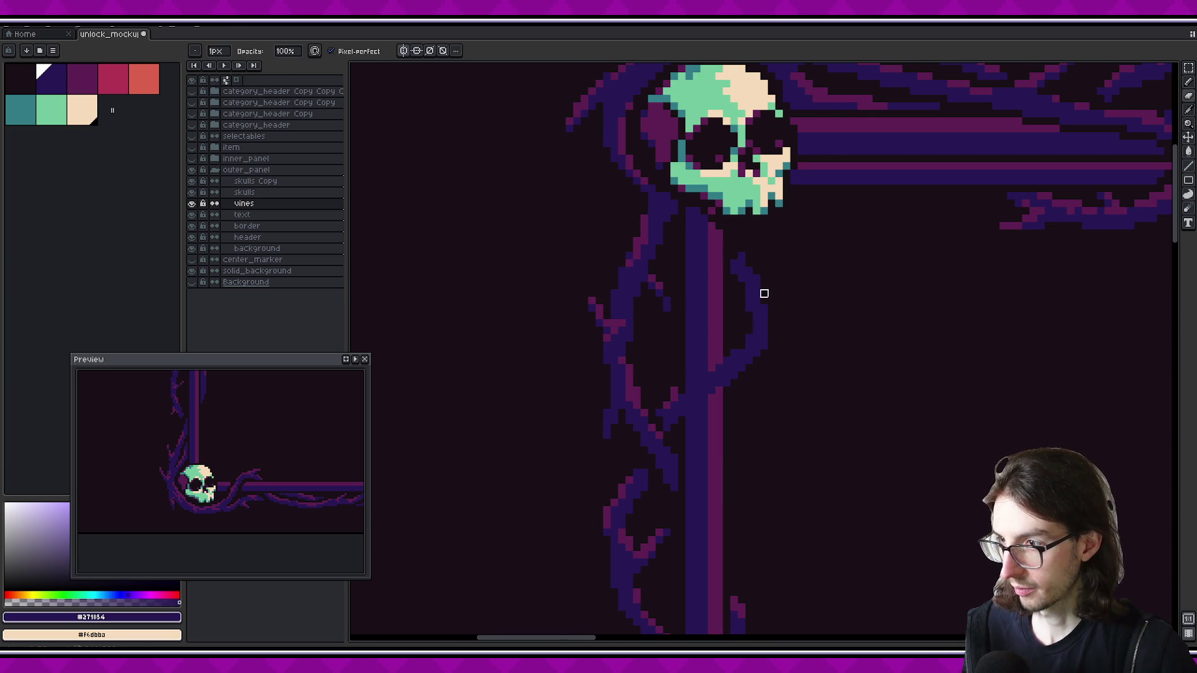
key("b")
key("e")
scroll(739, 254, "down", 1)
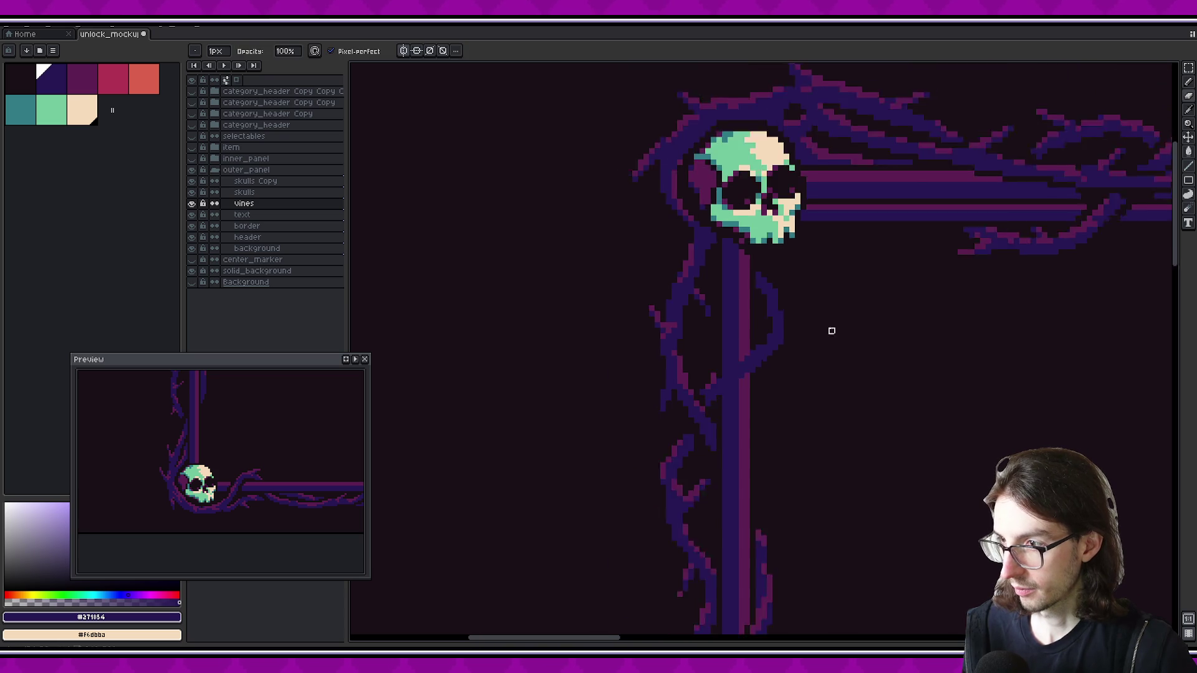
scroll(831, 331, "down", 1)
scroll(866, 320, "down", 1)
scroll(588, 313, "up", 2)
scroll(585, 411, "up", 2)
key("b")
Cut two dark diagonal gaps across the vines in the background colour
left_click(626, 426, "alt")
left_click_drag(626, 427, 661, 399)
key("ctrl+z")
left_click_drag(598, 436, 652, 396)
left_click_drag(612, 350, 662, 323)
Fill gaps along the vine's outer edge with single dark purple pixels
left_click(631, 321, "alt")
left_click(646, 339, "alt")
scroll(698, 376, "down", 2)
scroll(695, 400, "down", 3)
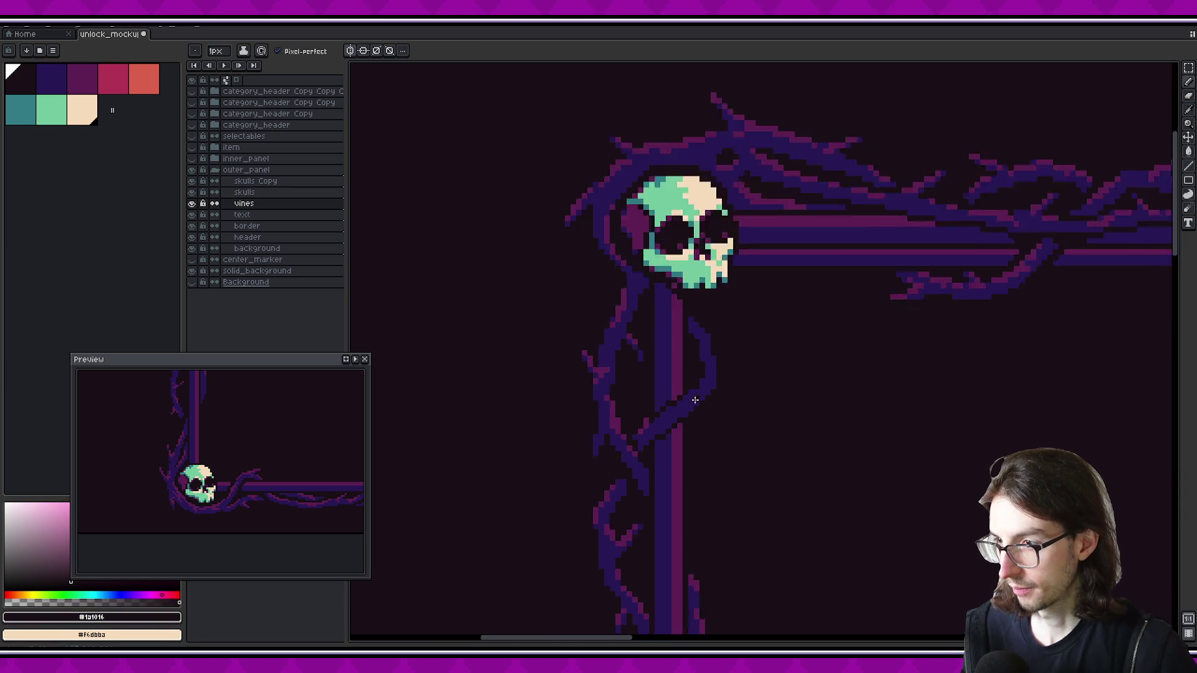
scroll(695, 400, "up", 2)
left_click(703, 402, "alt")
left_click(756, 384)
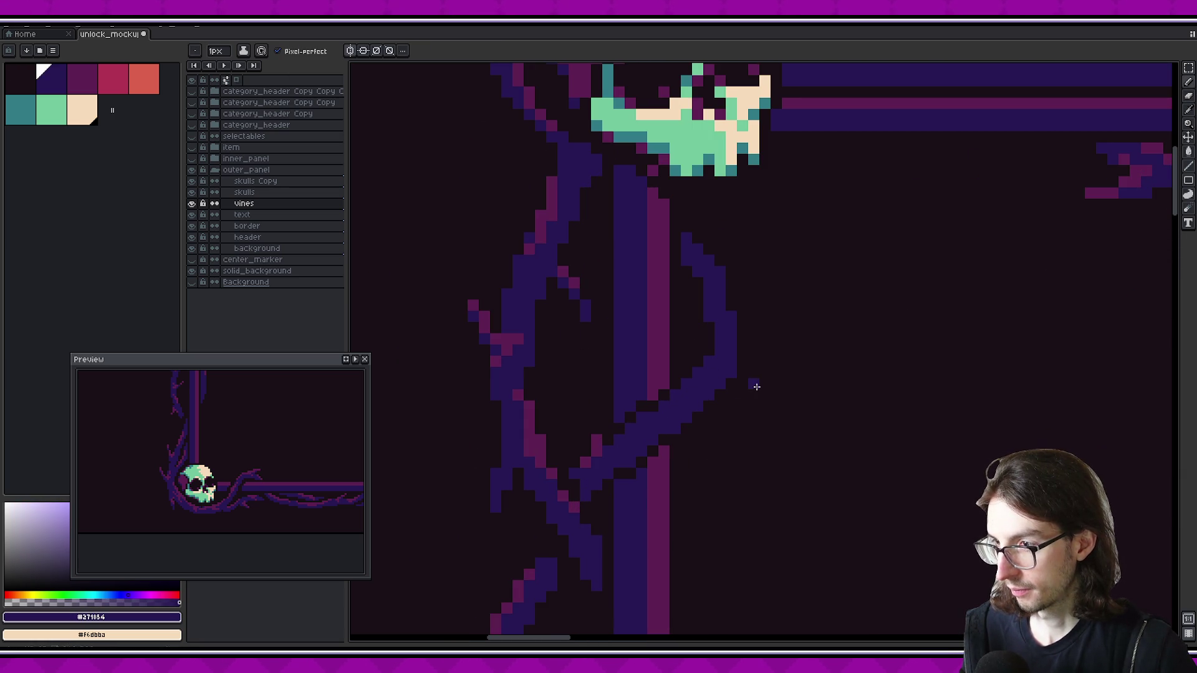
left_click(731, 384)
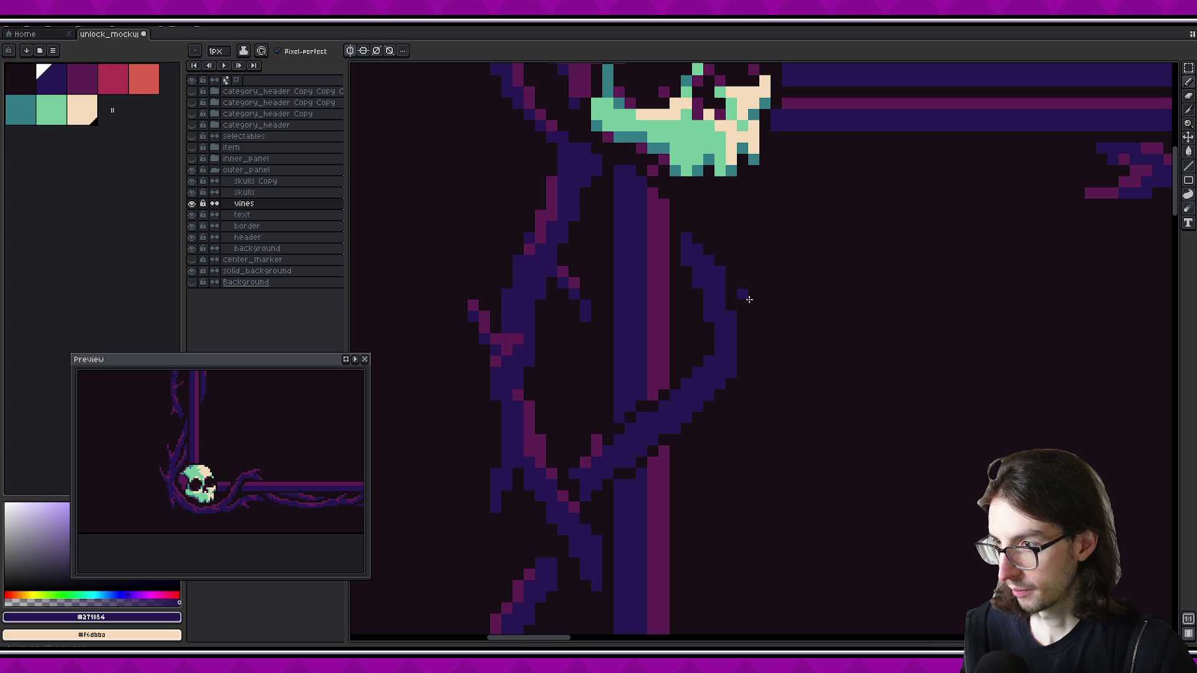
scroll(786, 393, "down", 3)
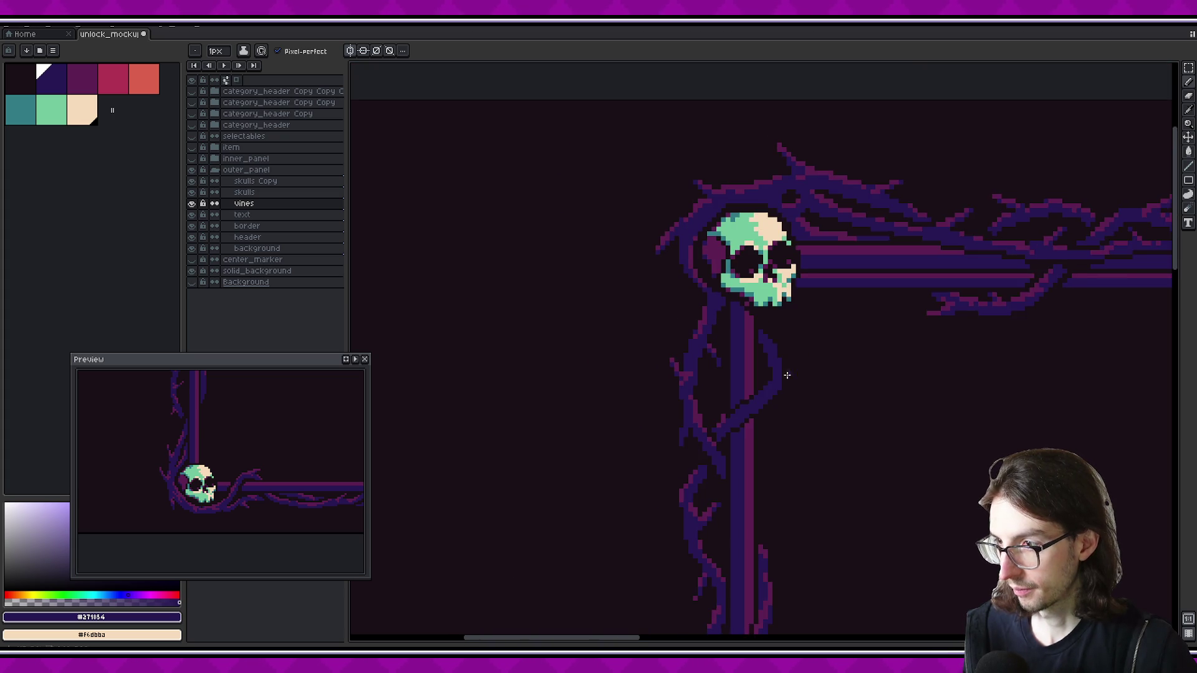
scroll(774, 376, "up", 1)
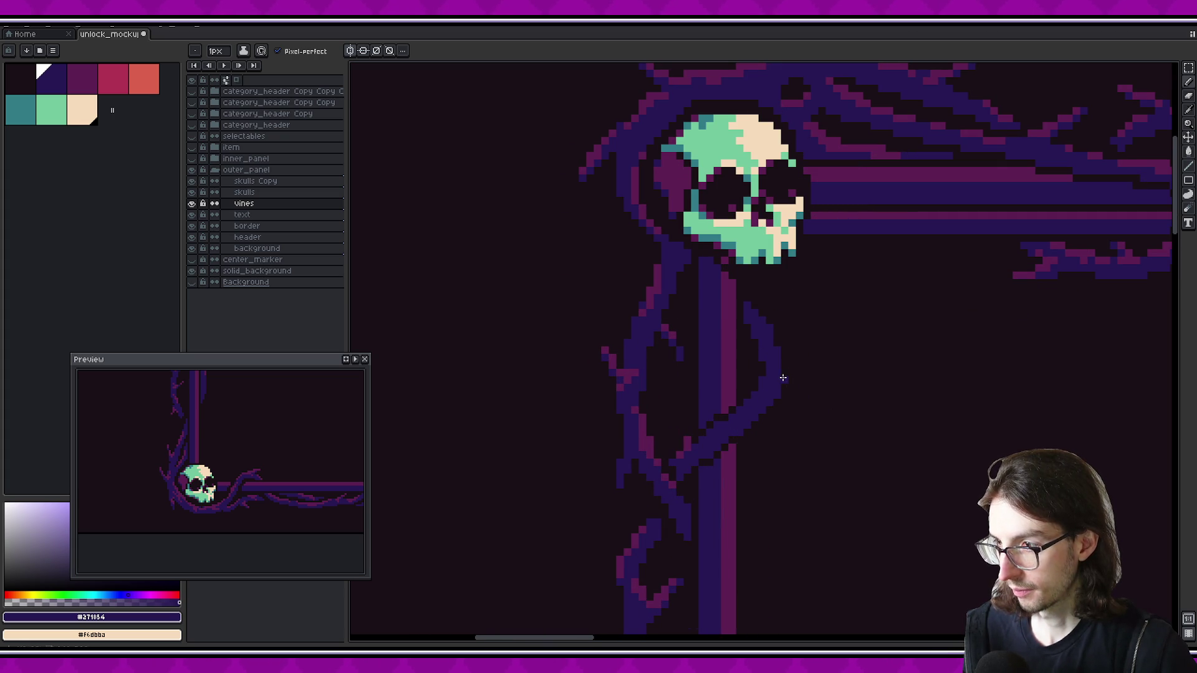
scroll(895, 396, "down", 2)
scroll(689, 350, "up", 1)
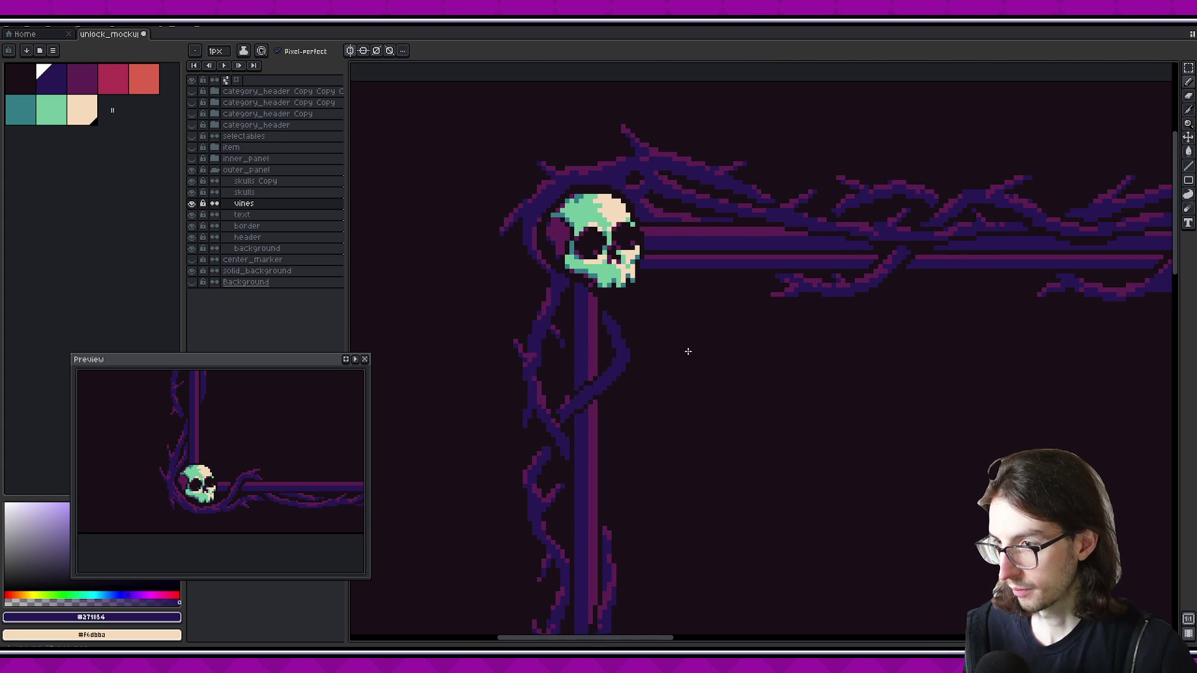
scroll(616, 367, "up", 1)
Select the near-black background colour and switch between pencil and eyedropper
left_click(549, 430, "alt")
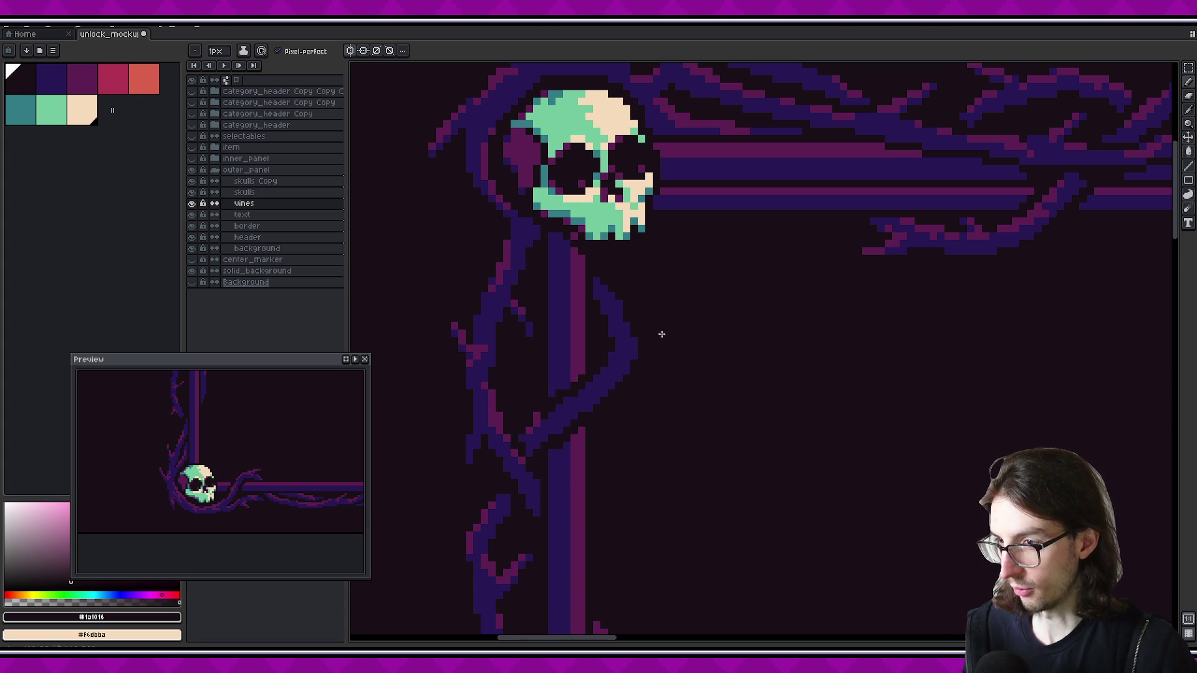
scroll(652, 340, "down", 3)
scroll(578, 389, "up", 3)
key("b")
key("alt")
key("alt")
Paint a magenta #5c2052 highlight along the right vine's diagonal plus one extra pixel
left_click(580, 391)
scroll(698, 377, "down", 2)
scroll(631, 356, "down", 3)
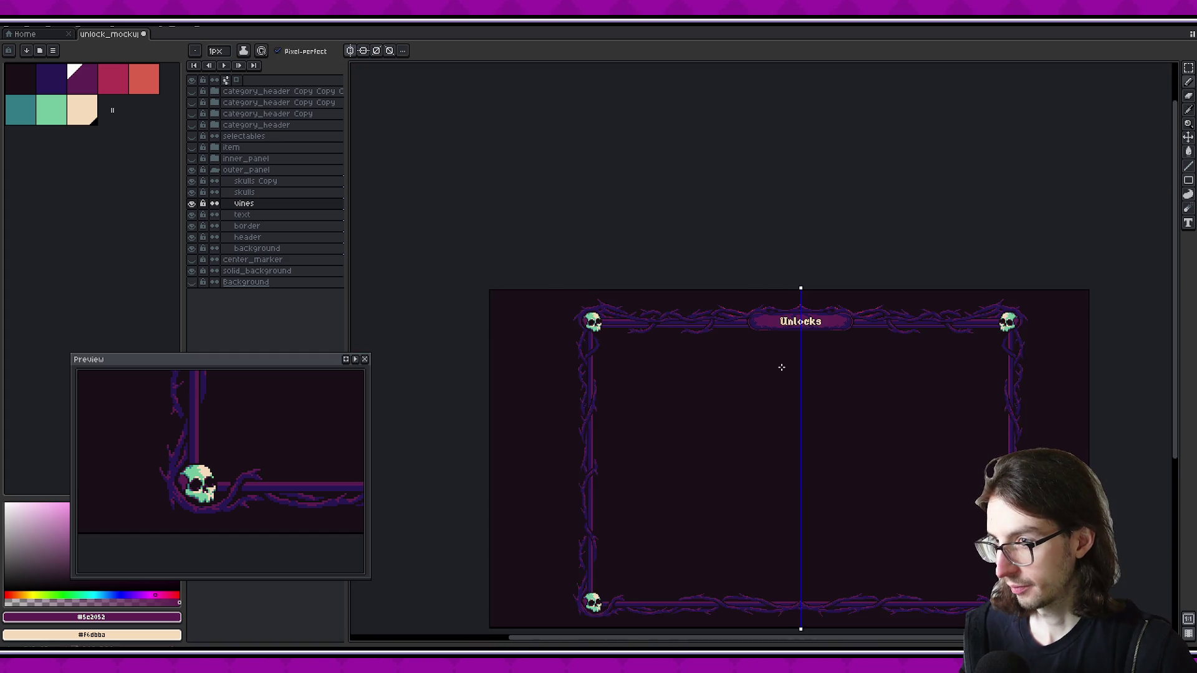
scroll(779, 367, "right", 3)
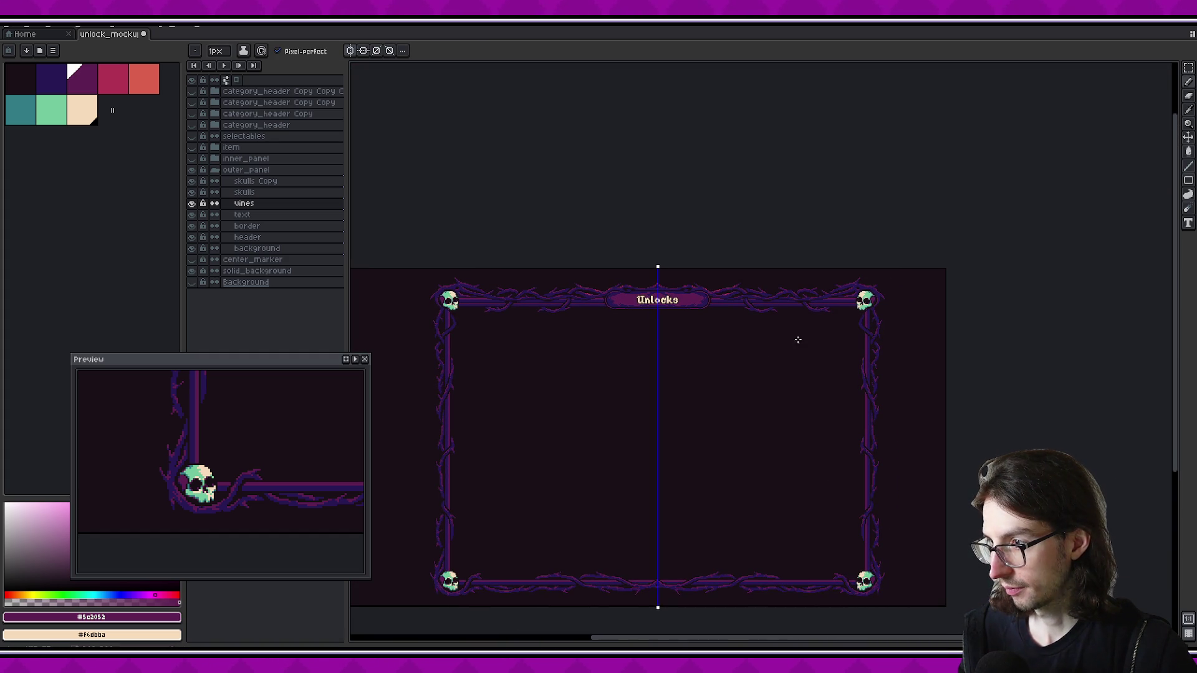
scroll(887, 303, "up", 3)
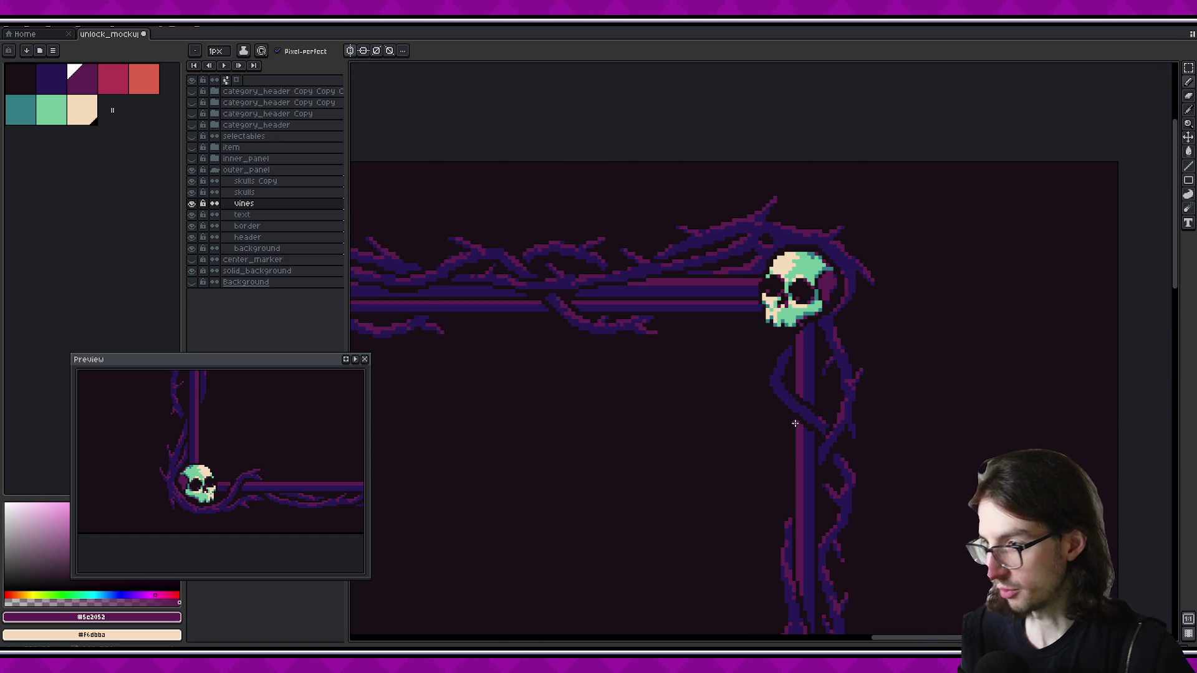
scroll(804, 430, "up", 2)
scroll(822, 430, "up", 3)
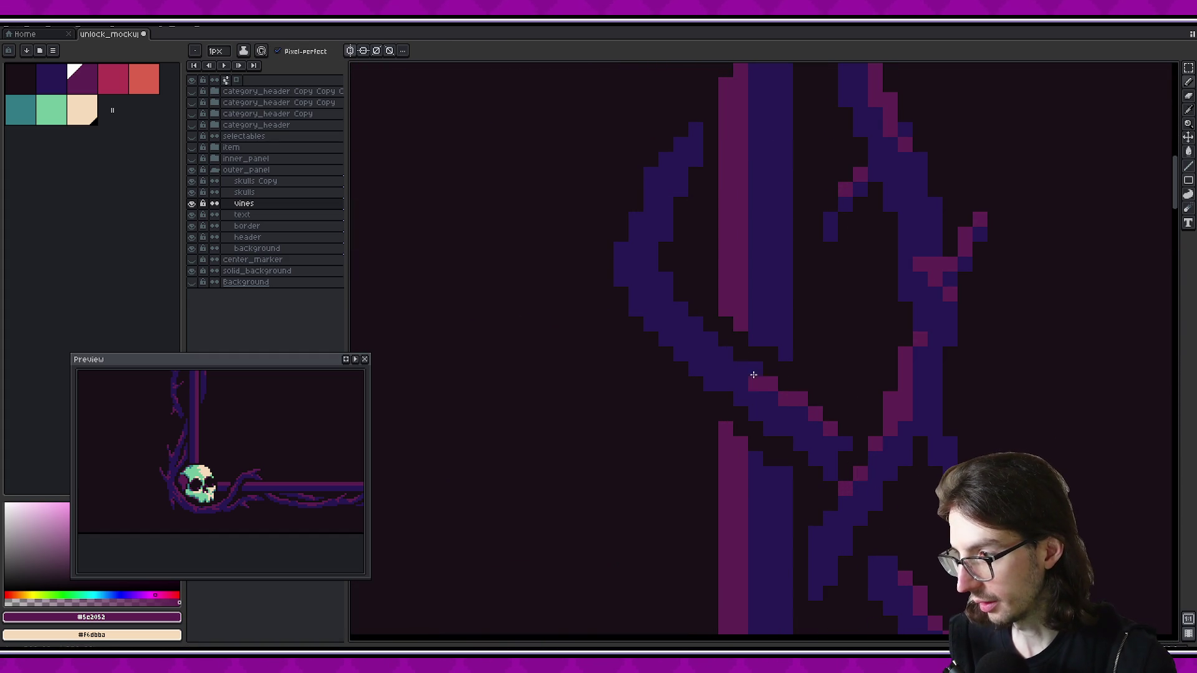
left_click_drag(820, 433, 735, 364)
left_click(829, 443)
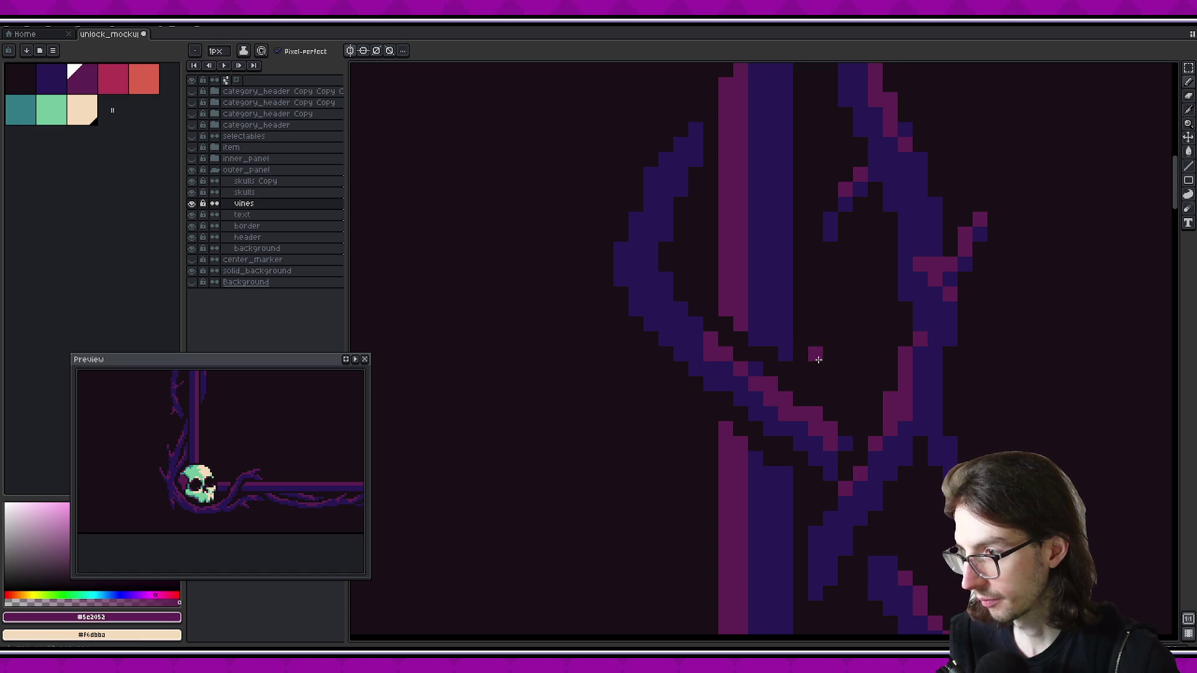
Add a short magenta highlight on the vine's left curve and review the result
scroll(730, 374, "down", 1)
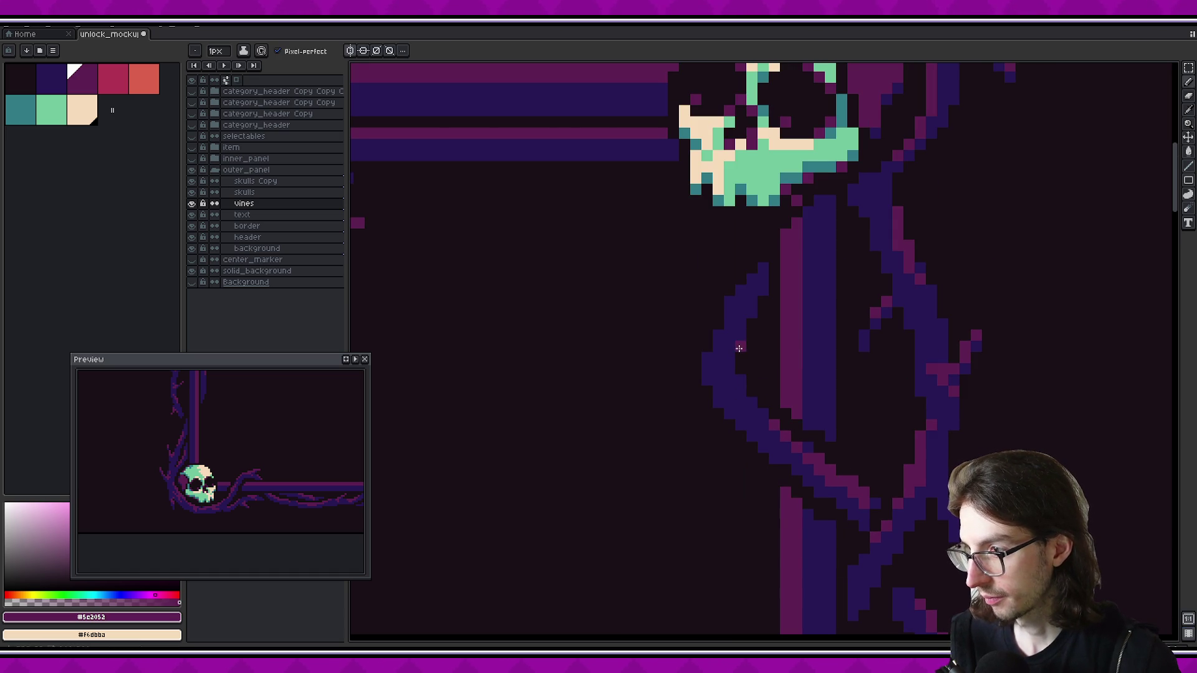
left_click_drag(737, 377, 735, 347)
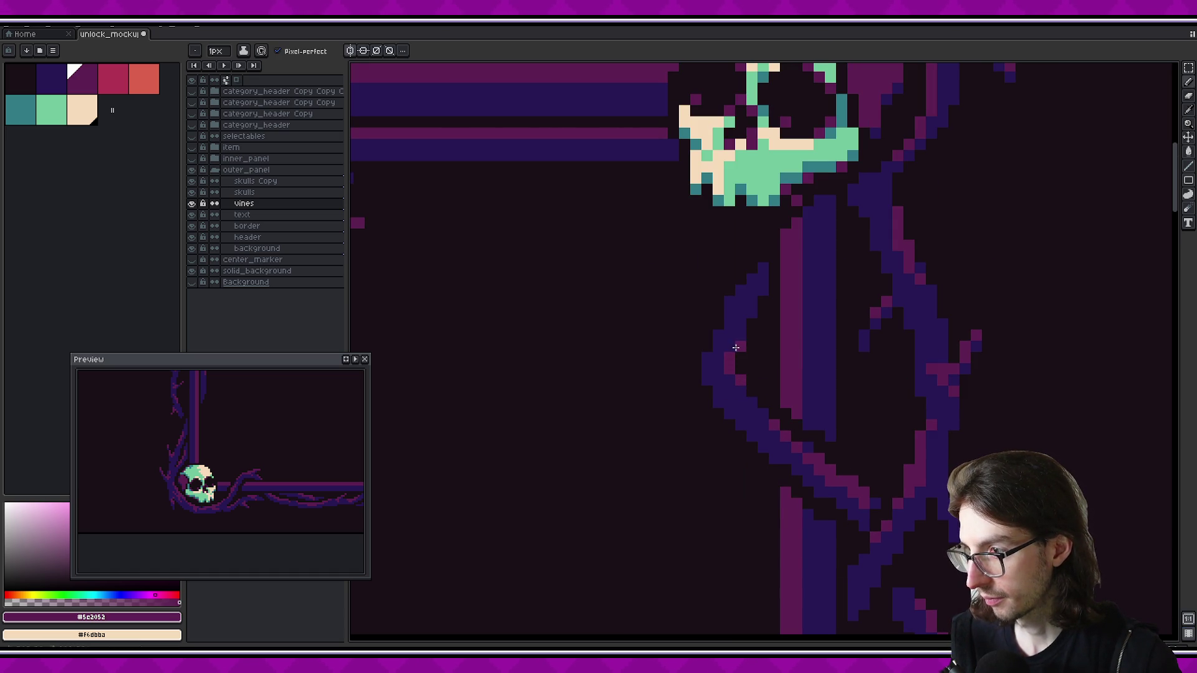
scroll(248, 440, "down", 2)
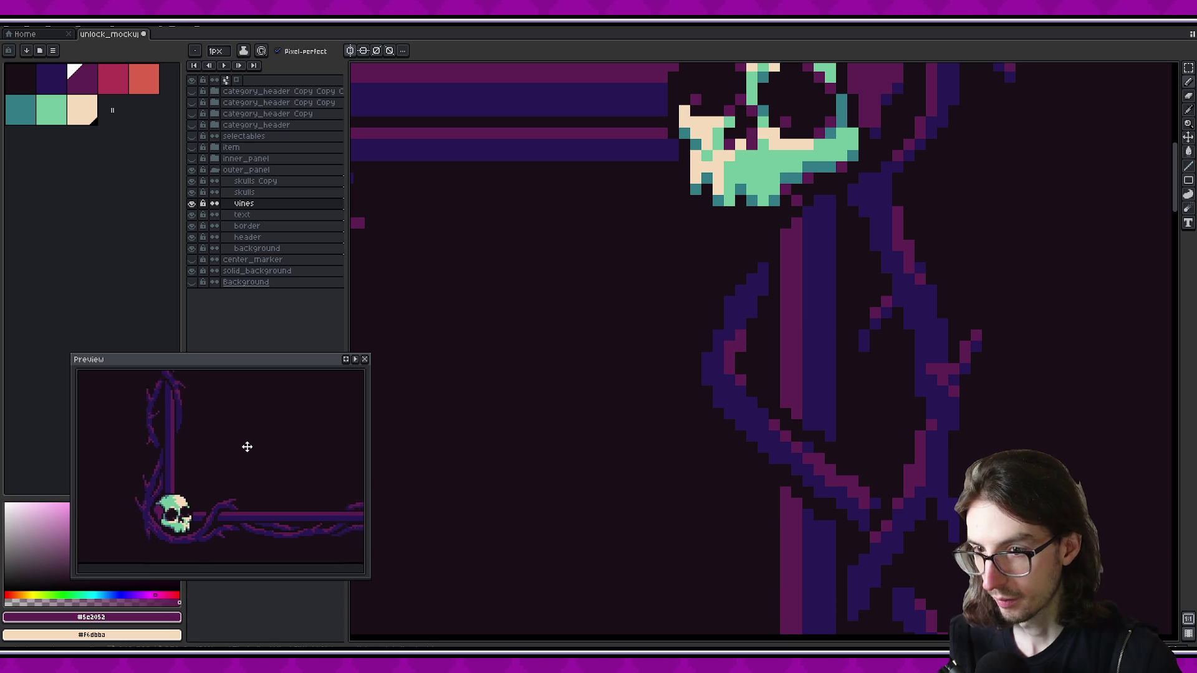
scroll(216, 474, "up", 2)
scroll(237, 488, "up", 1)
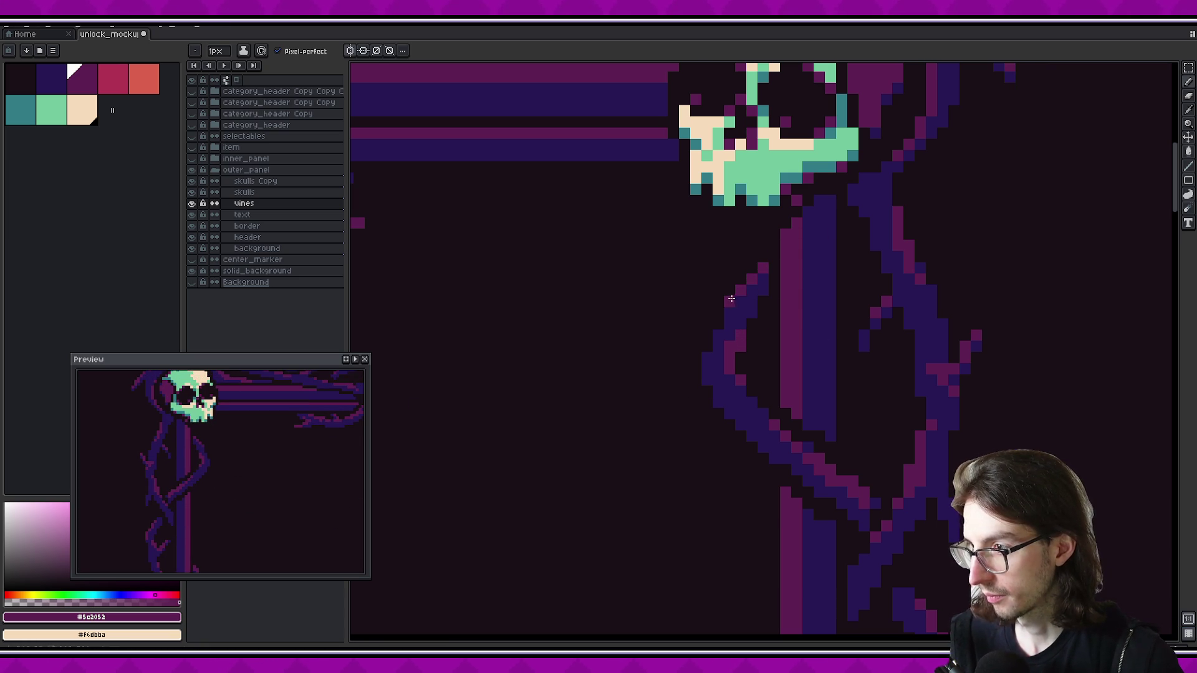
scroll(241, 413, "down", 1)
scroll(243, 418, "down", 1)
scroll(246, 427, "up", 1)
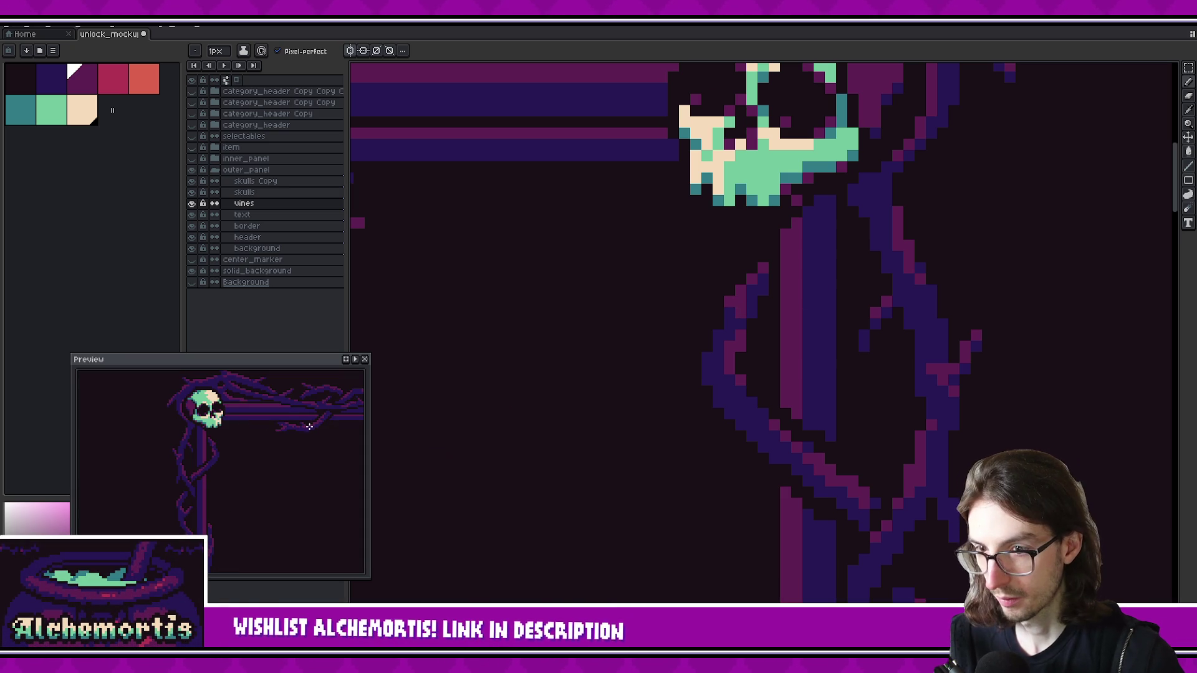
key("bracketleft")
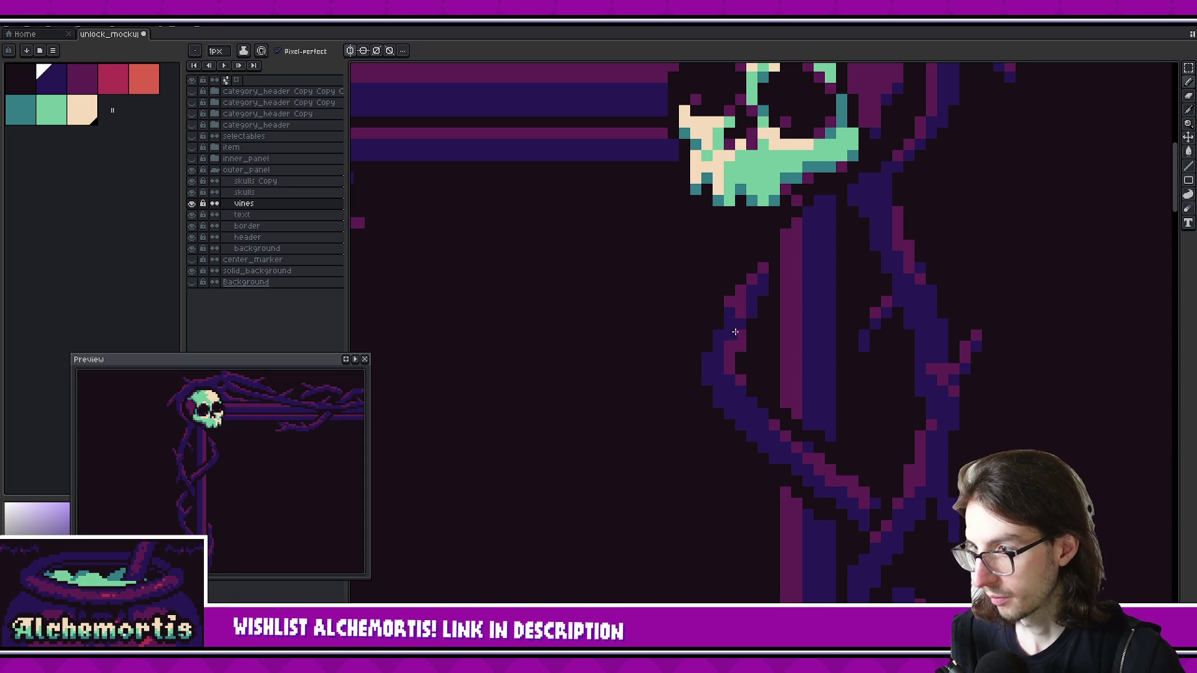
key("bracketright")
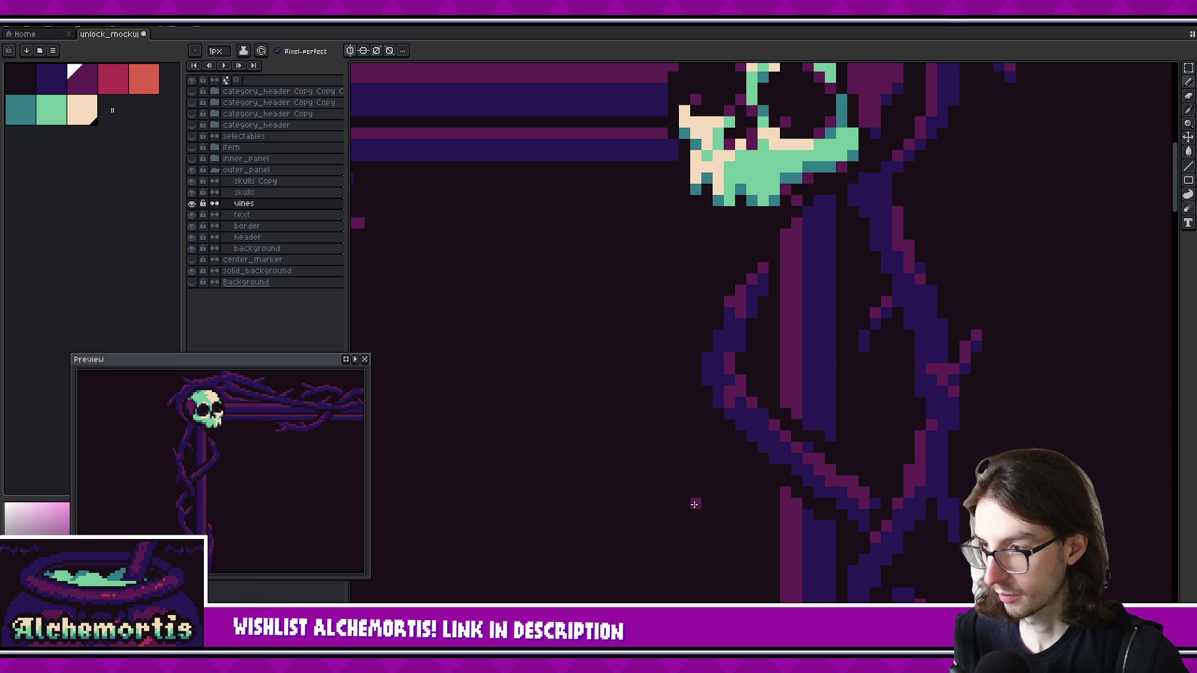
scroll(302, 420, "down", 2)
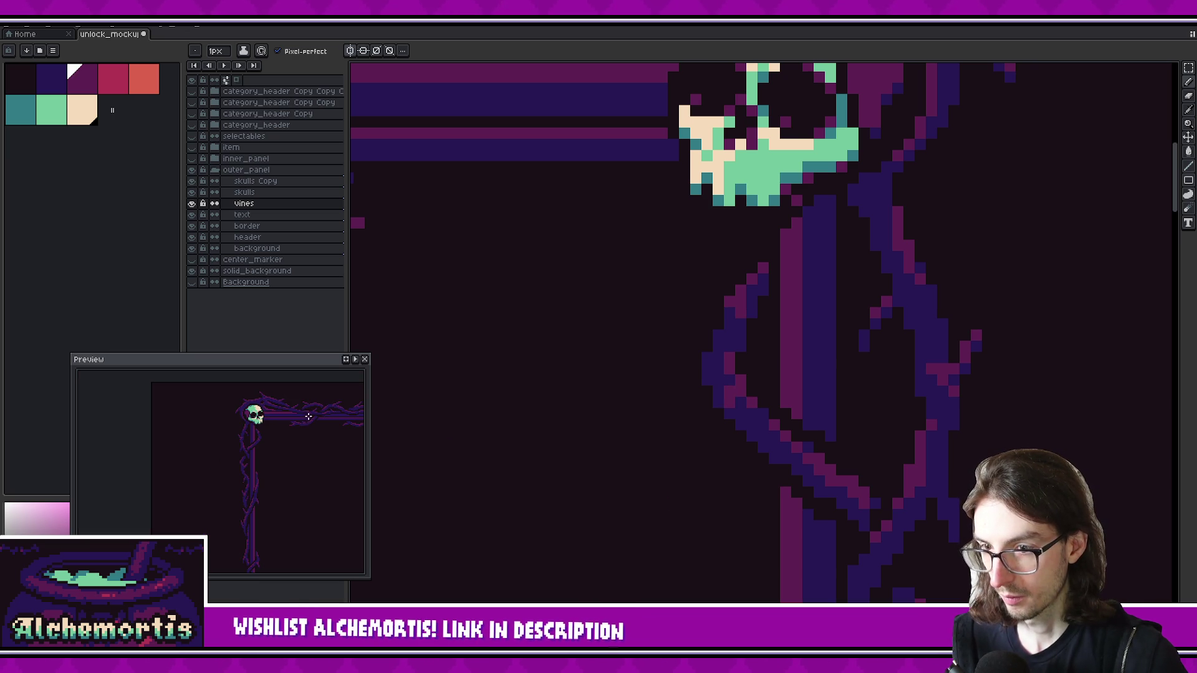
scroll(651, 392, "down", 2)
scroll(769, 406, "down", 1)
scroll(782, 406, "down", 1)
scroll(820, 389, "down", 1)
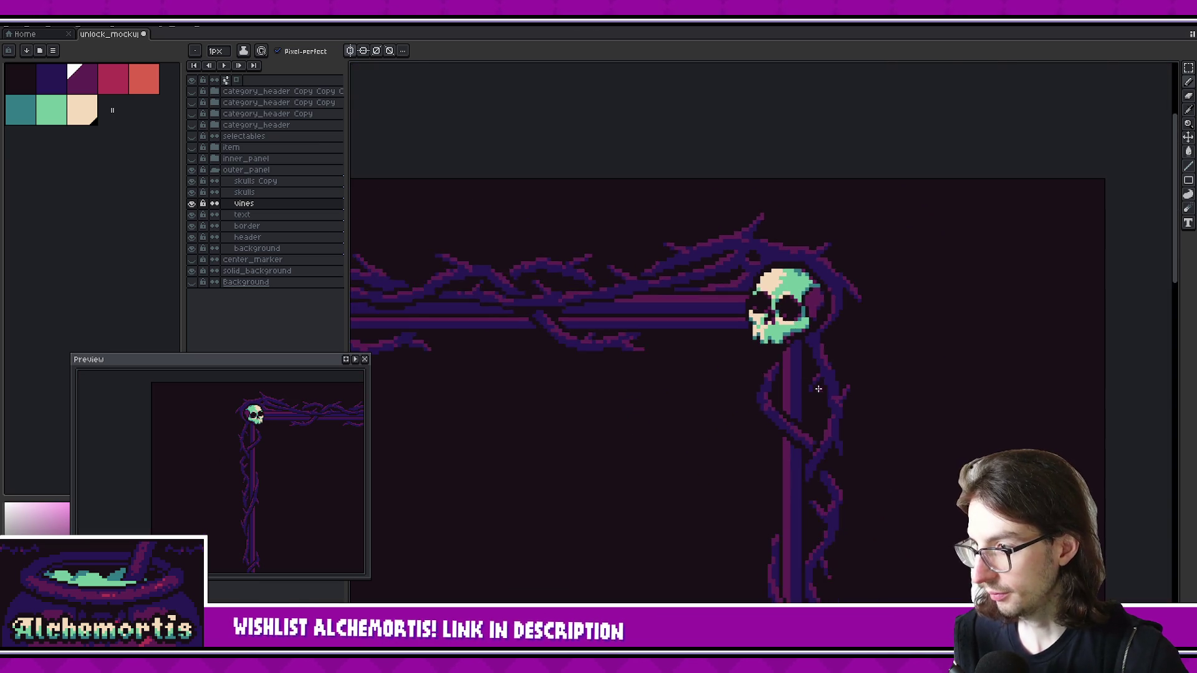
Paint dark indigo pixels along the vine where it crosses the skull's stem
scroll(820, 389, "up", 3)
left_click(650, 406, "alt")
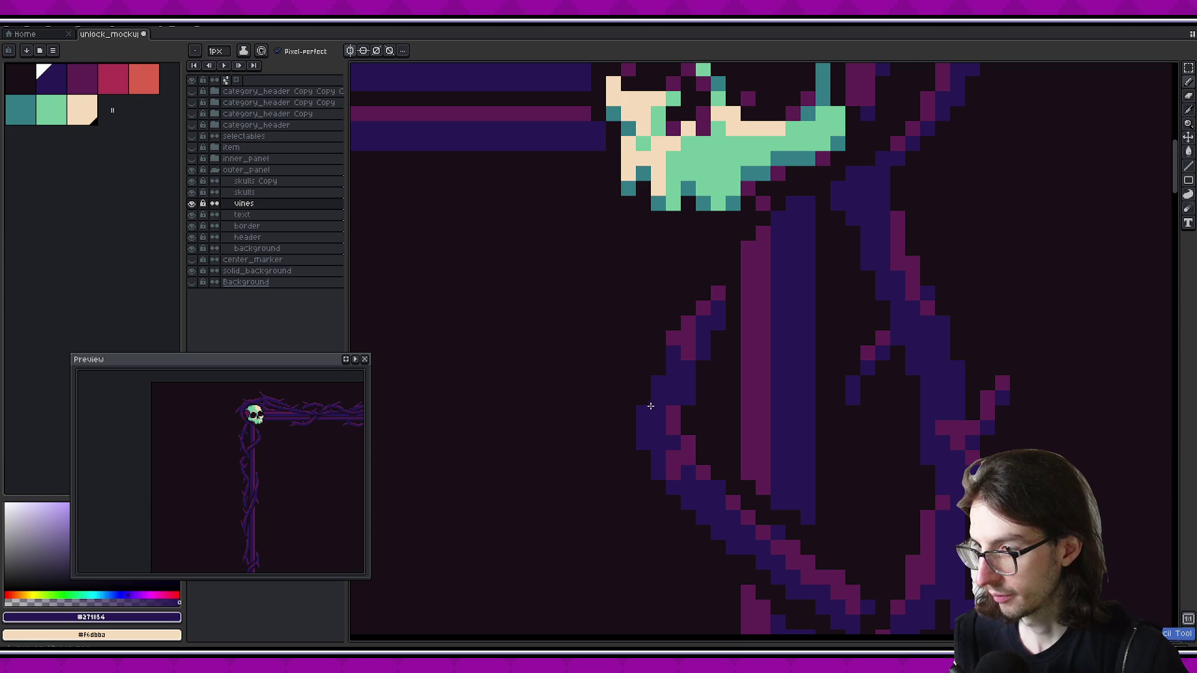
left_click(673, 428)
left_click_drag(703, 413, 718, 398)
left_click(718, 413)
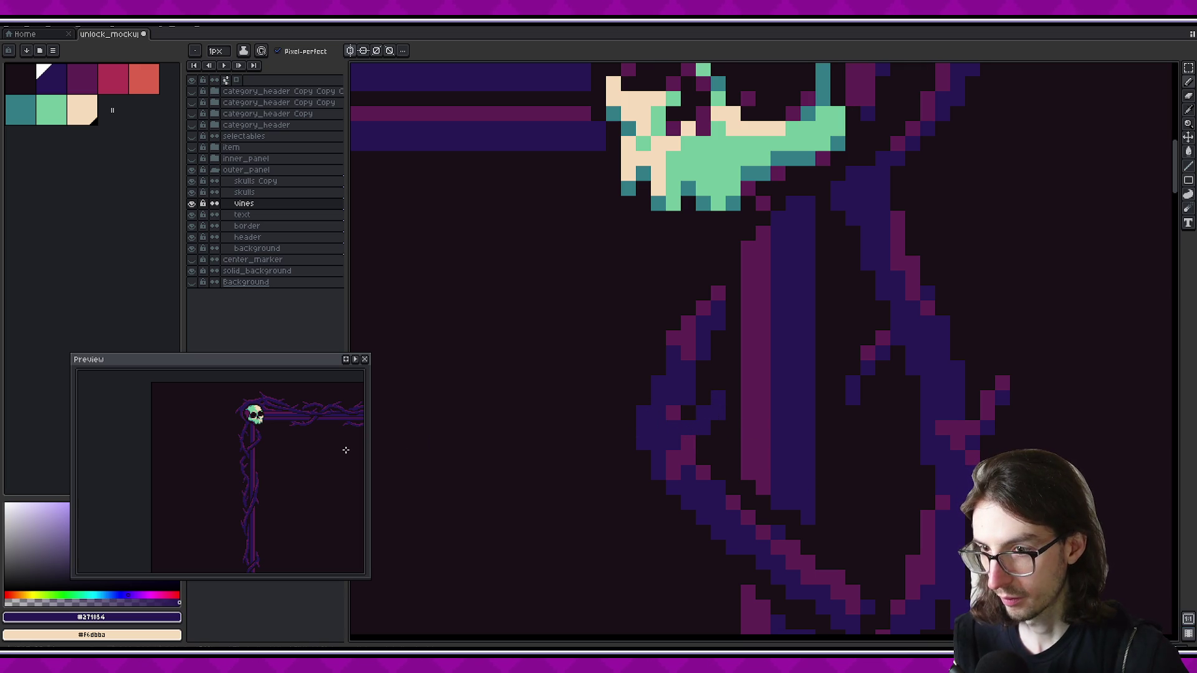
left_click_drag(307, 446, 235, 433)
Try drawing a short indigo thorn branch on the vine, then undo it
scroll(730, 473, "down", 3)
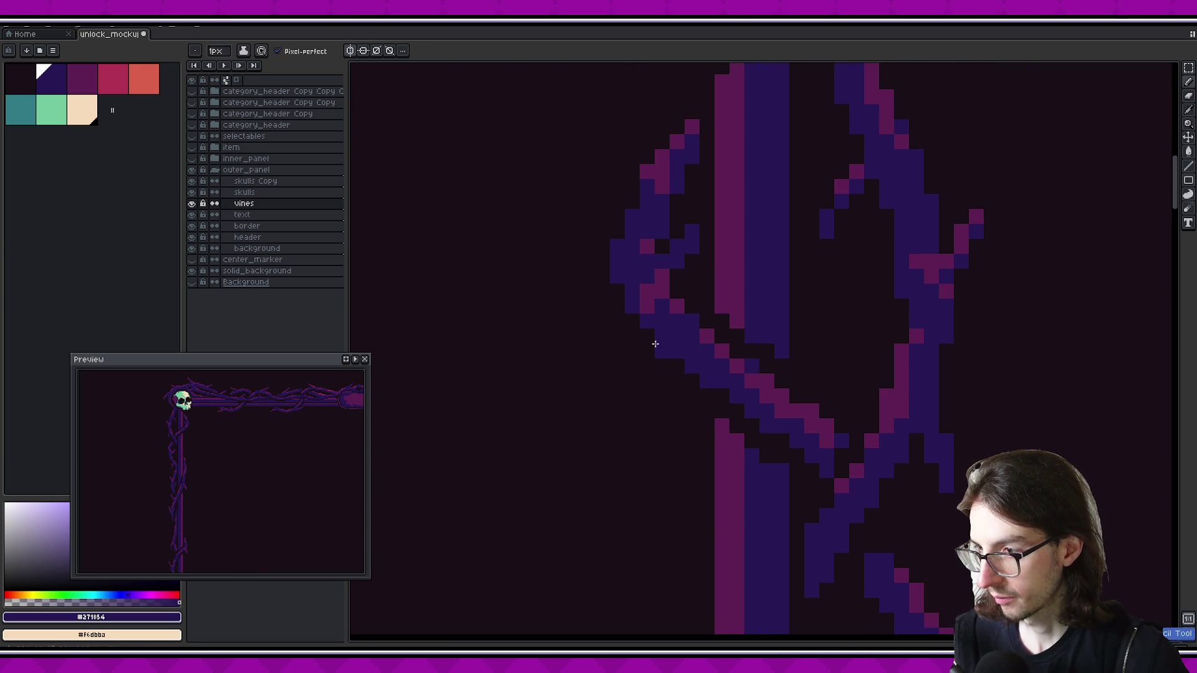
left_click_drag(677, 430, 663, 362)
key("ctrl+z")
mouse_move(692, 430)
left_mouse_down()
mouse_move(692, 391)
mouse_move(670, 369)
left_mouse_up()
key("ctrl+z")
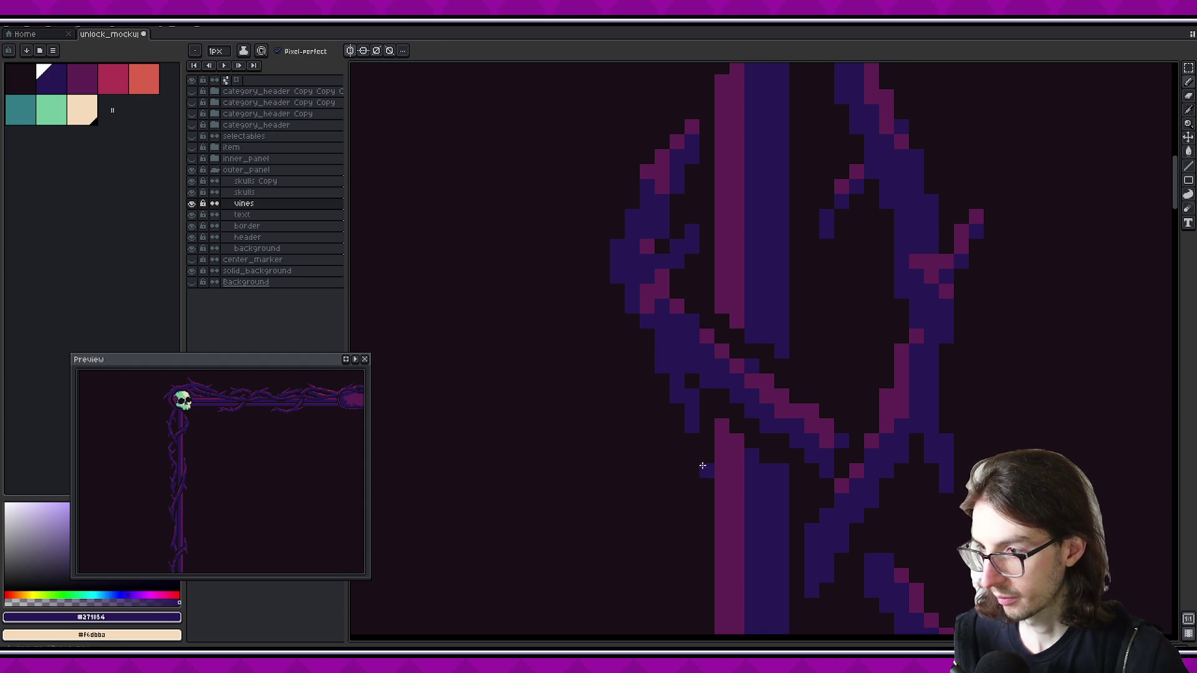
Bring the Unlocks header vines into the preview and toggle between eraser and pencil
mouse_move(302, 454)
left_mouse_down()
mouse_move(254, 445)
mouse_move(279, 442)
left_mouse_up()
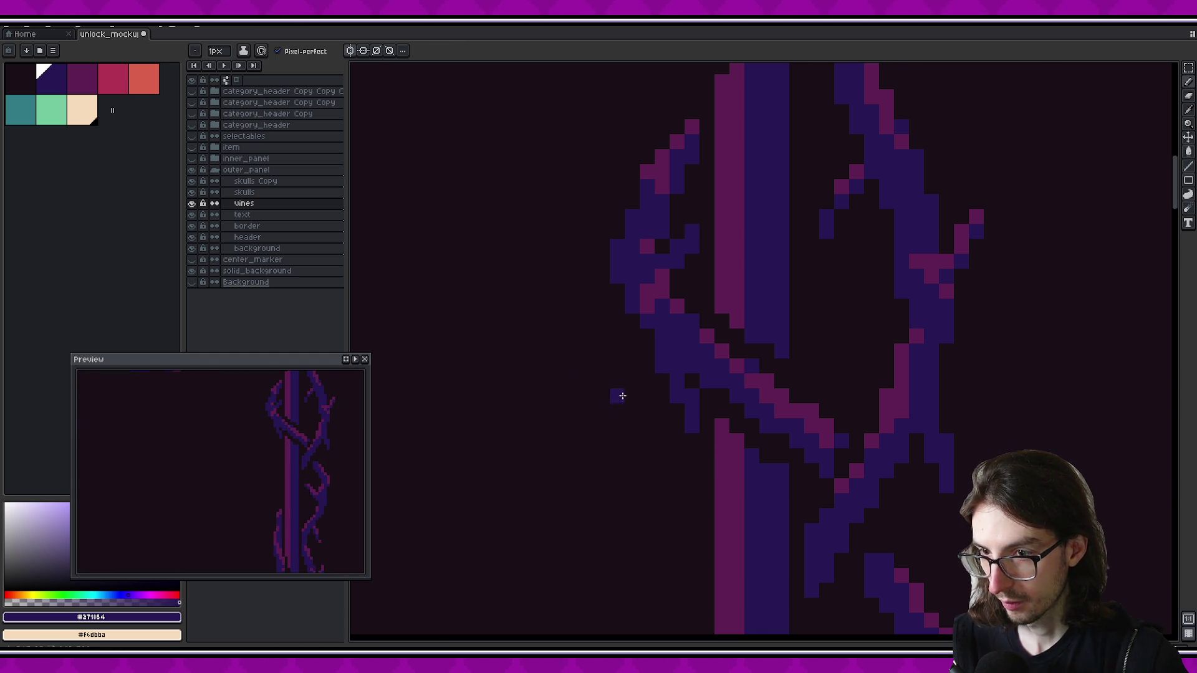
key("alt")
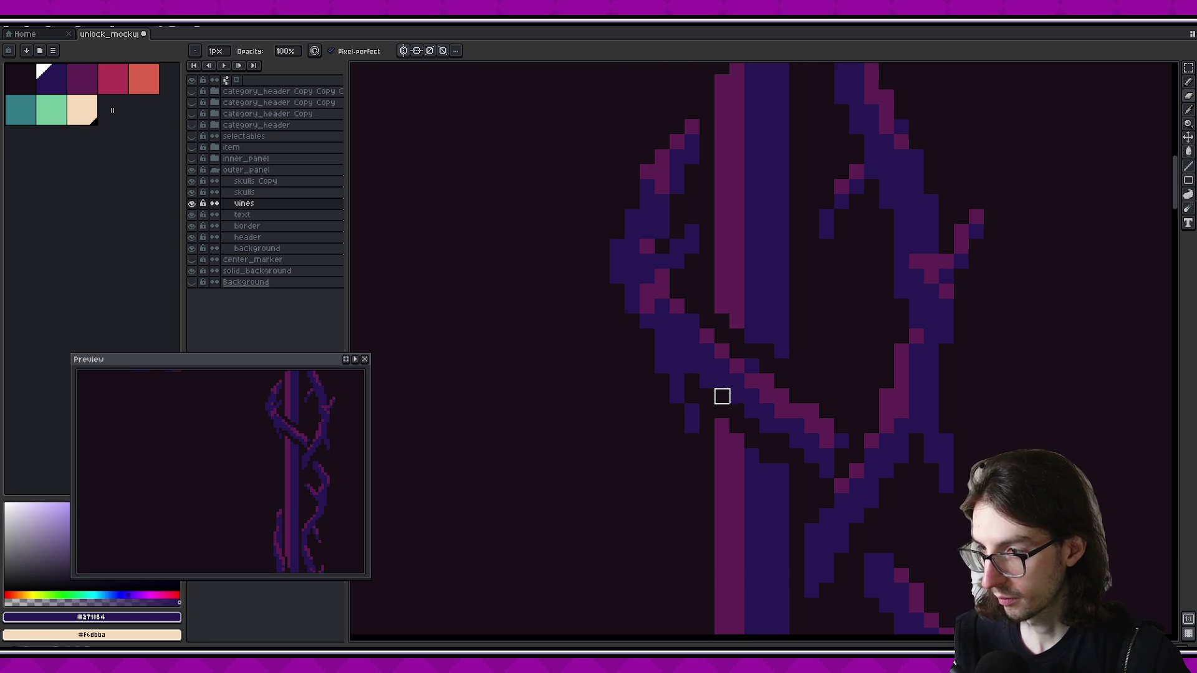
scroll(695, 392, "down", 2)
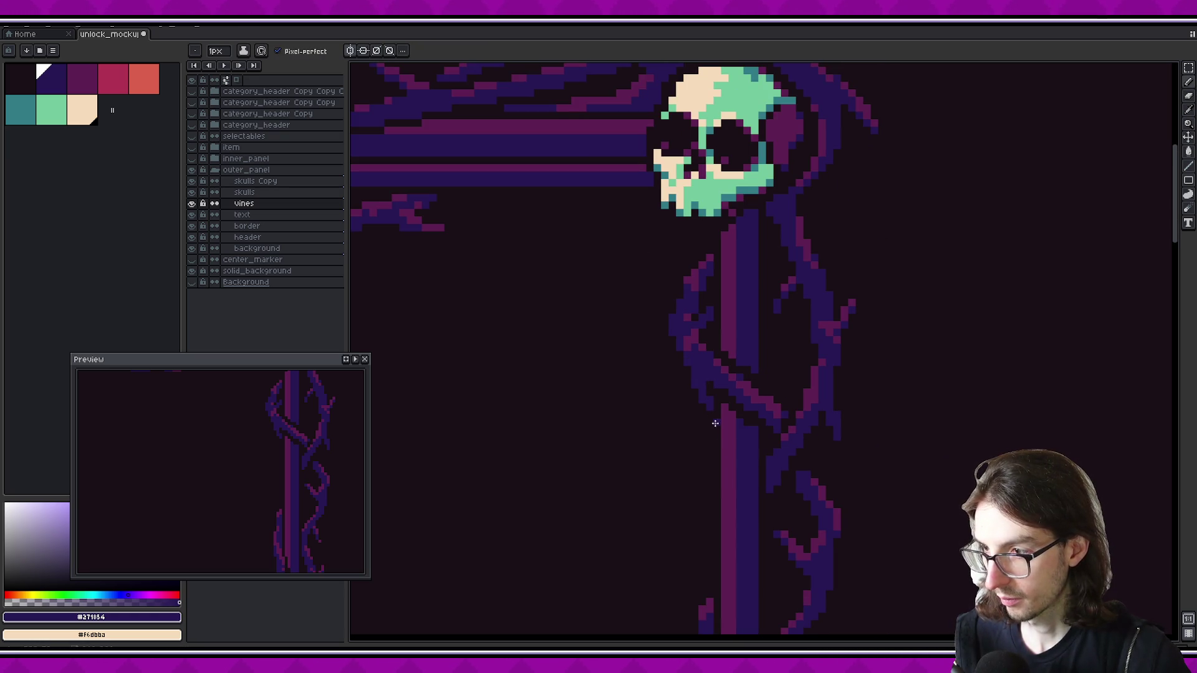
key("e")
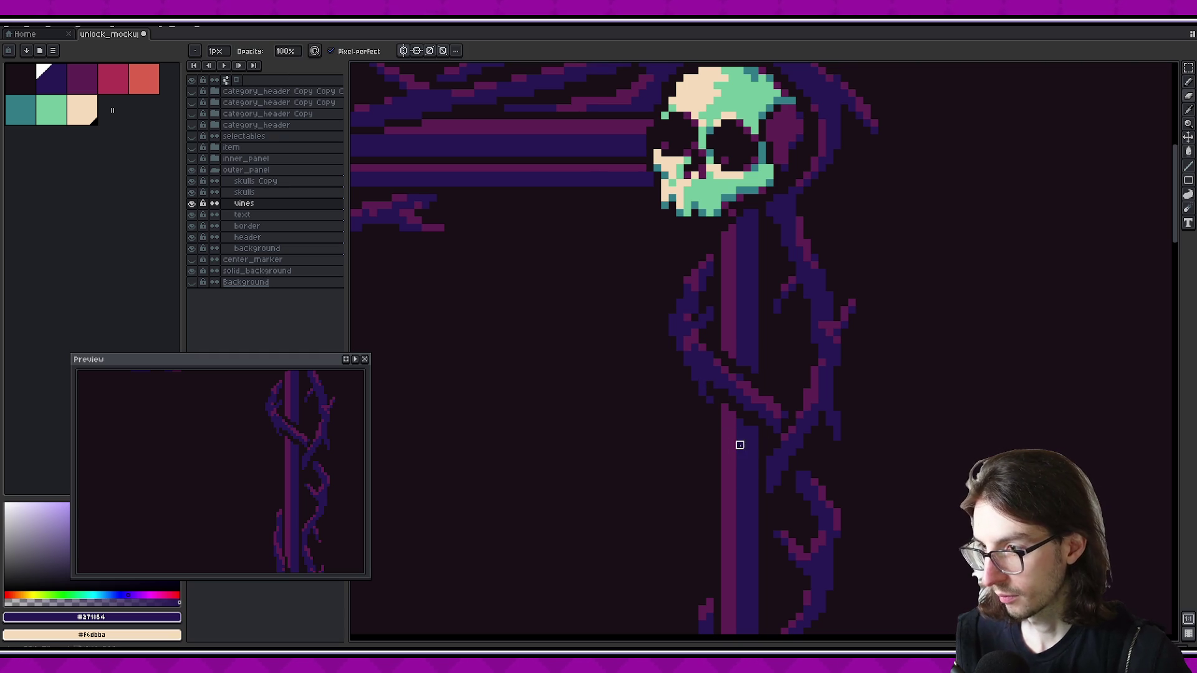
key("b")
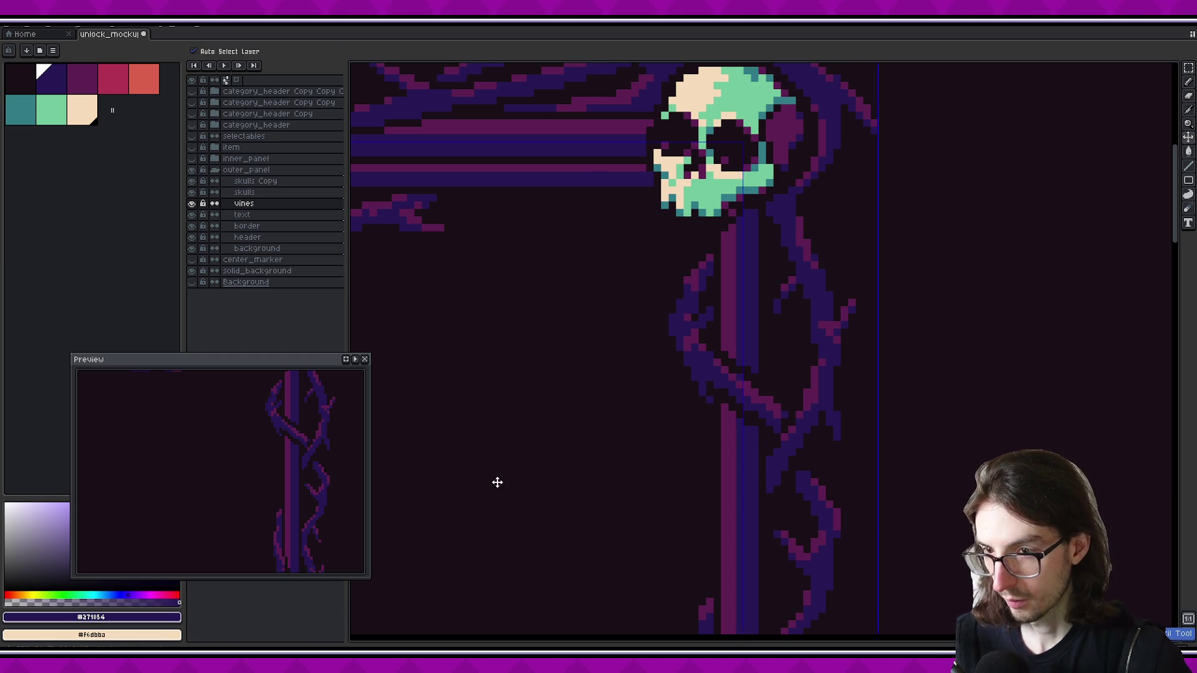
scroll(312, 467, "down", 1)
Cycle through the eraser, pencil and move tools, then zoom in on the vine below the skull
scroll(315, 446, "down", 1)
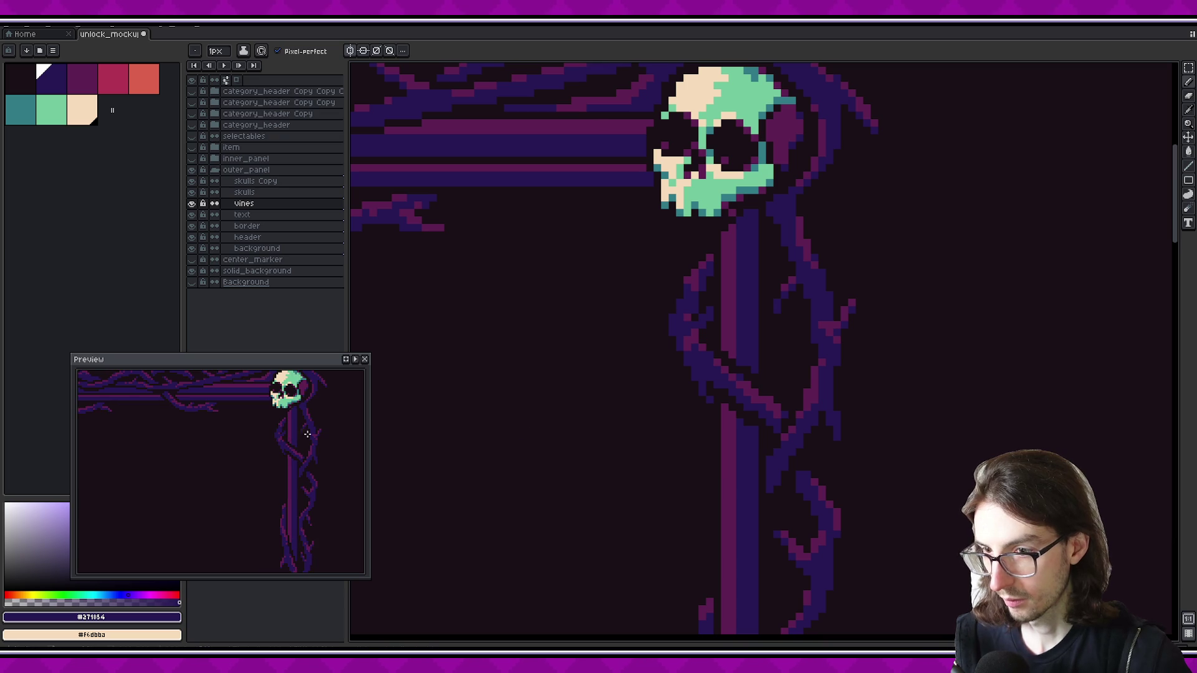
key("e")
key("b")
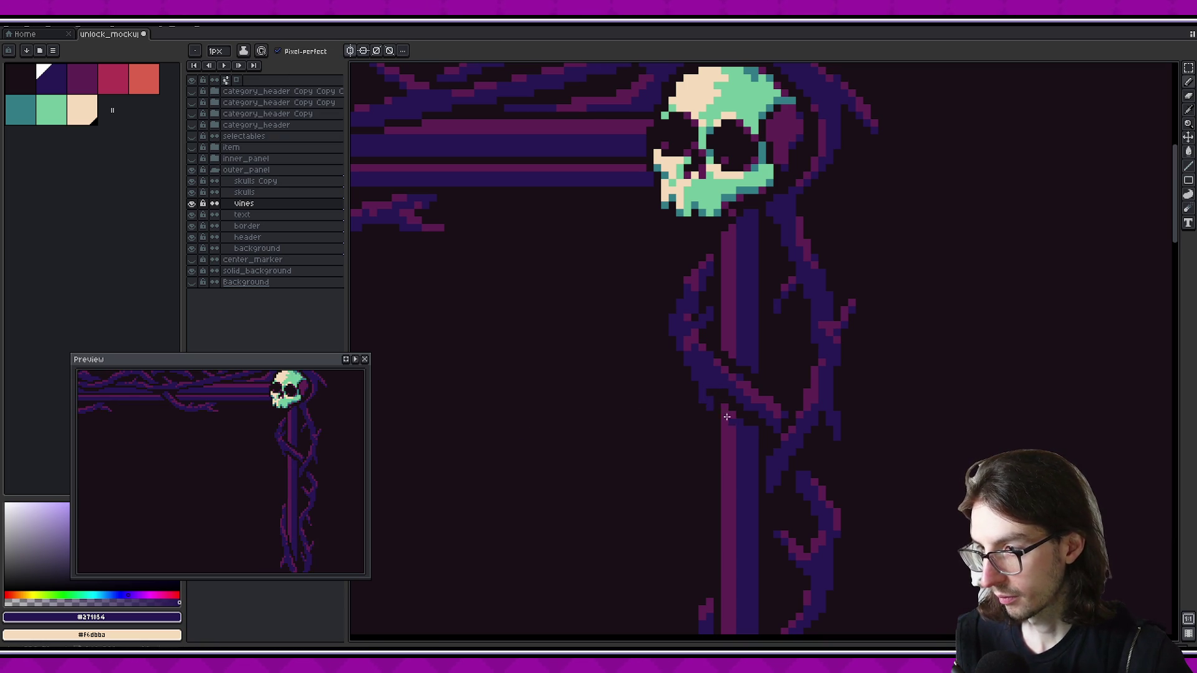
key("e")
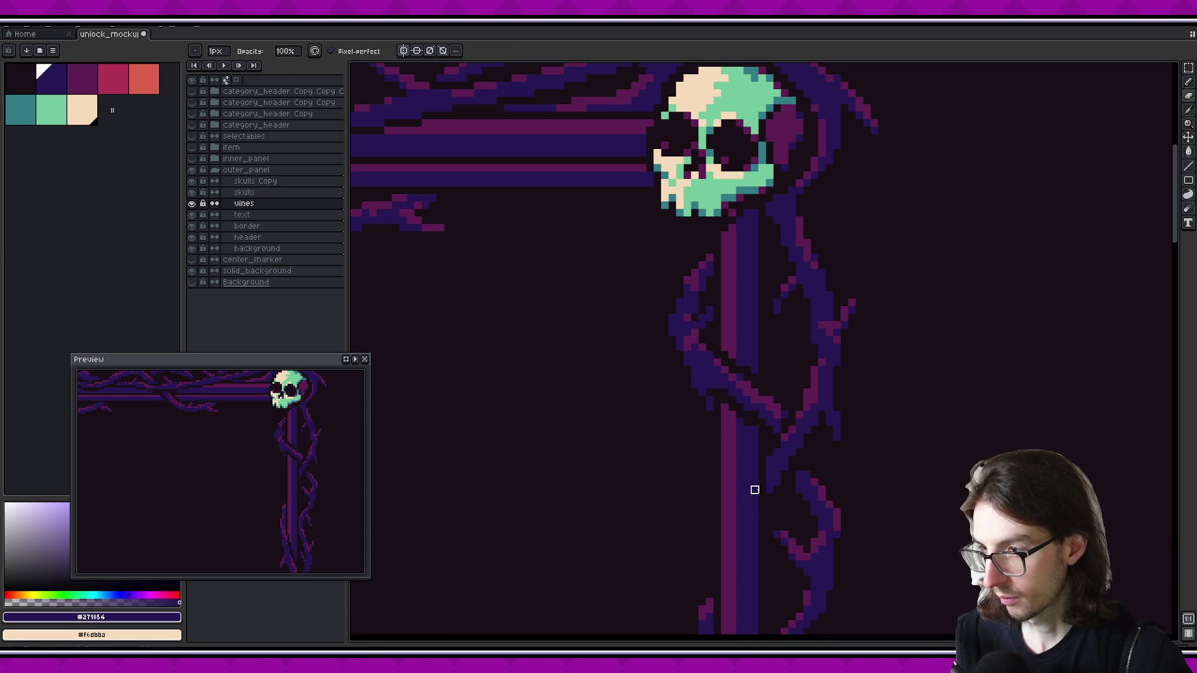
key("v")
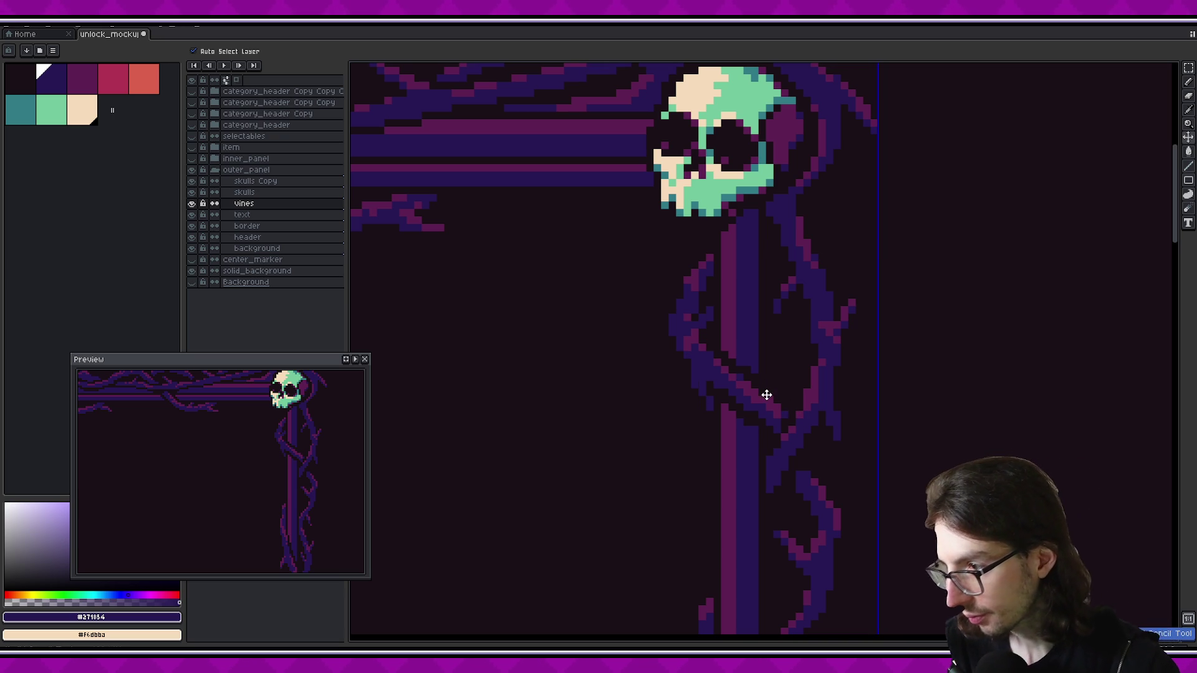
key("z")
left_click(721, 384)
Extend the vine's thorn with a dark-purple #271854 pencil pixel, then zoom back out
key("b")
left_click(652, 398)
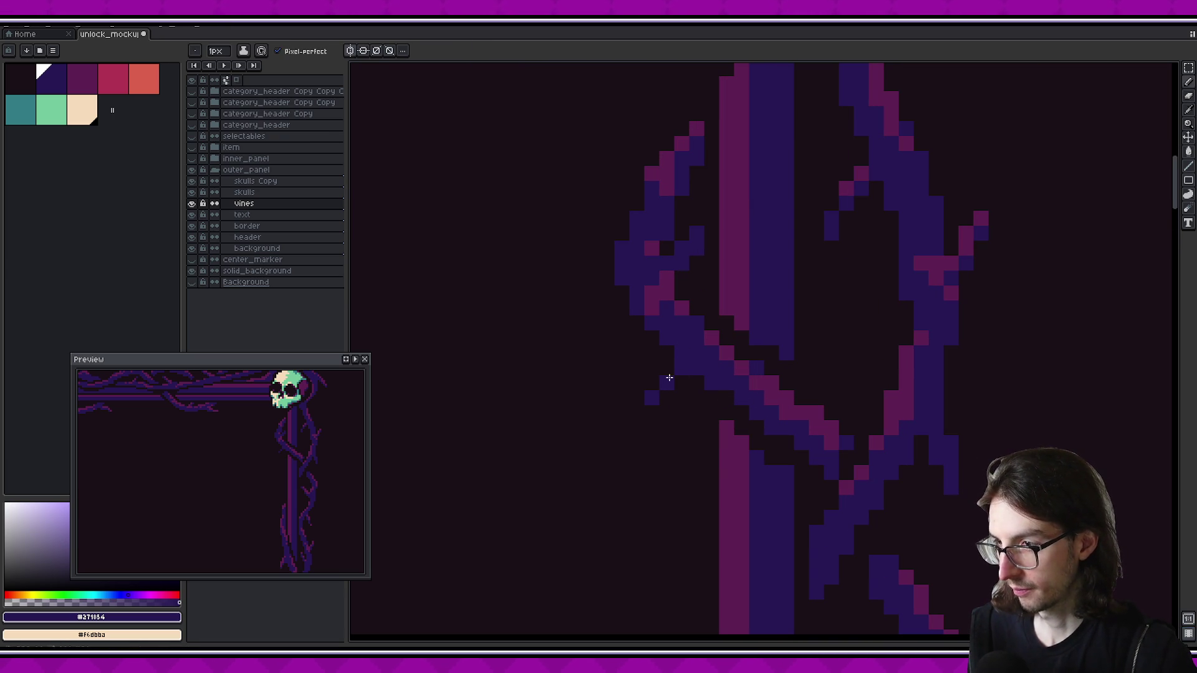
key("ctrl+z")
key("ctrl+z")
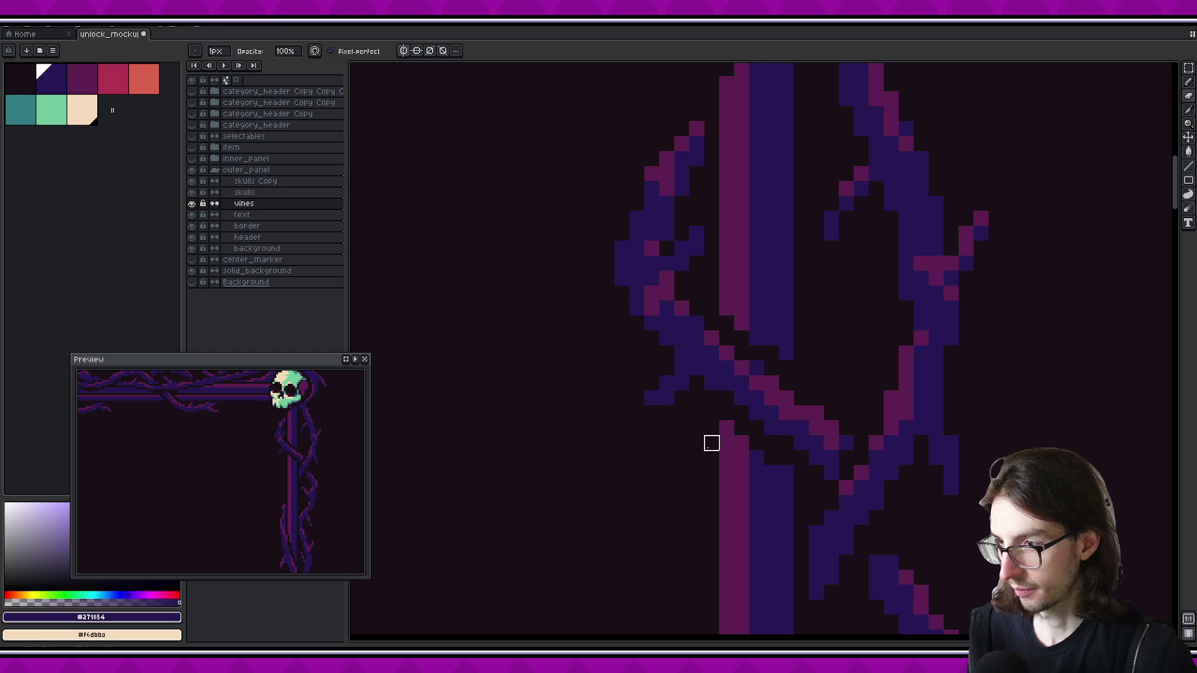
scroll(748, 405, "down", 1)
scroll(789, 387, "down", 1)
scroll(803, 381, "down", 1)
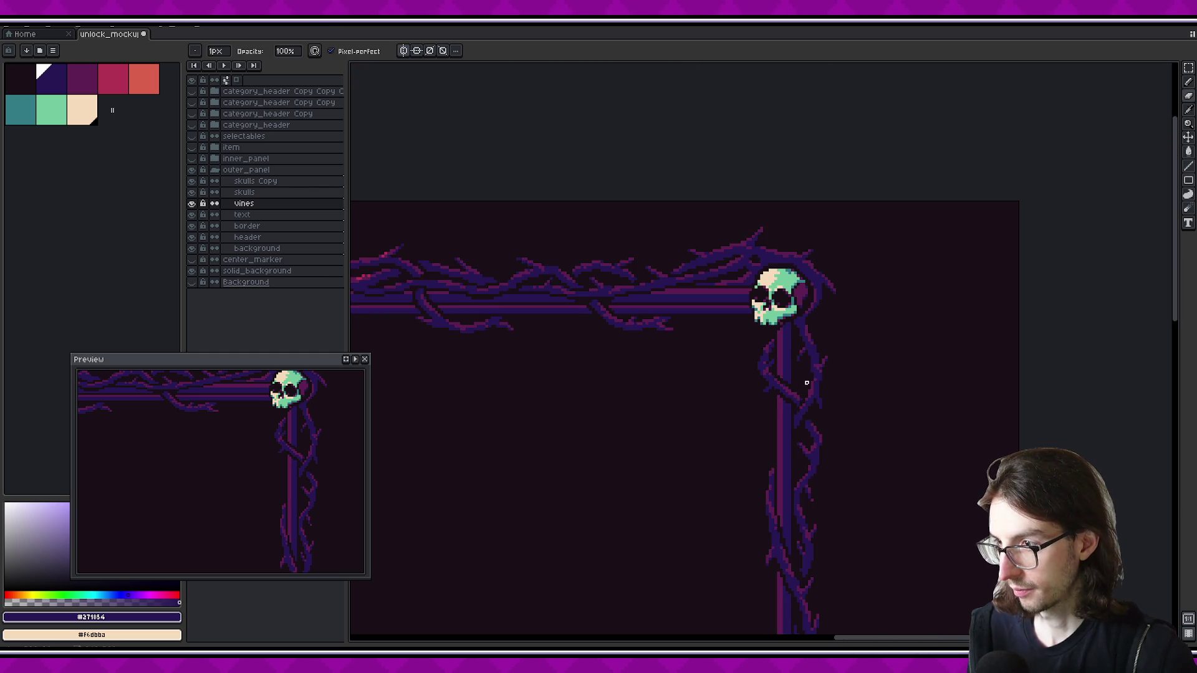
Pick the magenta vine colour and paint highlight pixels on the vine branch
scroll(756, 382, "up", 2)
scroll(730, 399, "up", 2)
left_click(730, 400, "alt")
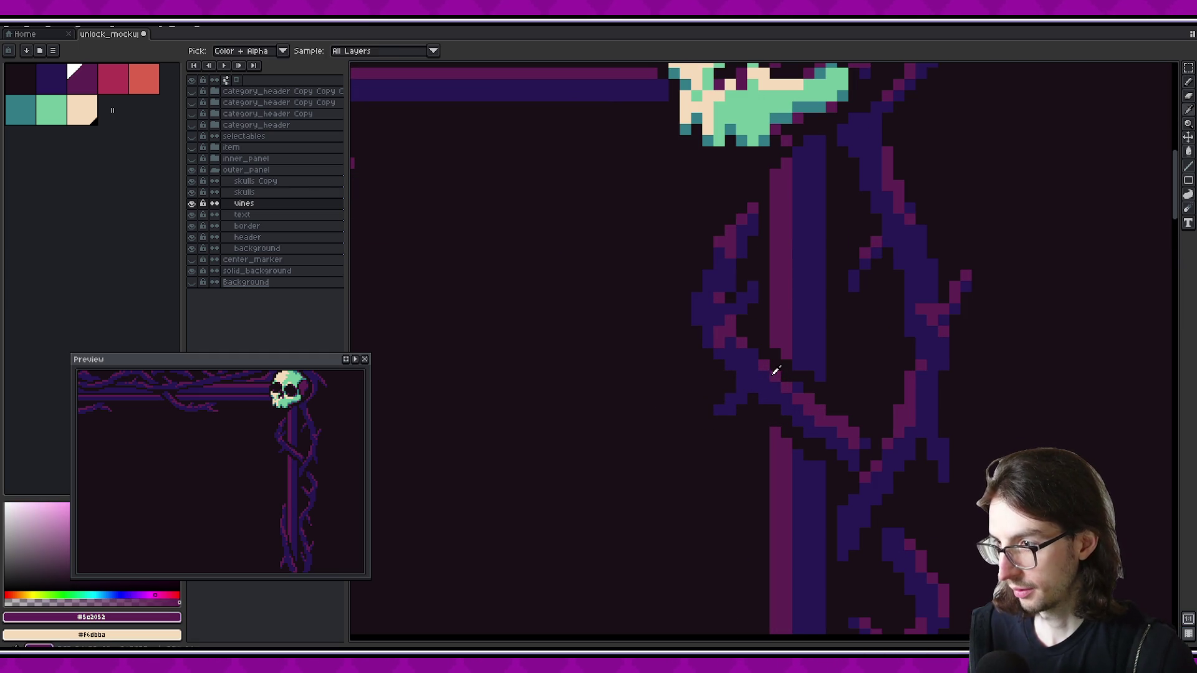
key("v")
key("b")
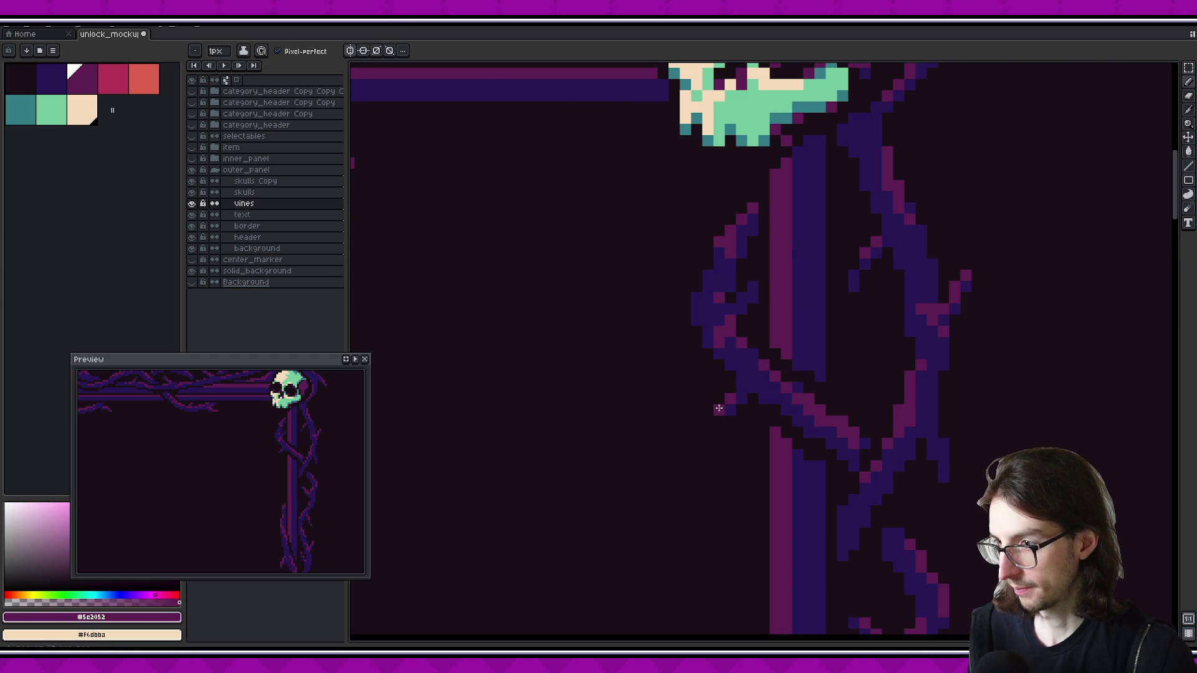
left_click_drag(744, 385, 746, 380)
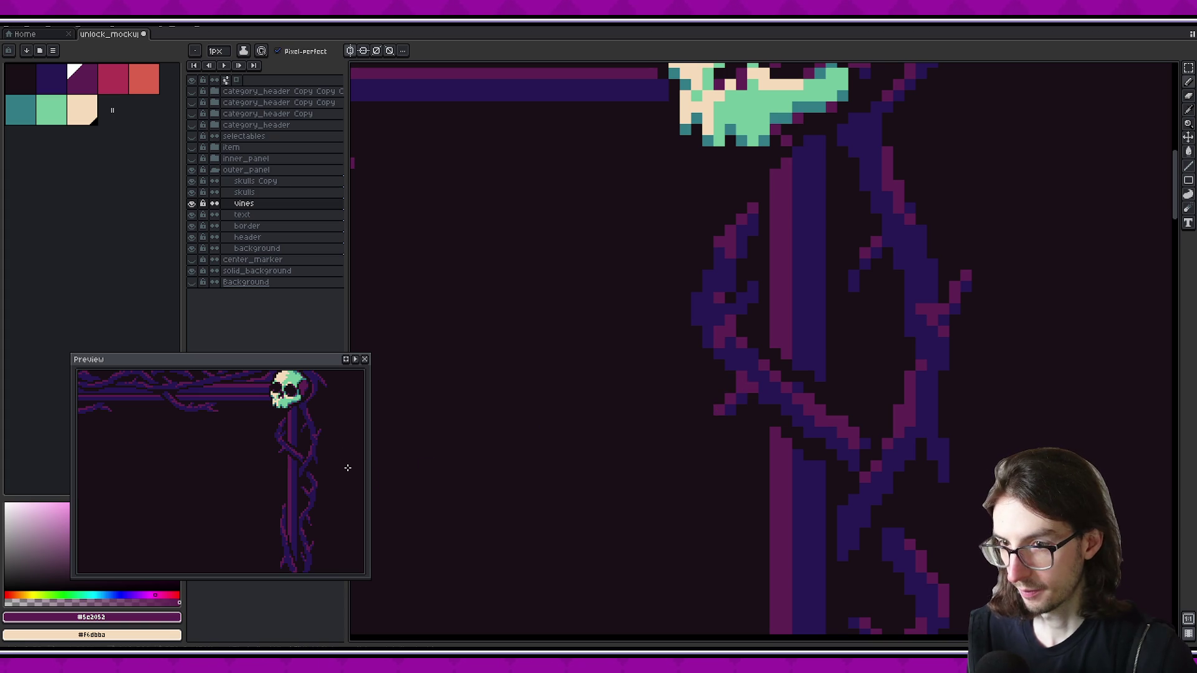
Alternate dark blue and magenta to repaint vine pixels and highlight the vine's lower diagonal
scroll(633, 484, "up", 3)
key("alt")
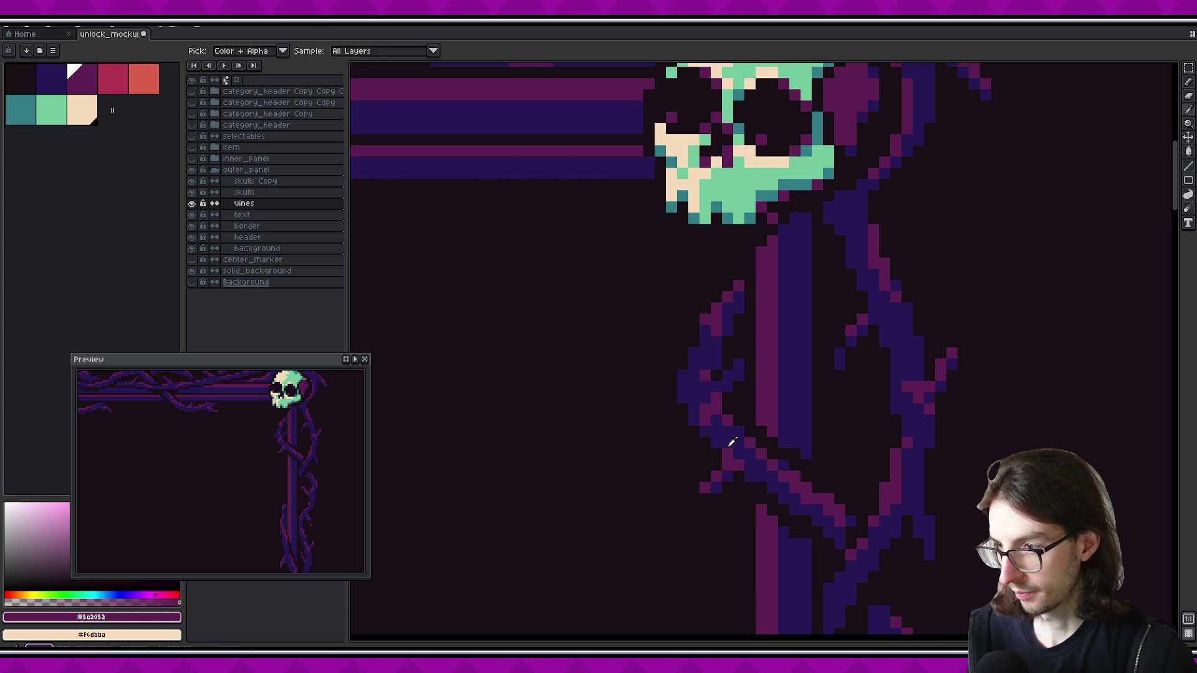
key("alt")
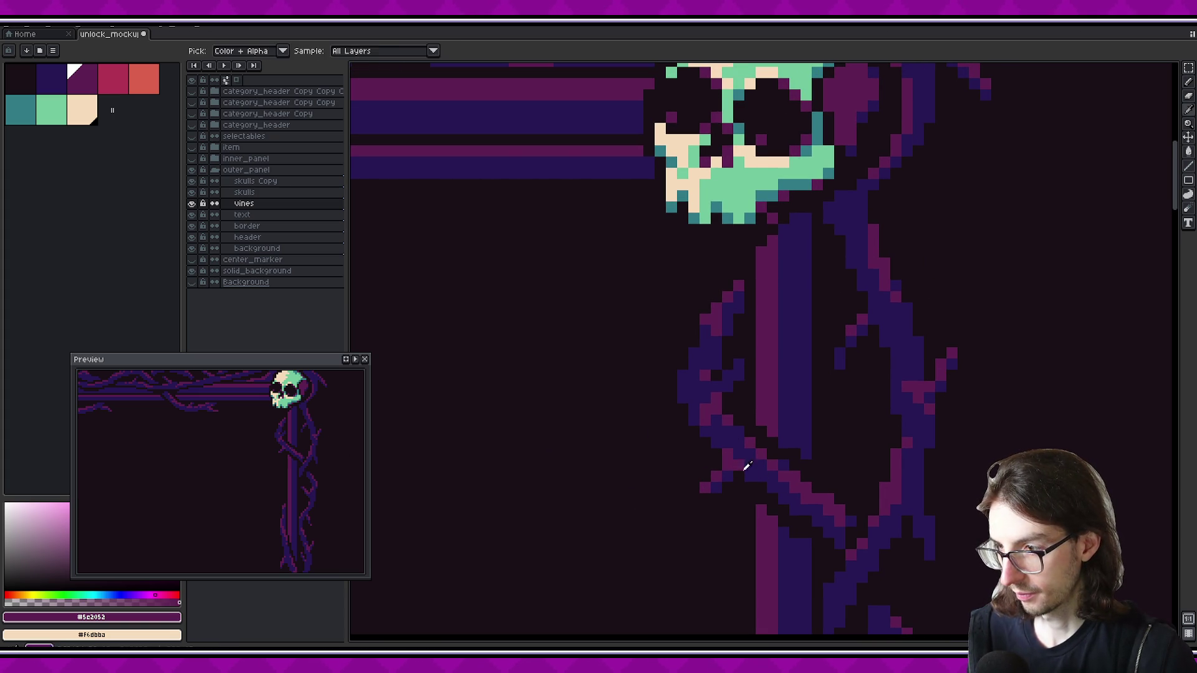
key("ctrl")
left_click(736, 455, "alt")
left_click(736, 460, "alt")
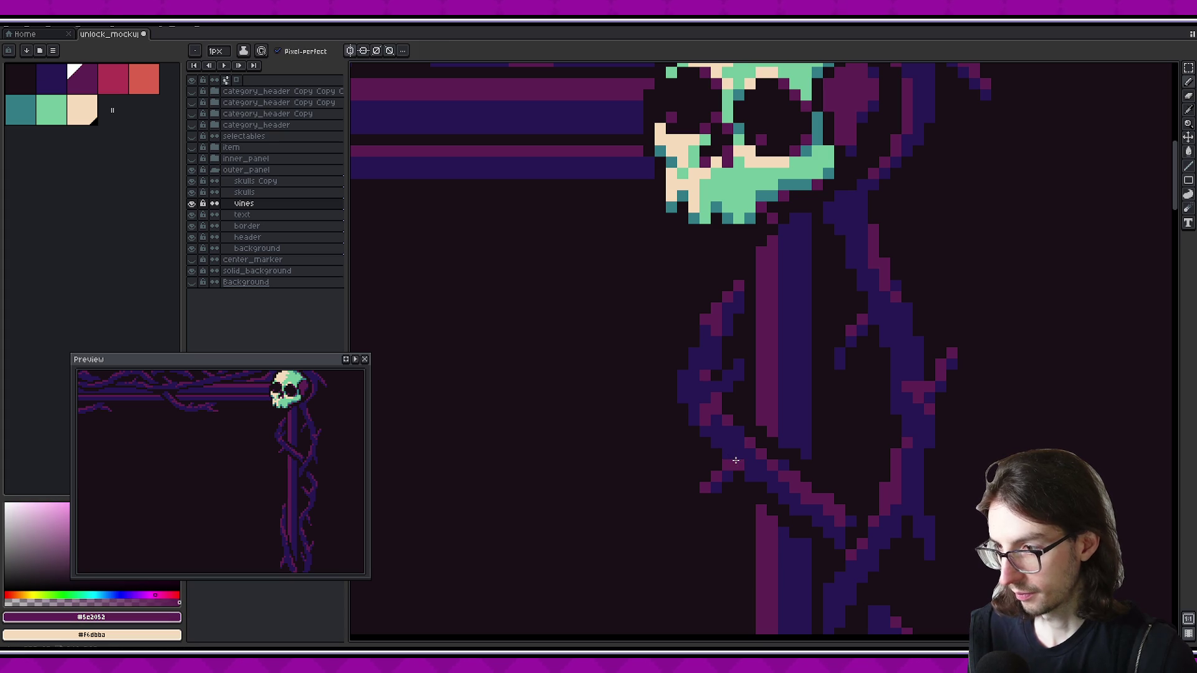
left_click(752, 447, "alt")
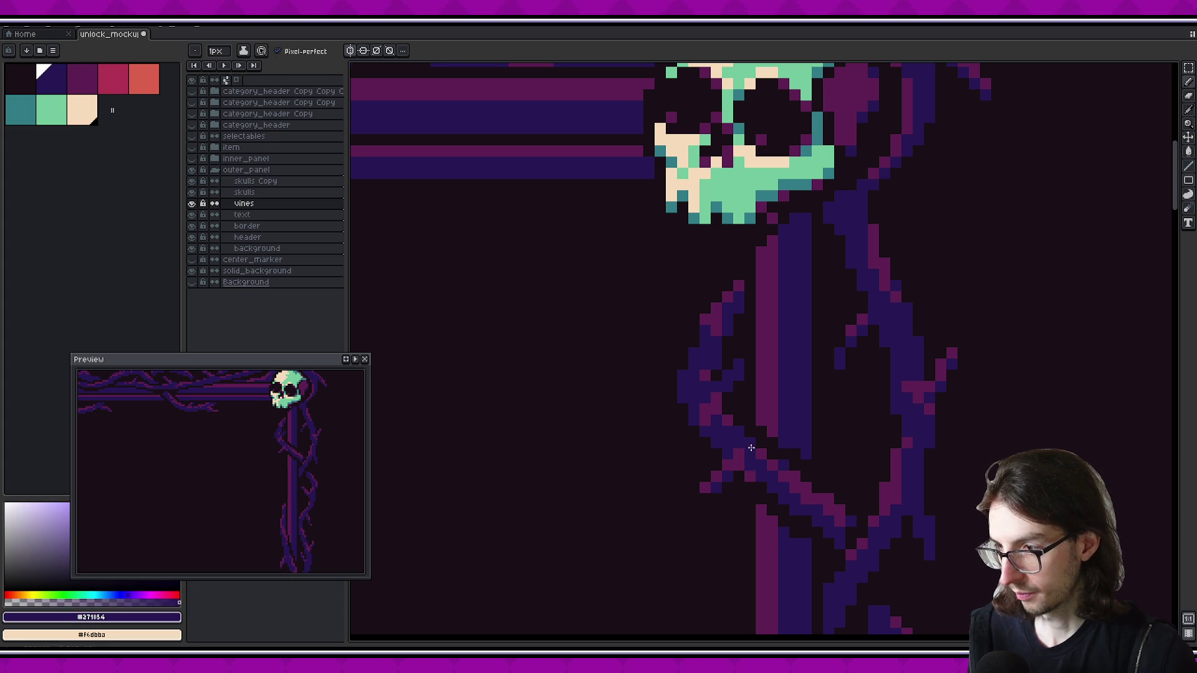
left_click(793, 483, "alt")
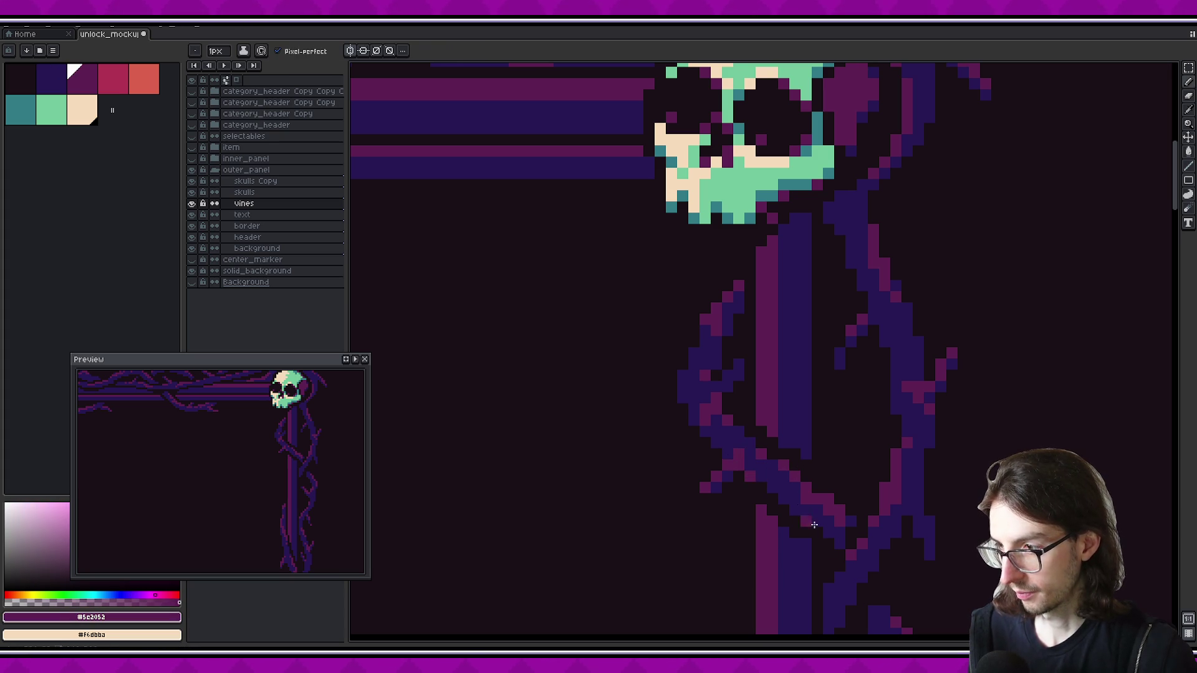
left_click(793, 488)
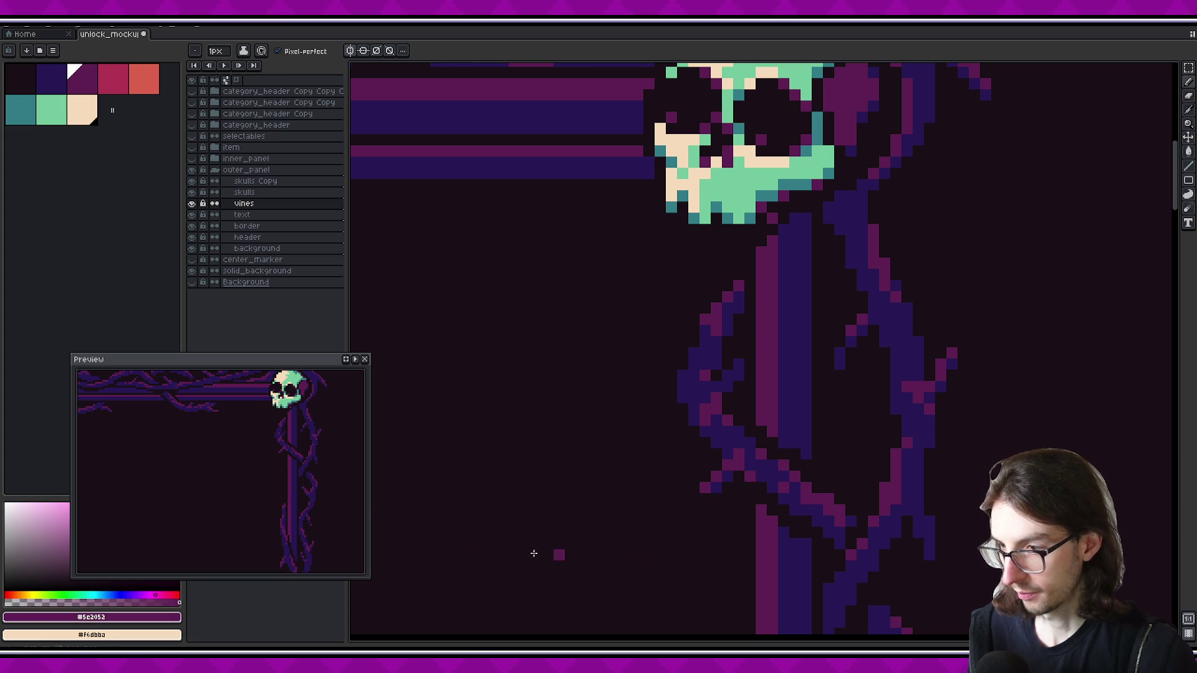
left_click(798, 502, "alt")
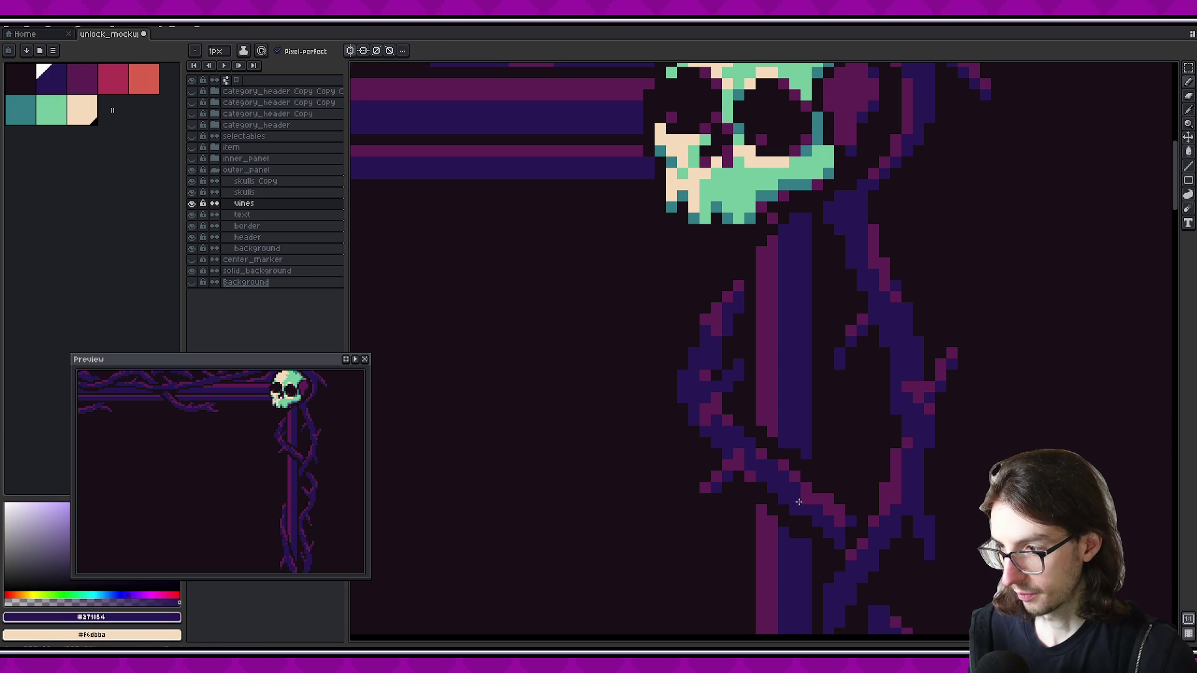
left_click(783, 459, "alt")
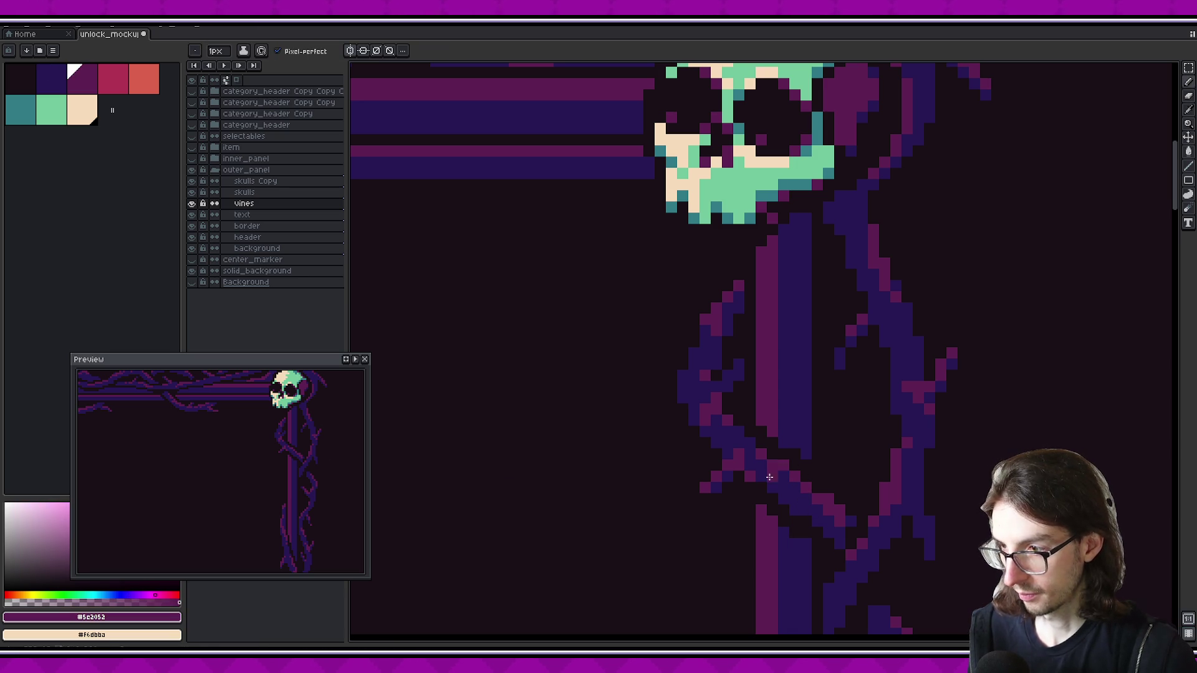
left_click_drag(783, 477, 806, 501)
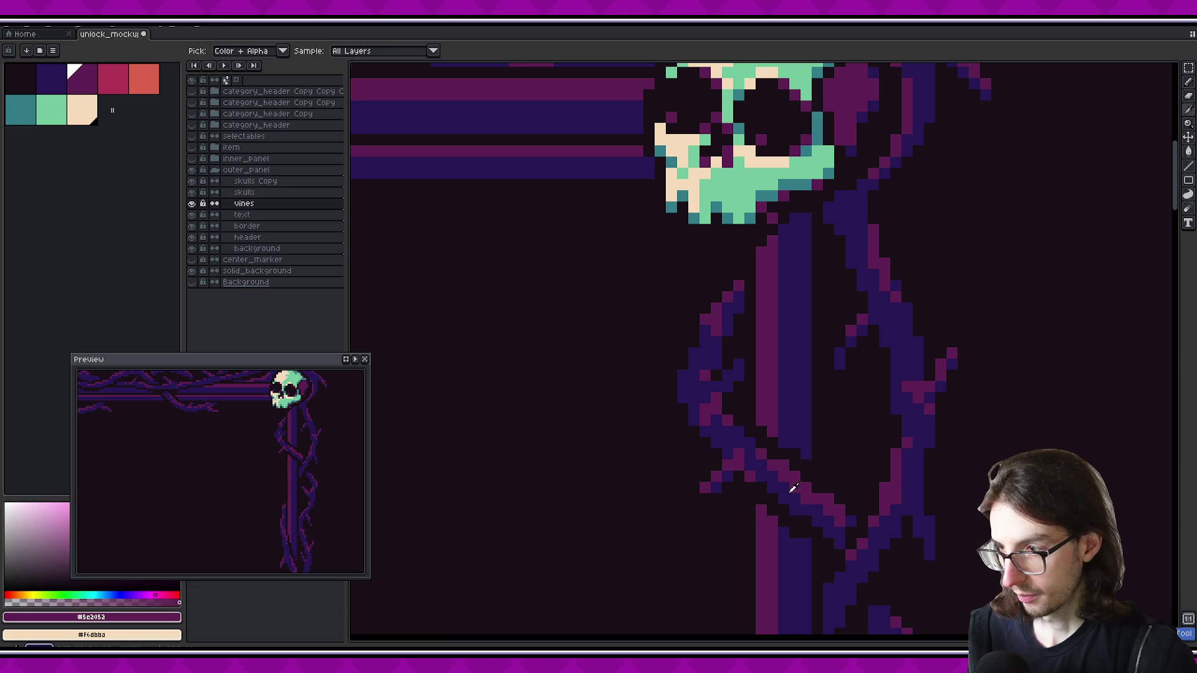
Add magenta highlight pixels to the vine's left curl under the top-right skull
left_click(794, 490, "alt")
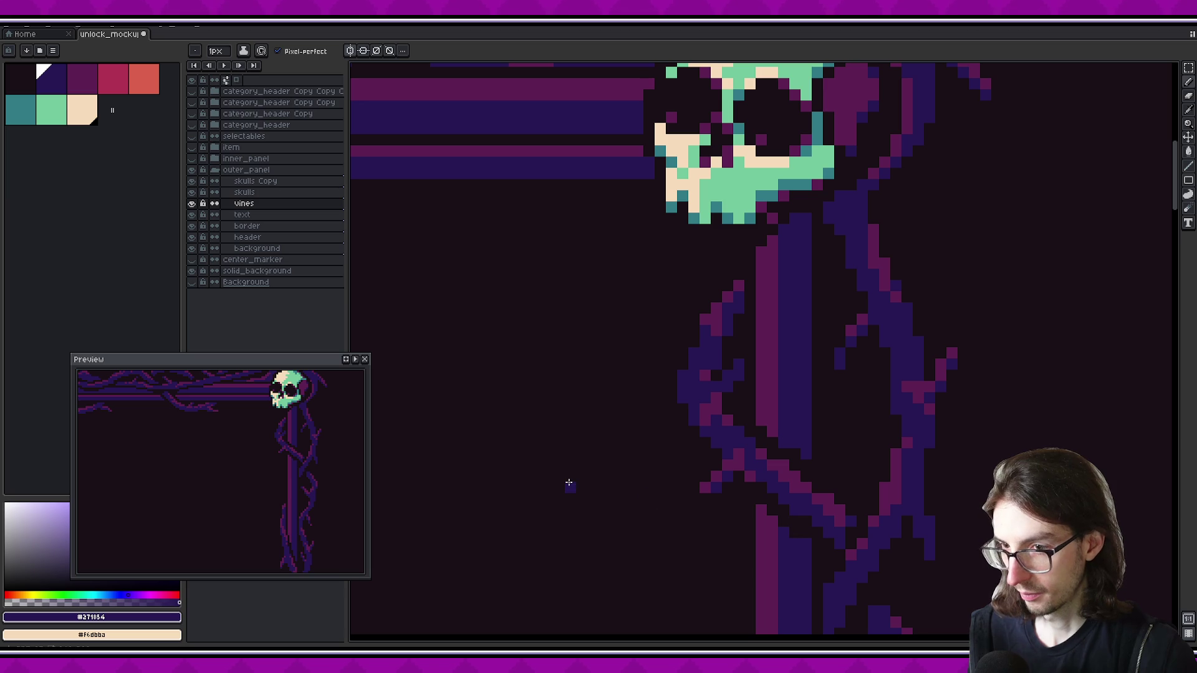
scroll(716, 526, "up", 1)
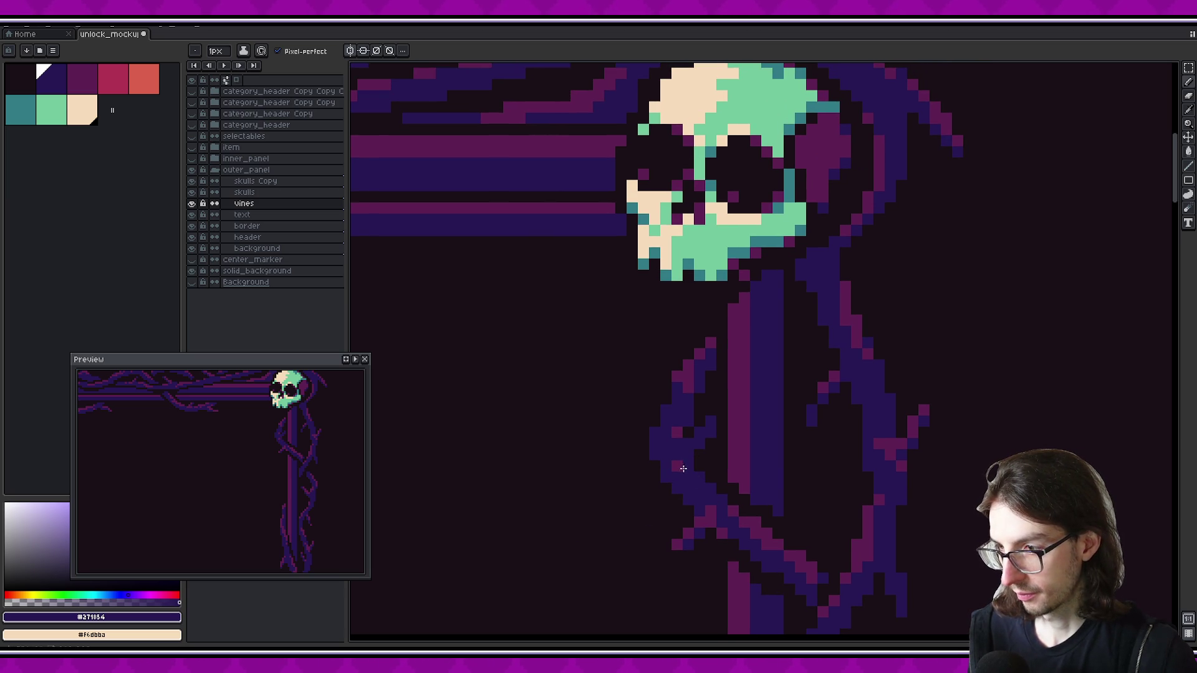
left_click(678, 432, "alt")
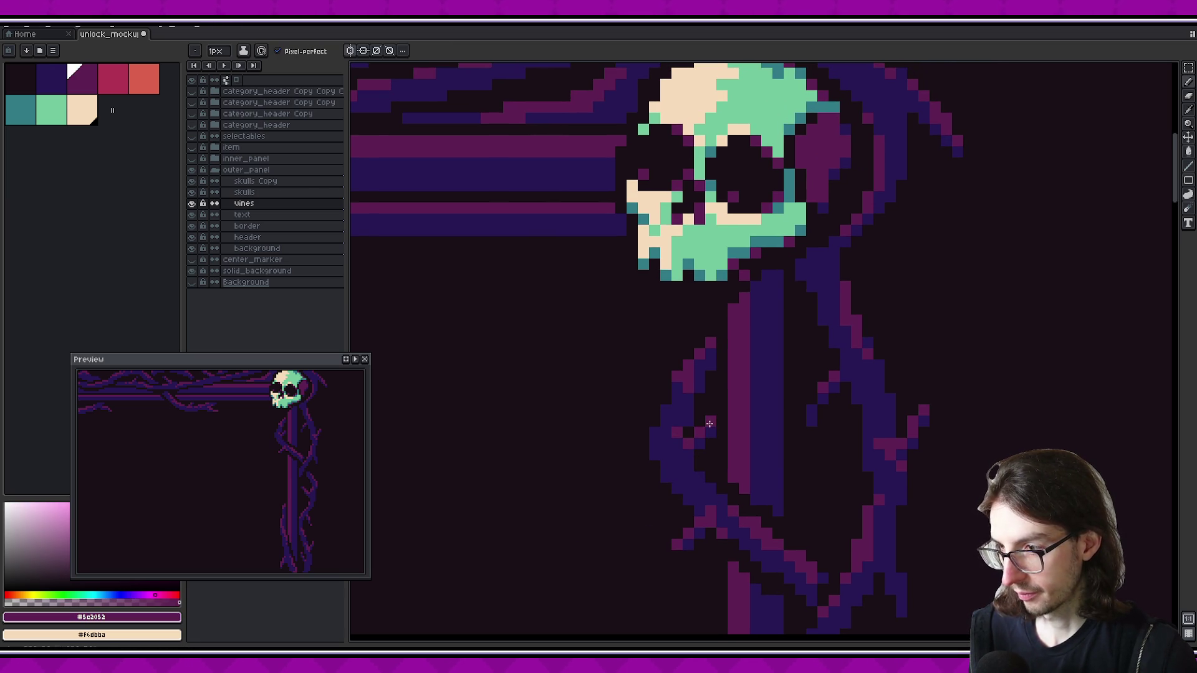
left_click(665, 444)
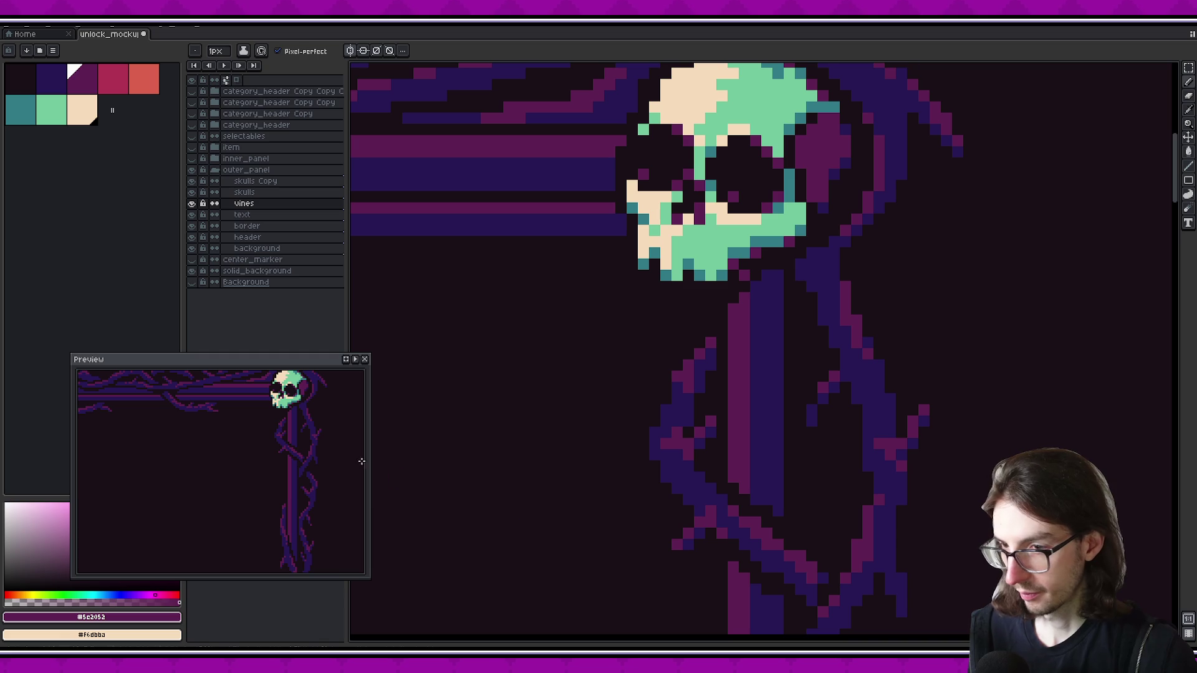
scroll(321, 439, "down", 1)
scroll(321, 439, "up", 1)
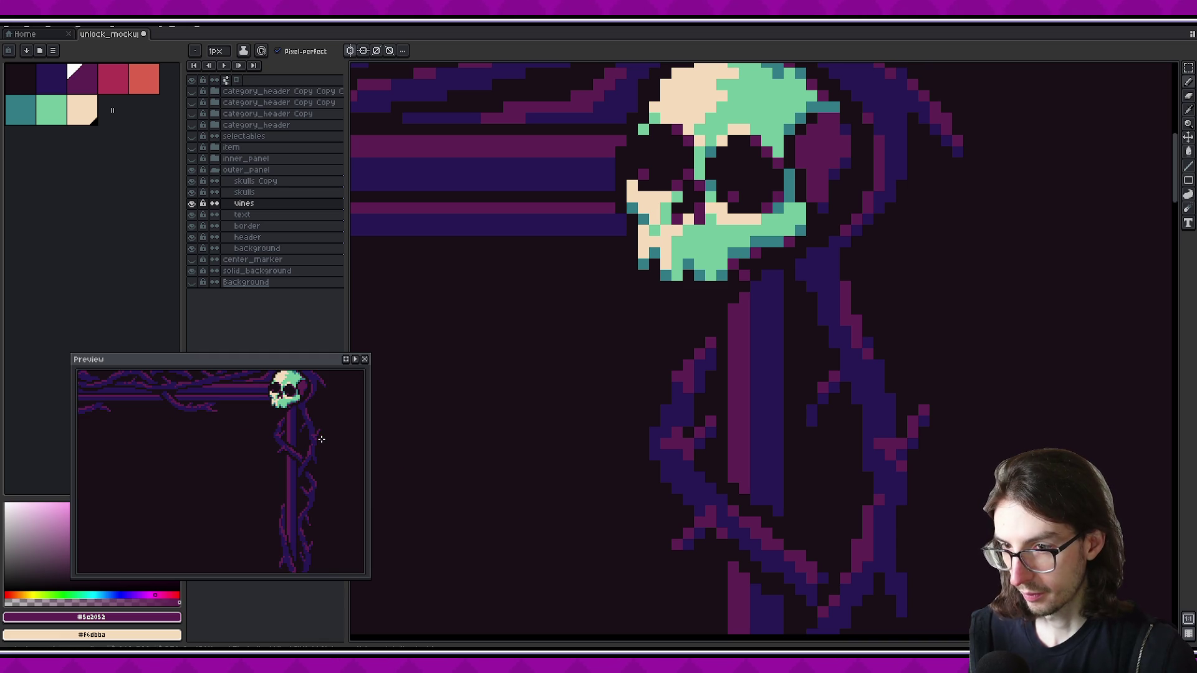
left_click(688, 380, "alt")
scroll(321, 439, "down", 1)
scroll(321, 440, "up", 1)
left_click(711, 422, "alt")
left_click(665, 409)
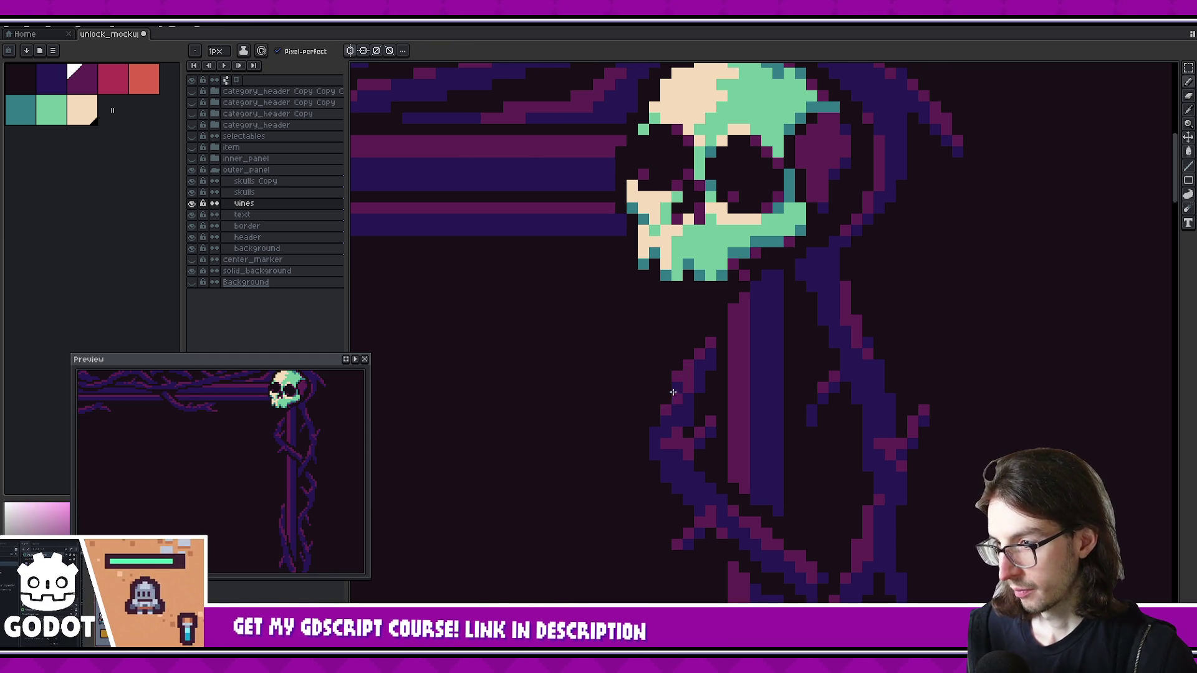
Zoom in and out to check the new pink highlights on the vine stem
key("v")
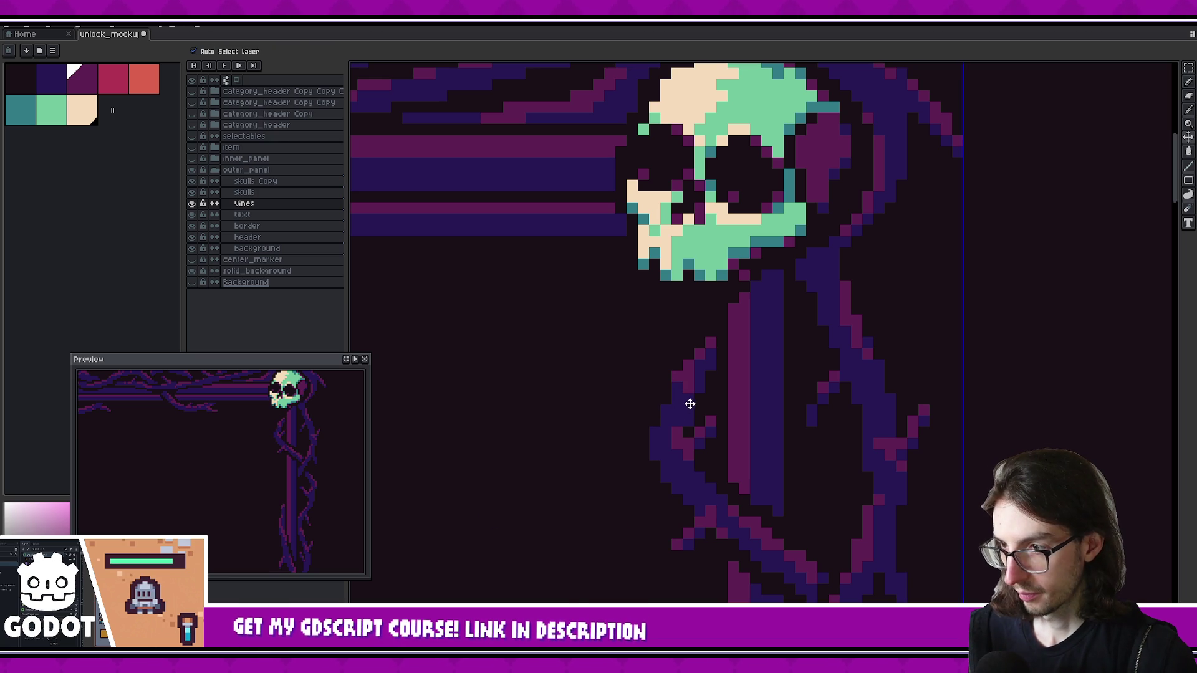
key("ctrl")
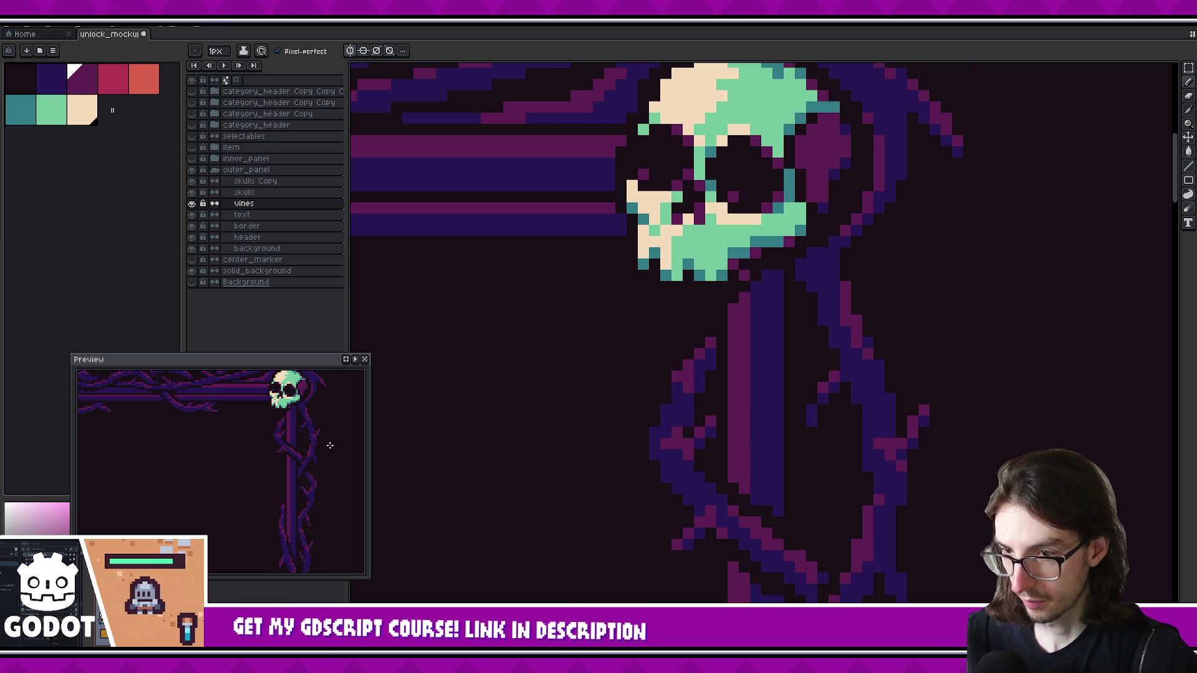
scroll(328, 447, "down", 1)
scroll(328, 439, "up", 1)
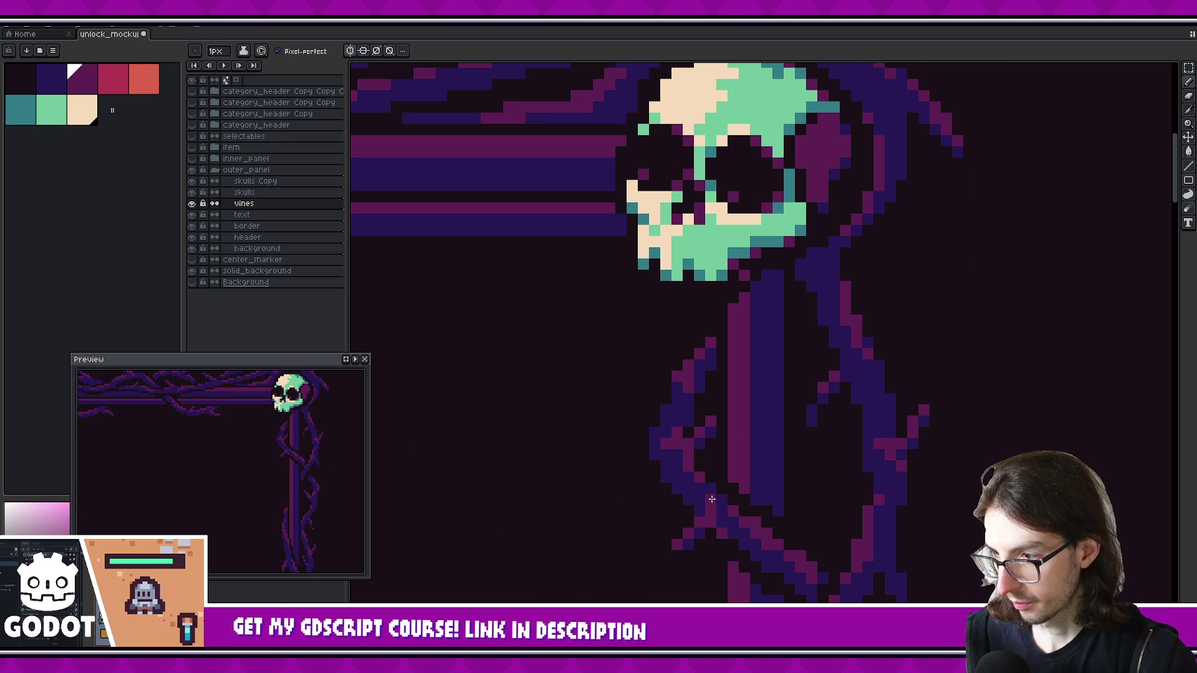
scroll(318, 444, "down", 1)
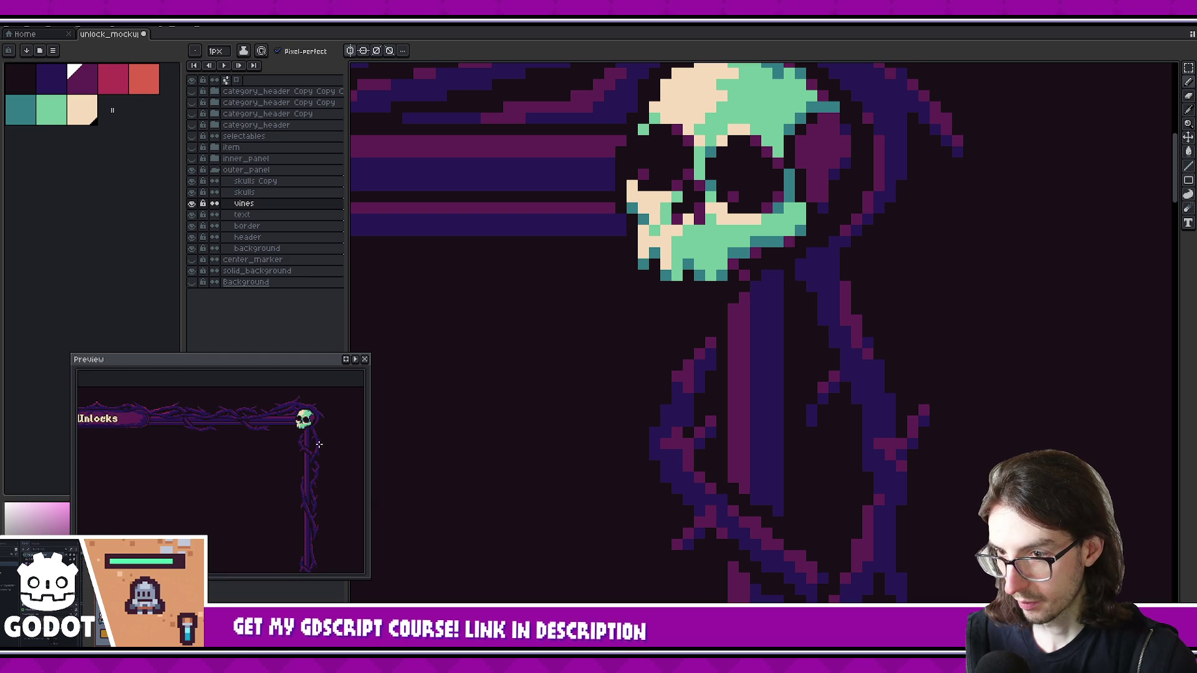
scroll(319, 445, "up", 1)
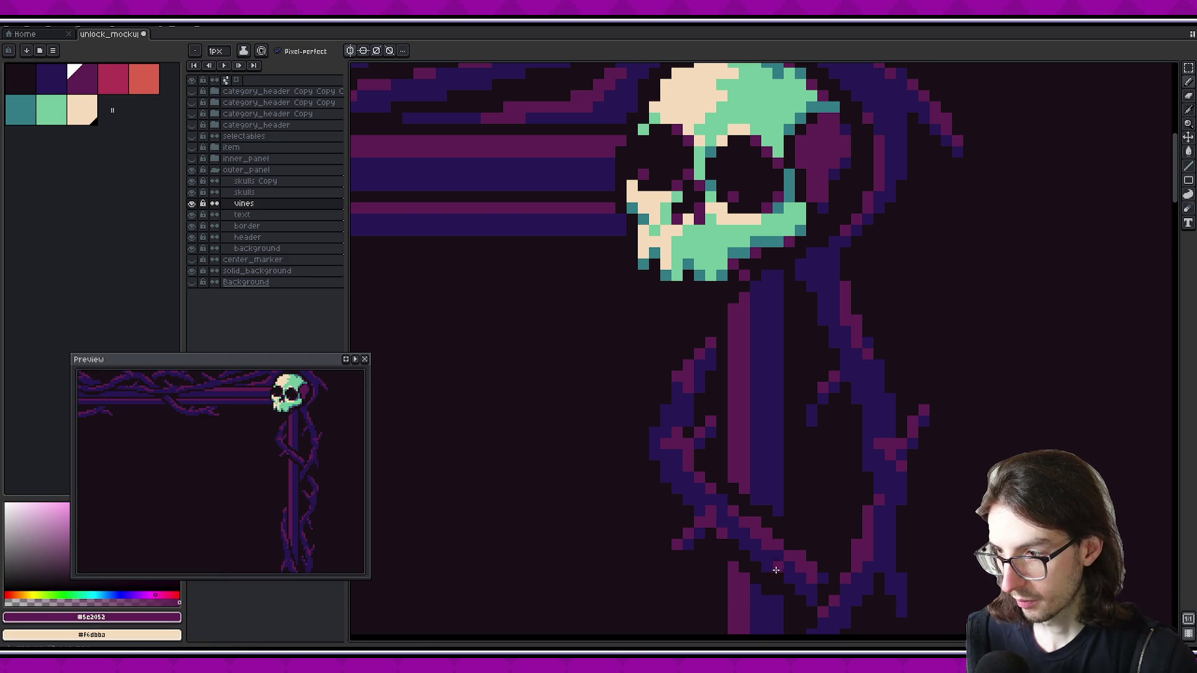
scroll(804, 505, "down", 3)
Sample the dark-blue vine colour and the dark background colour from the canvas
scroll(810, 499, "down", 1)
scroll(817, 496, "down", 1)
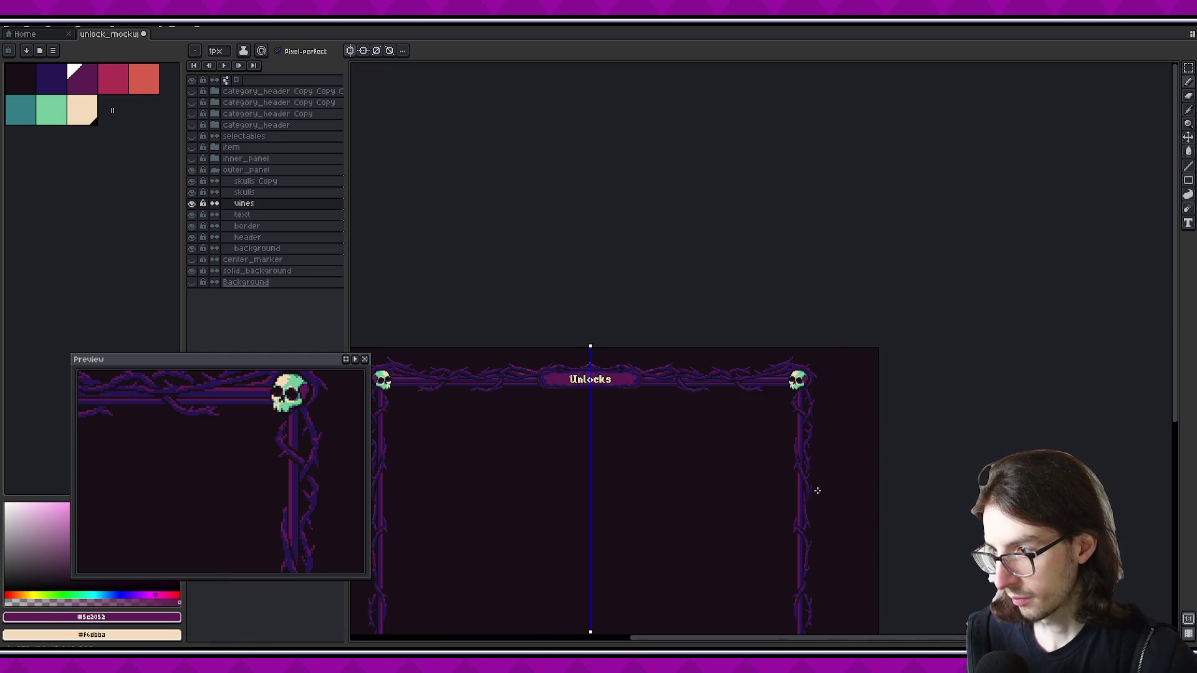
scroll(779, 462, "up", 2)
scroll(754, 449, "down", 1)
scroll(748, 457, "down", 1)
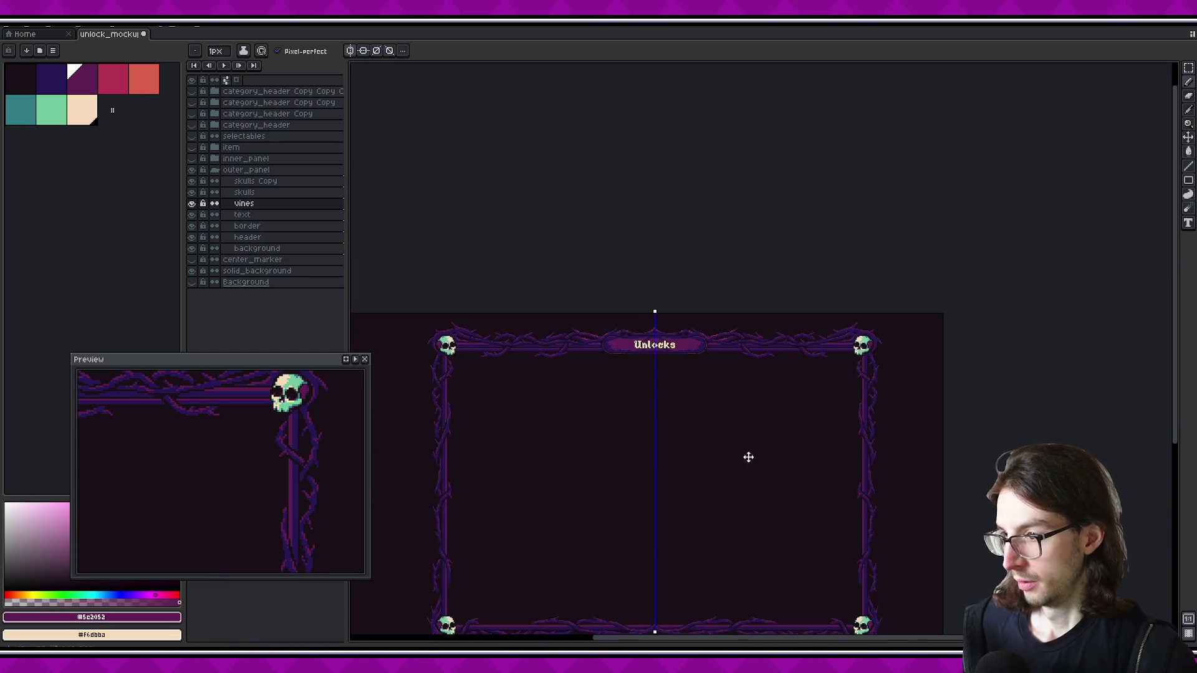
scroll(890, 391, "up", 1)
scroll(852, 414, "up", 1)
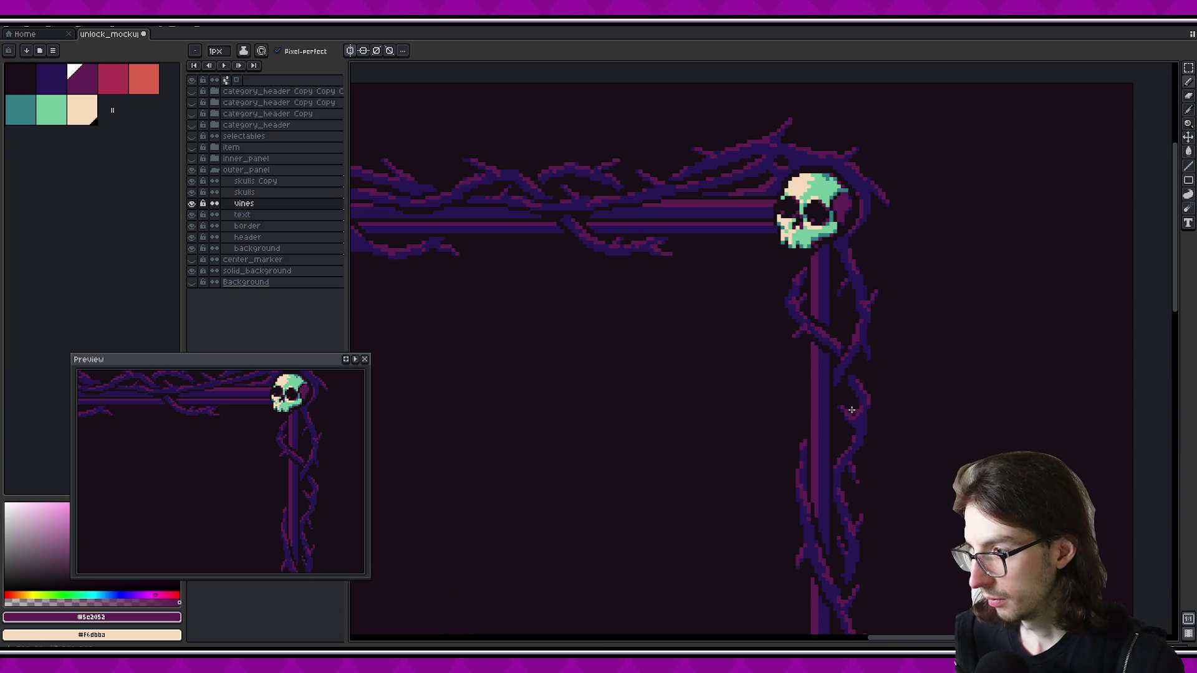
left_click(853, 372, "alt")
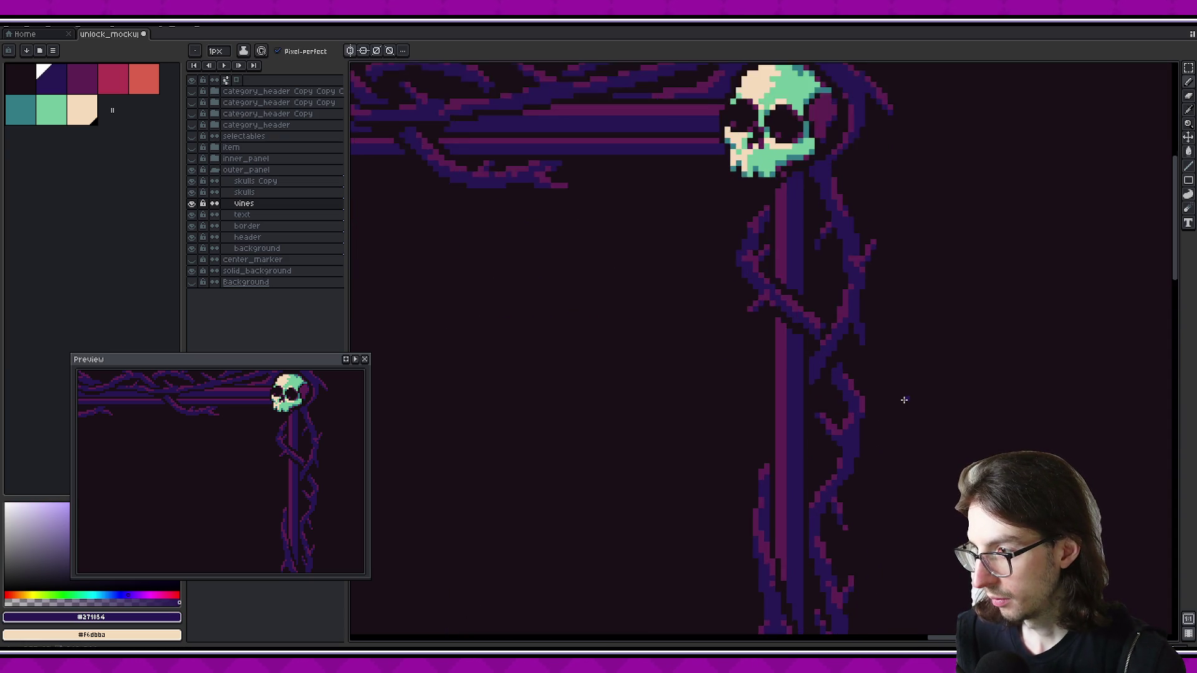
scroll(904, 399, "down", 1)
scroll(889, 387, "up", 1)
scroll(860, 349, "up", 1)
left_click(940, 396, "alt")
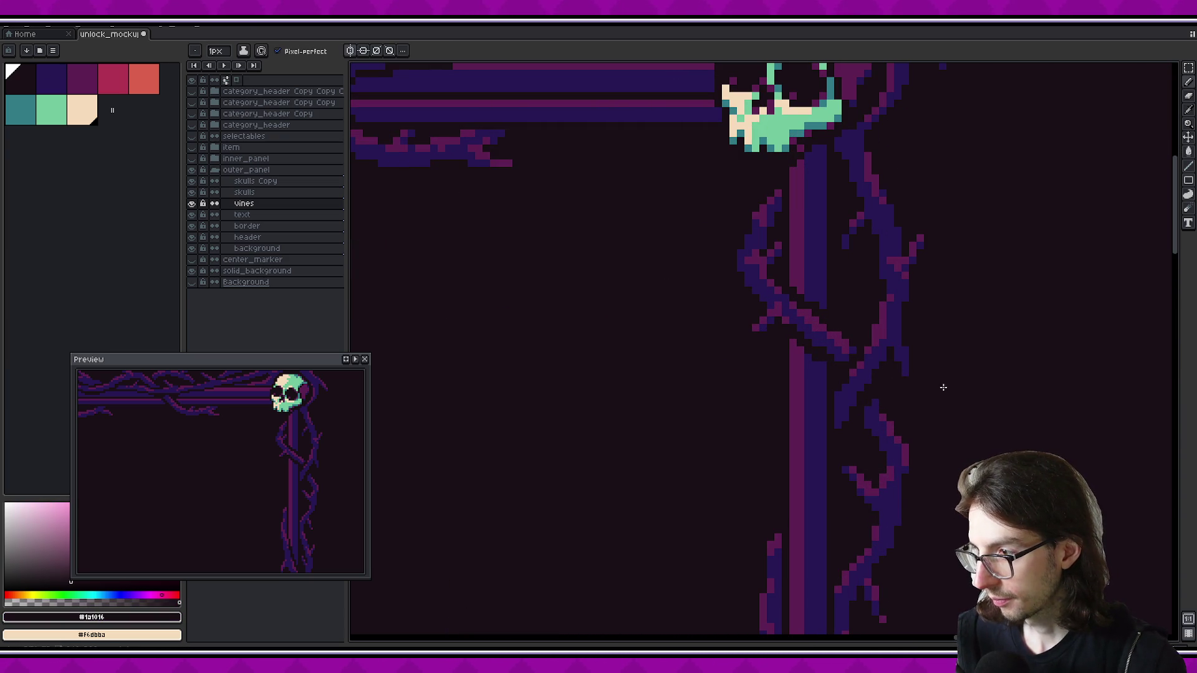
Eyedrop pink #5c2052 and place highlight pixels diagonally down the right vine's thorny branch
scroll(941, 387, "down", 2)
scroll(941, 393, "down", 1)
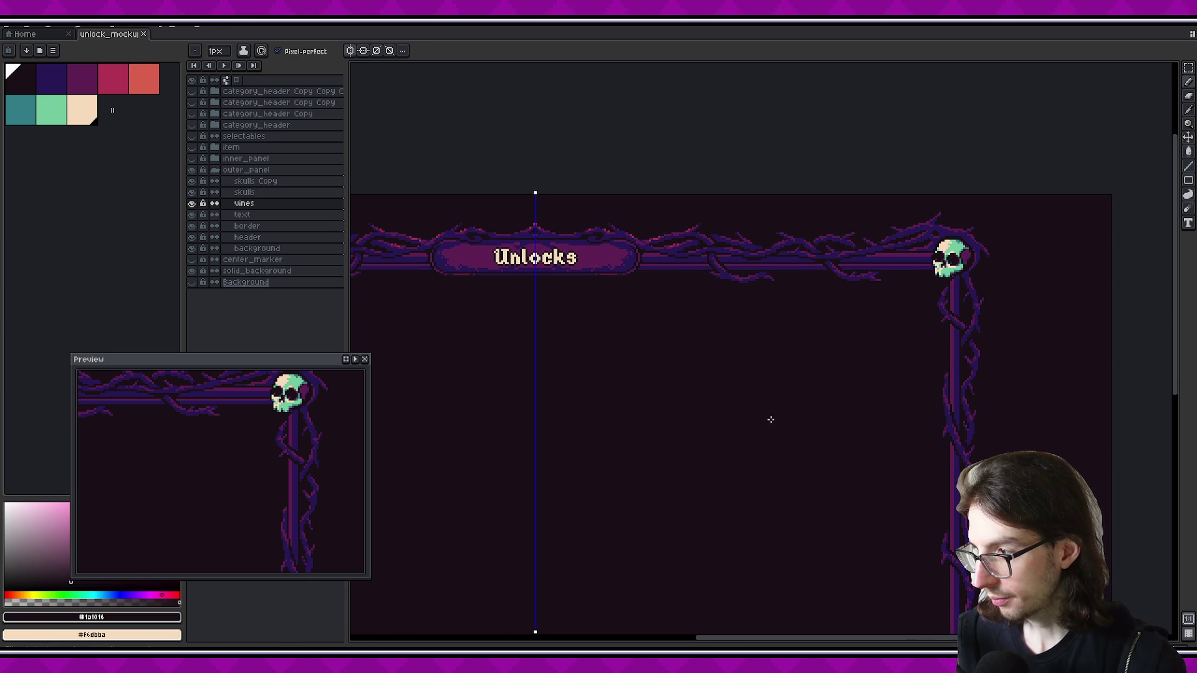
left_click_drag(771, 420, 689, 300)
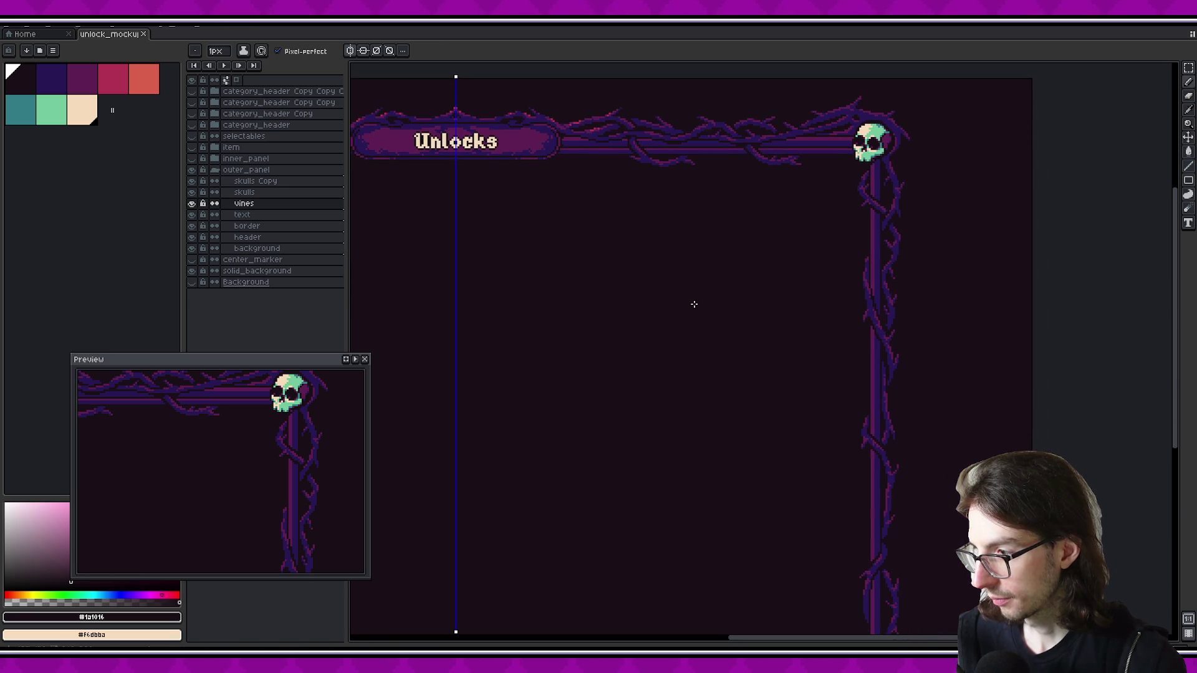
scroll(716, 336, "down", 2)
scroll(789, 392, "up", 2)
left_click_drag(887, 419, 859, 360)
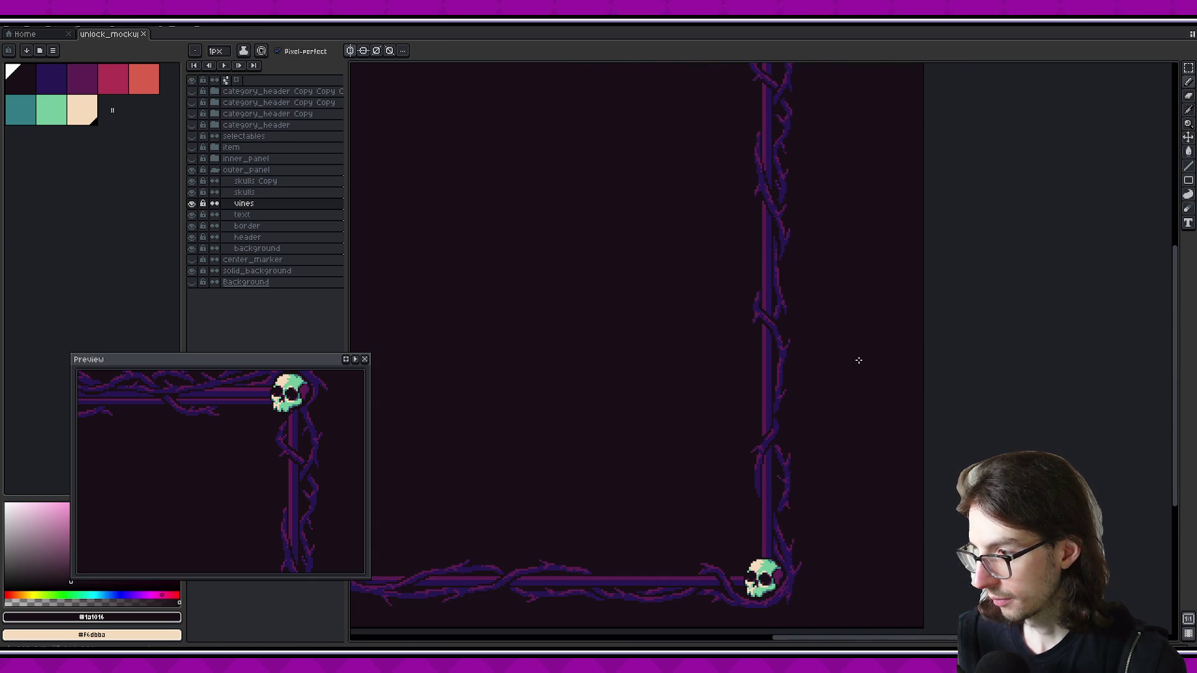
scroll(780, 430, "up", 1)
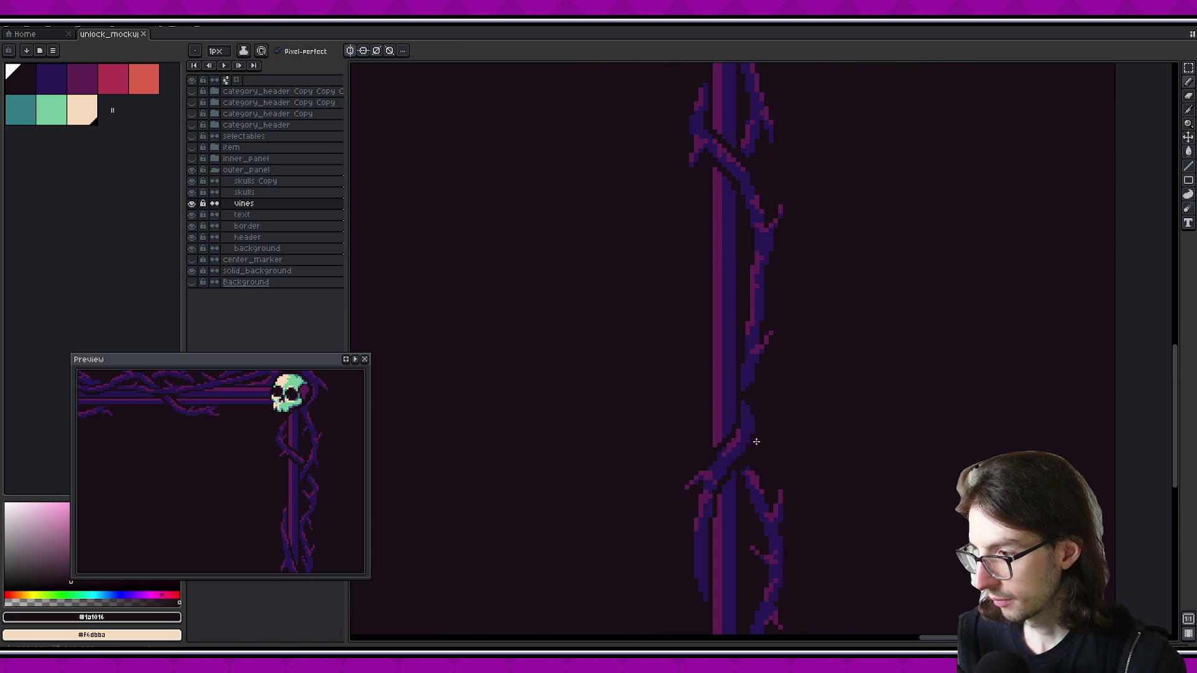
left_click(738, 436, "alt")
scroll(756, 420, "up", 1)
left_click(754, 429)
left_click(764, 443)
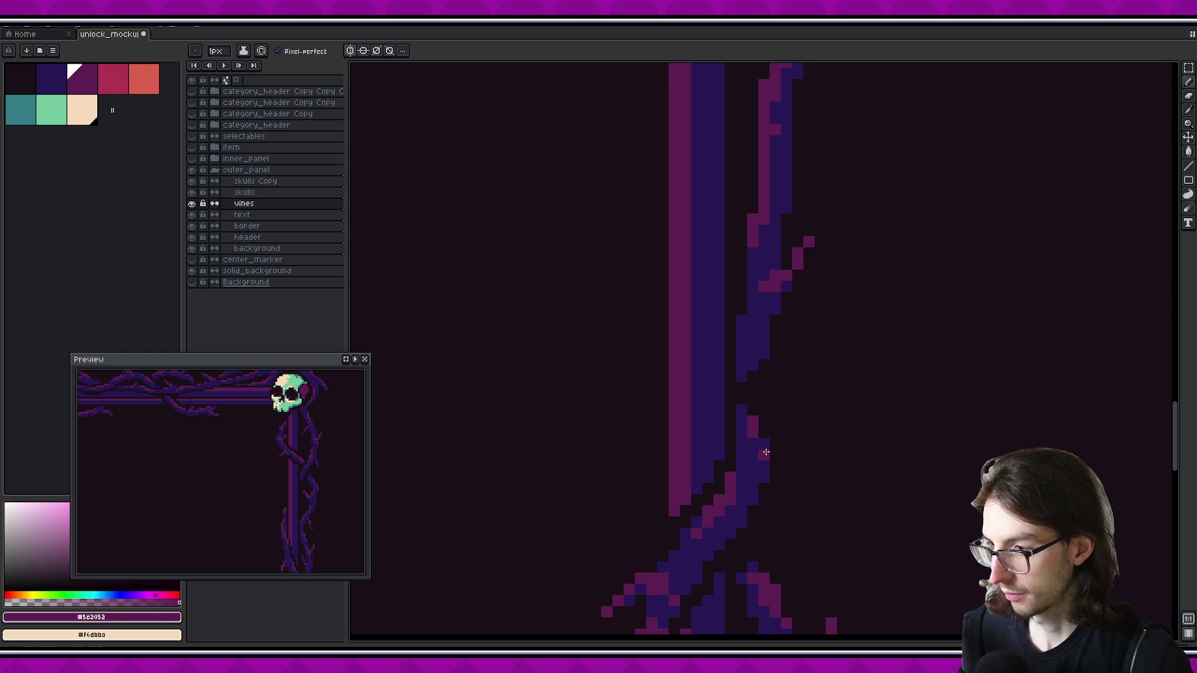
left_click(741, 424)
left_click(764, 465)
left_click(753, 444)
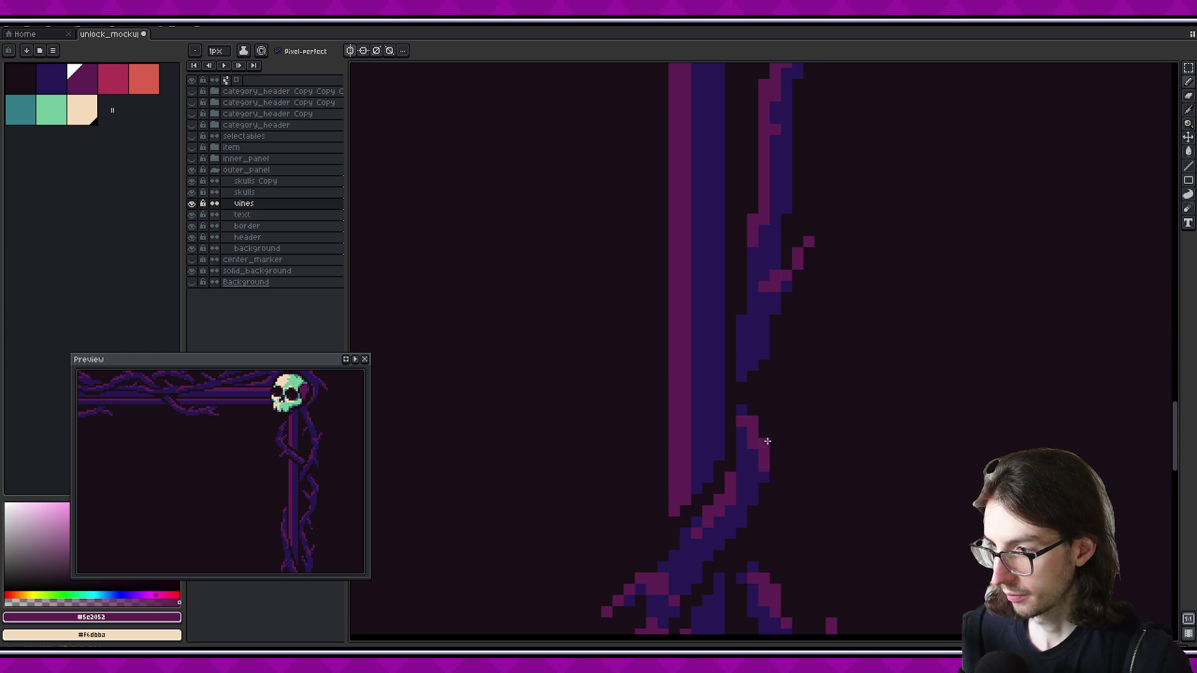
Zoom around the right vine and pick the dark-blue vine colour again
scroll(806, 454, "down", 3)
scroll(842, 422, "down", 2)
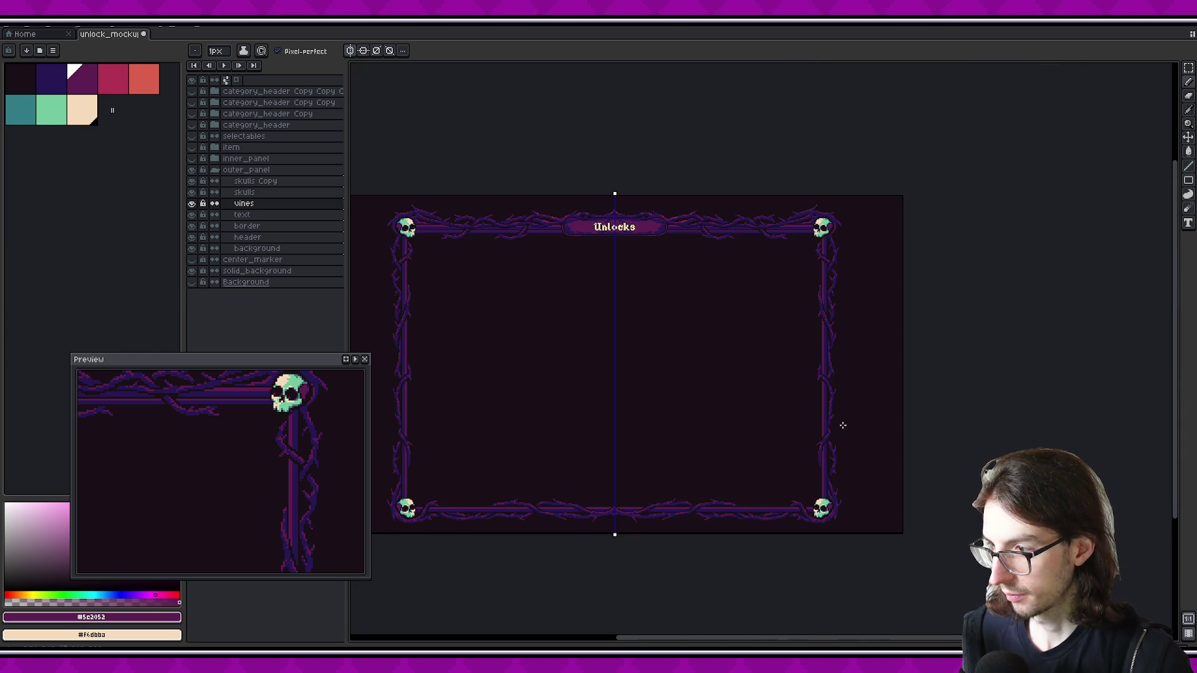
scroll(842, 425, "up", 2)
scroll(835, 427, "up", 1)
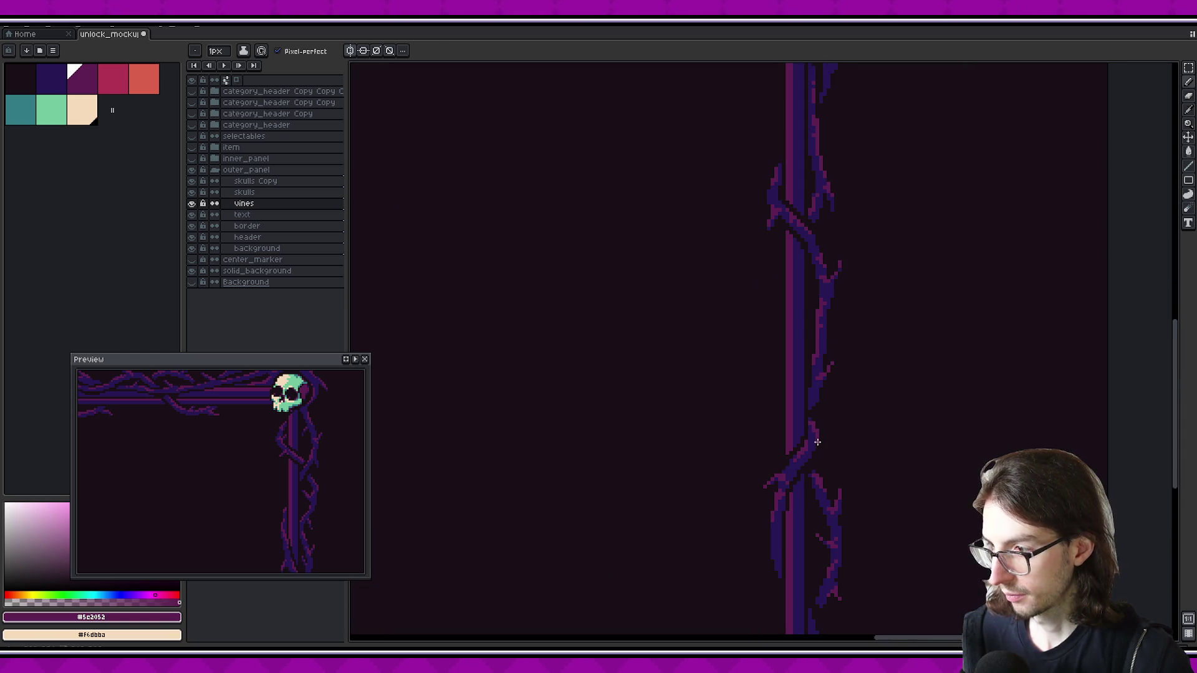
left_click(804, 428, "alt")
scroll(873, 405, "down", 3)
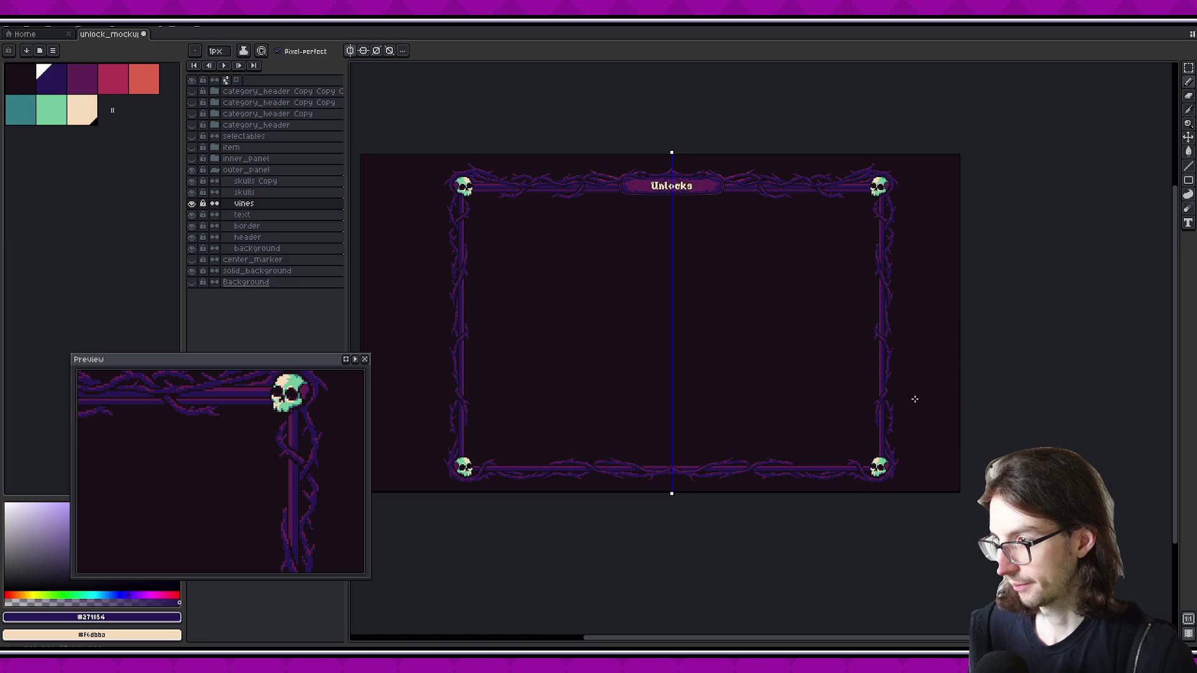
Save the Unlocks mockup with Ctrl+S, review the frame, then switch to Visual Studio Code
key("ctrl+s")
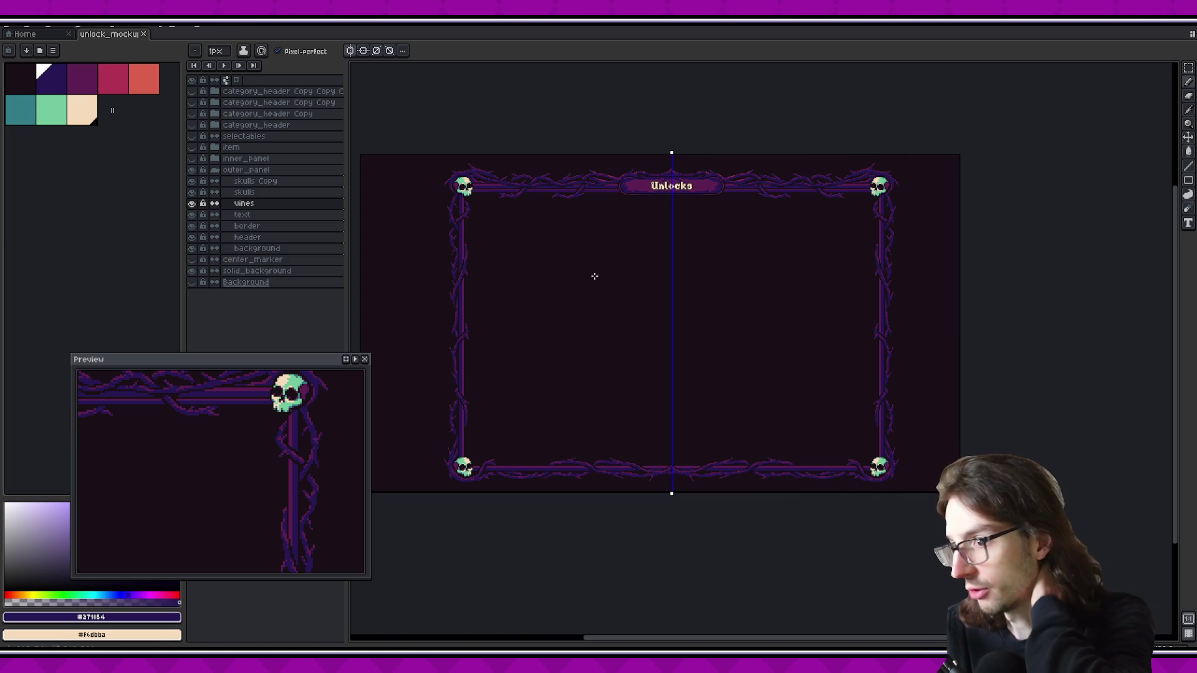
scroll(599, 262, "up", 2)
scroll(580, 249, "up", 2)
scroll(628, 208, "down", 1)
scroll(536, 254, "down", 2)
scroll(629, 265, "down", 1)
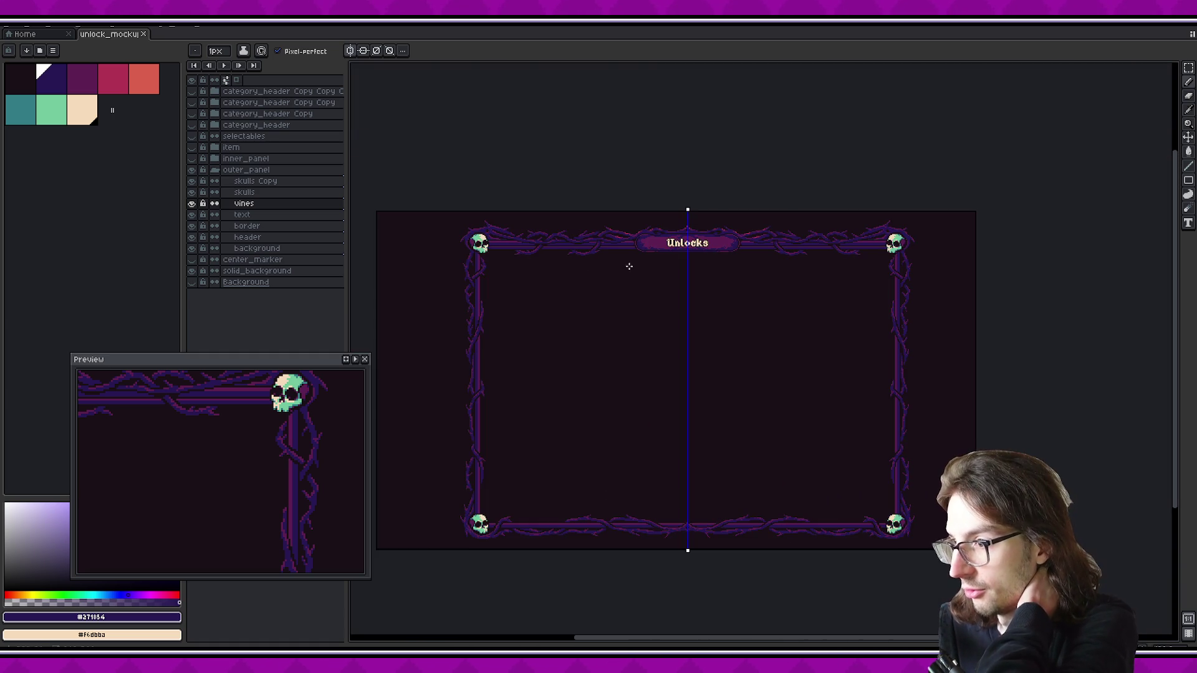
scroll(624, 275, "up", 2)
scroll(660, 254, "down", 2)
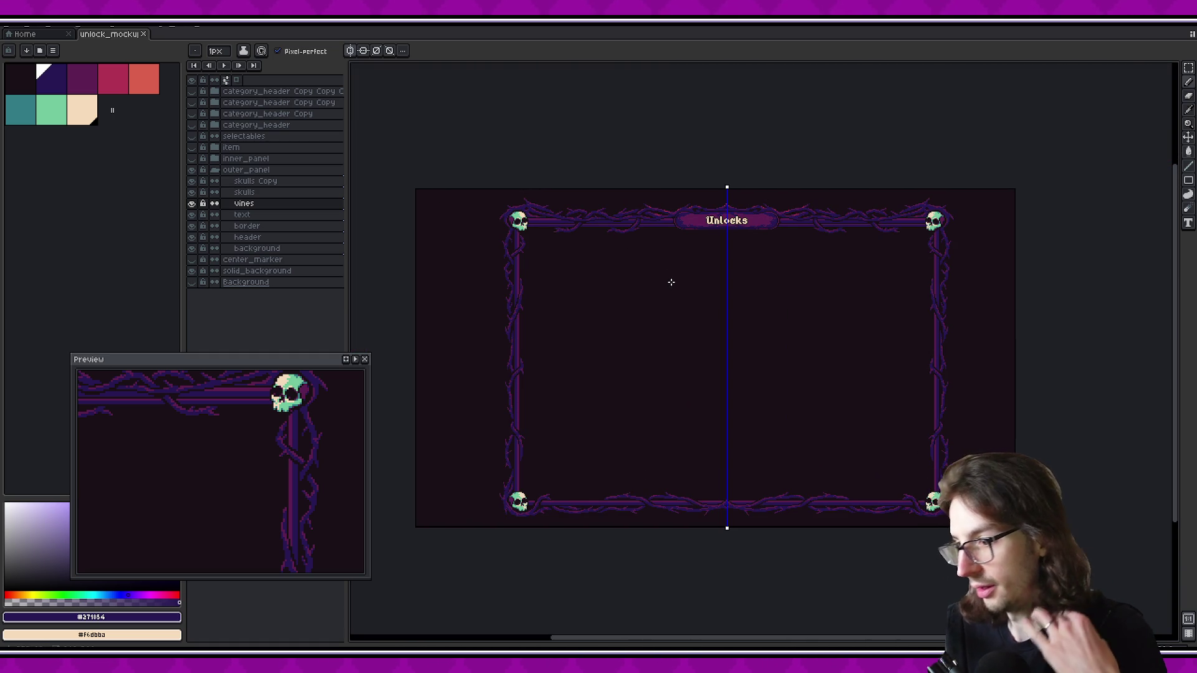
key("alt+Tab")
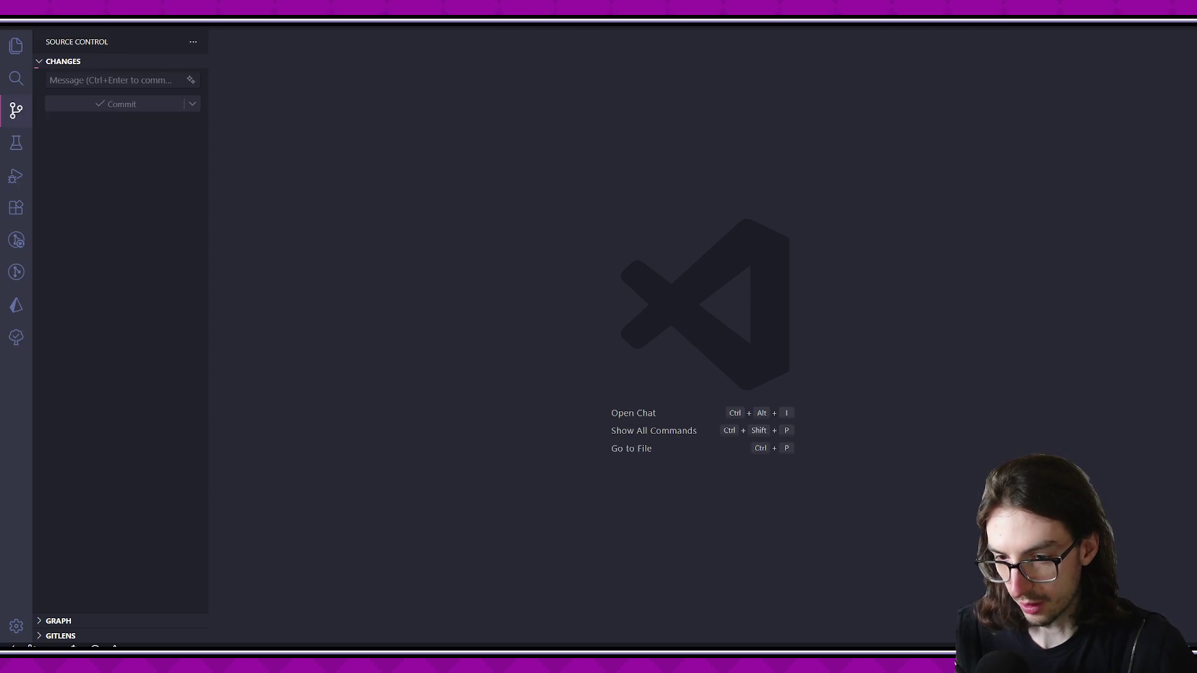
Commit the modified unlock_mockup.aseprite with the message 'work on unlock screen'
left_click(143, 81)
type("wor")
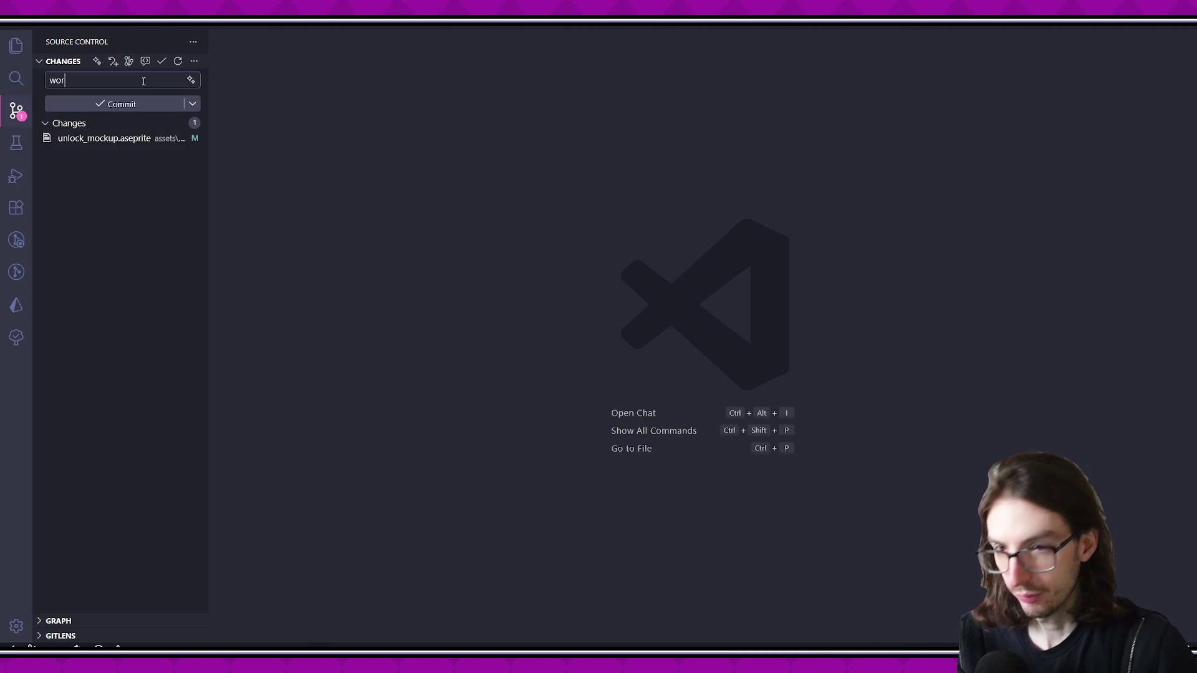
type("k on unlock screen")
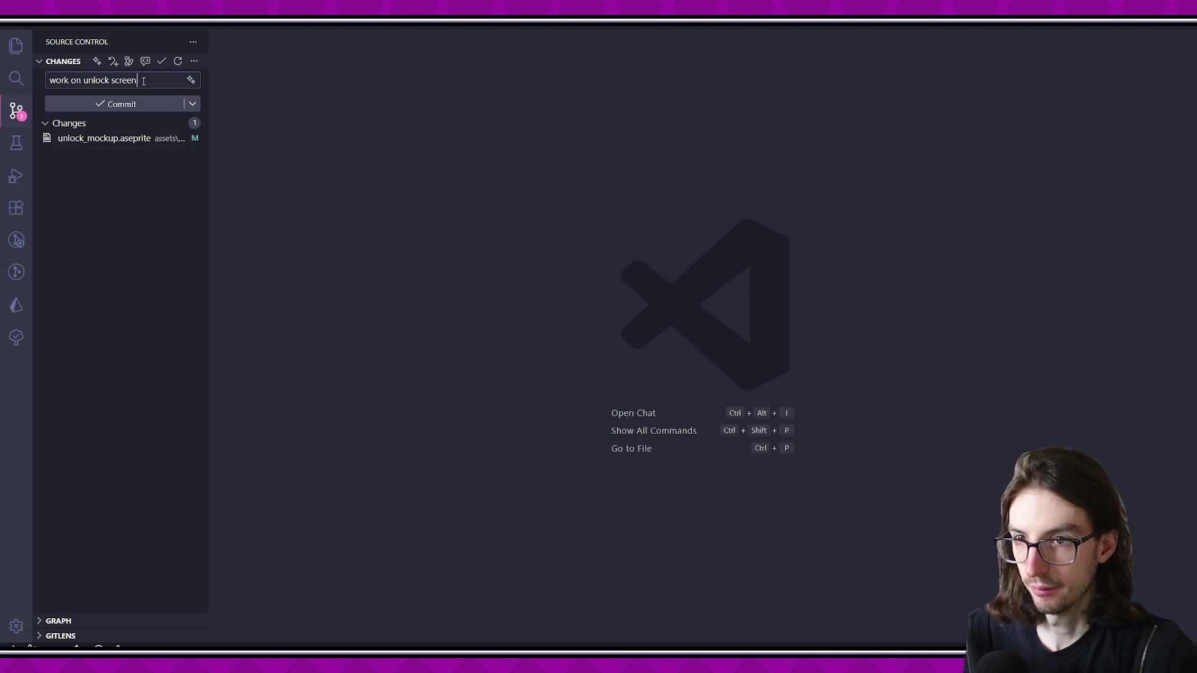
left_click(141, 104)
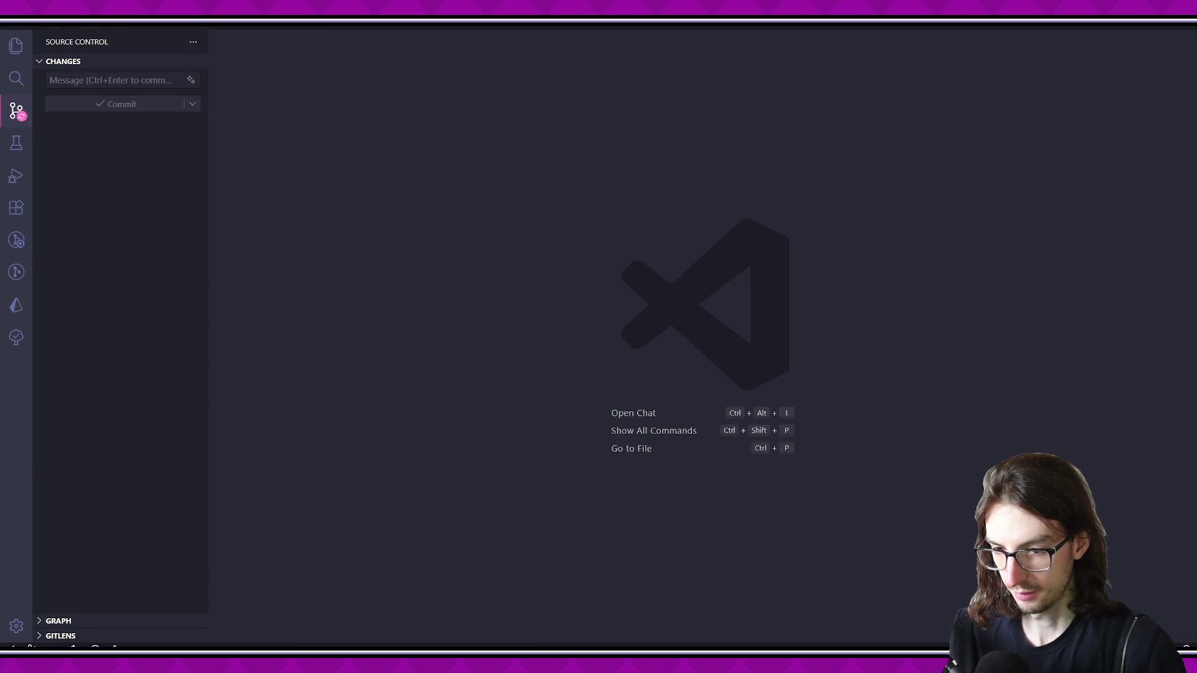
Scroll through the task board and return to the Aseprite mockup
scroll(472, 506, "down", 3)
scroll(473, 506, "up", 2)
scroll(471, 513, "up", 4)
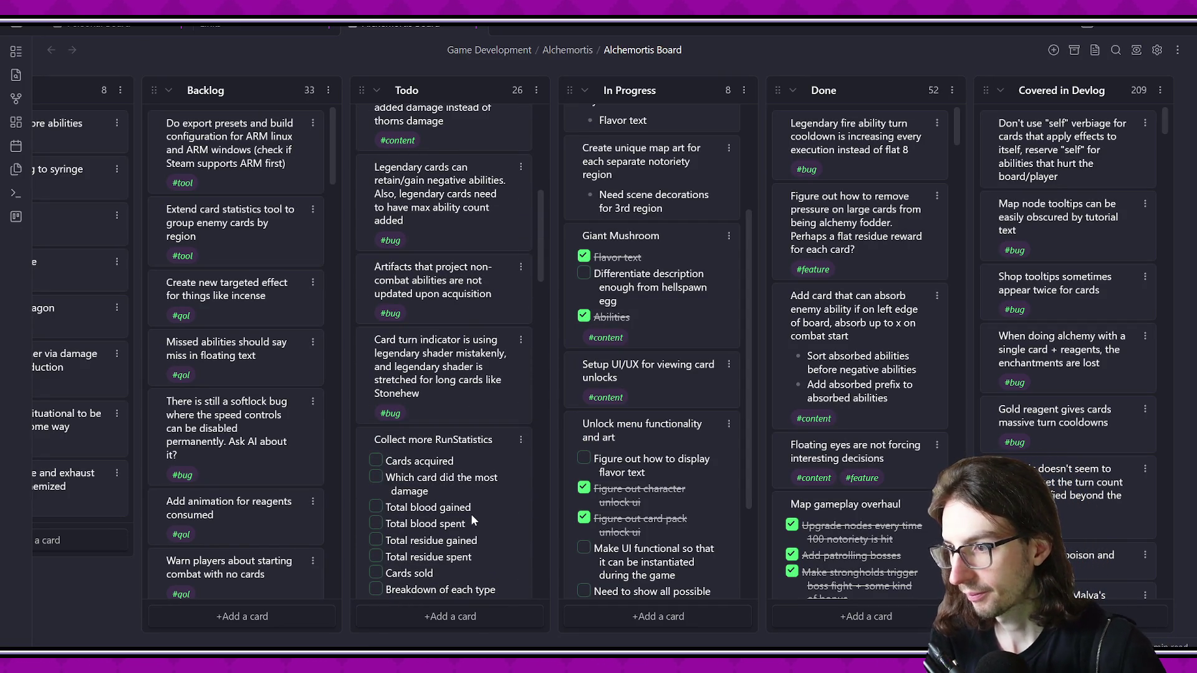
key("alt+Tab")
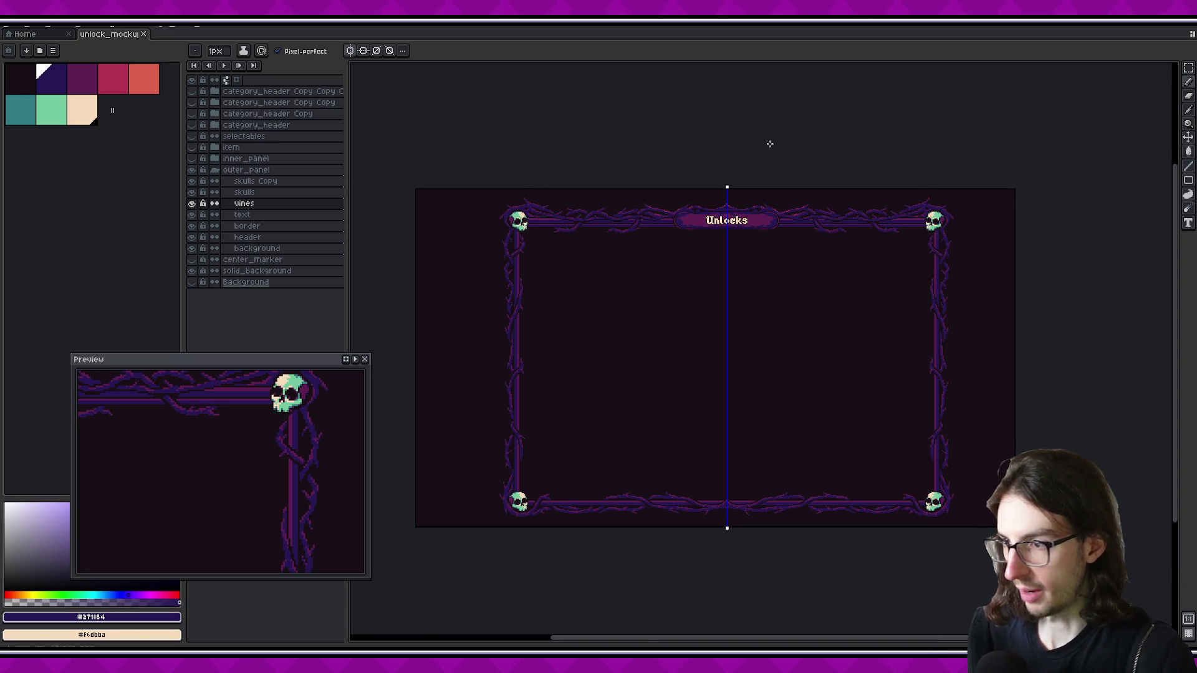
Scroll across the vine-framed panel borders, then select the crimson palette colour
scroll(791, 190, "up", 3)
scroll(697, 271, "up", 1)
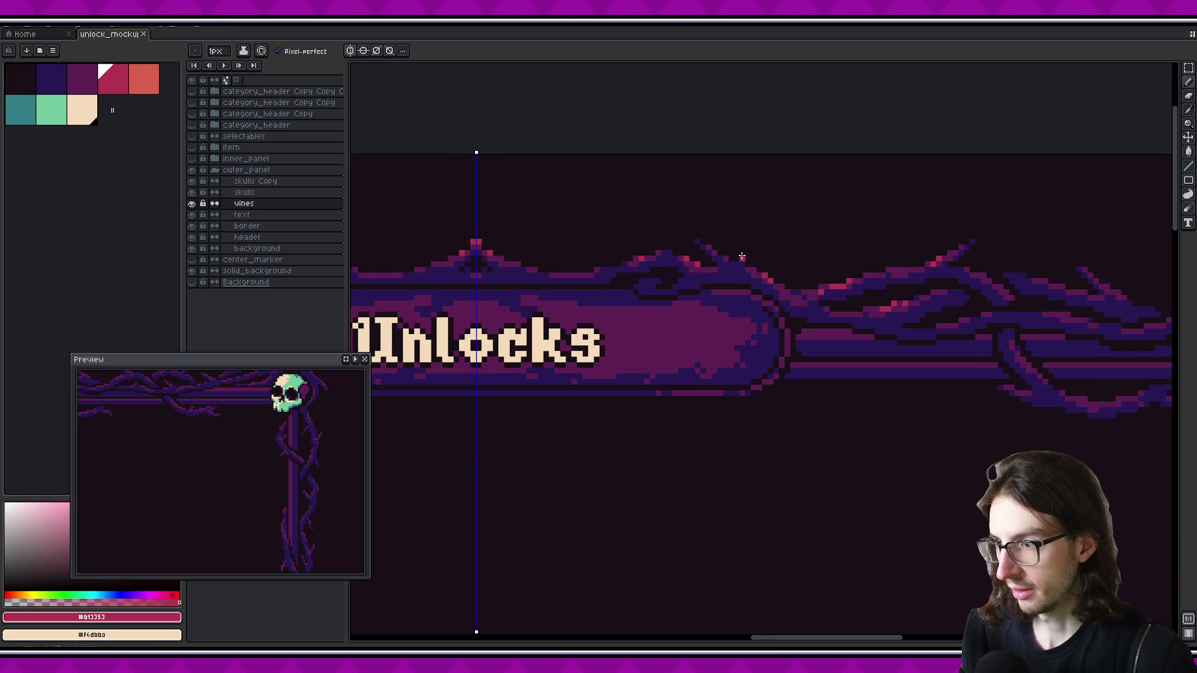
scroll(707, 280, "right", 3)
scroll(723, 277, "right", 2)
scroll(702, 278, "right", 2)
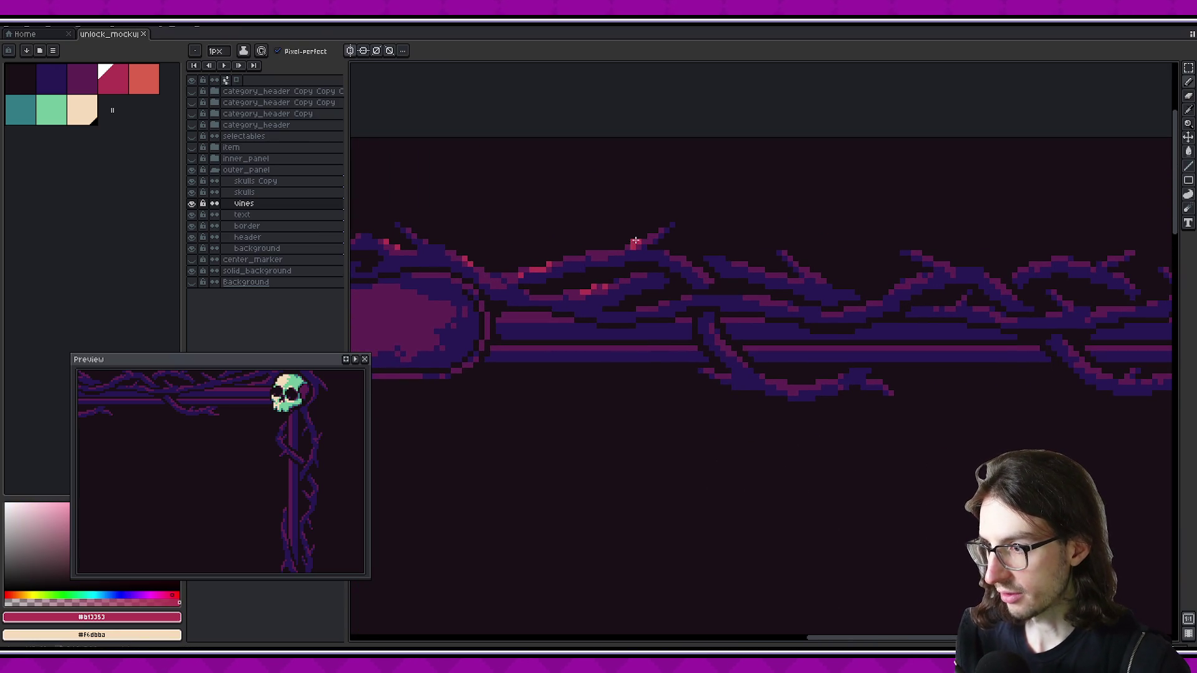
scroll(698, 281, "right", 2)
scroll(694, 284, "right", 2)
scroll(655, 287, "down", 1)
scroll(690, 300, "down", 1)
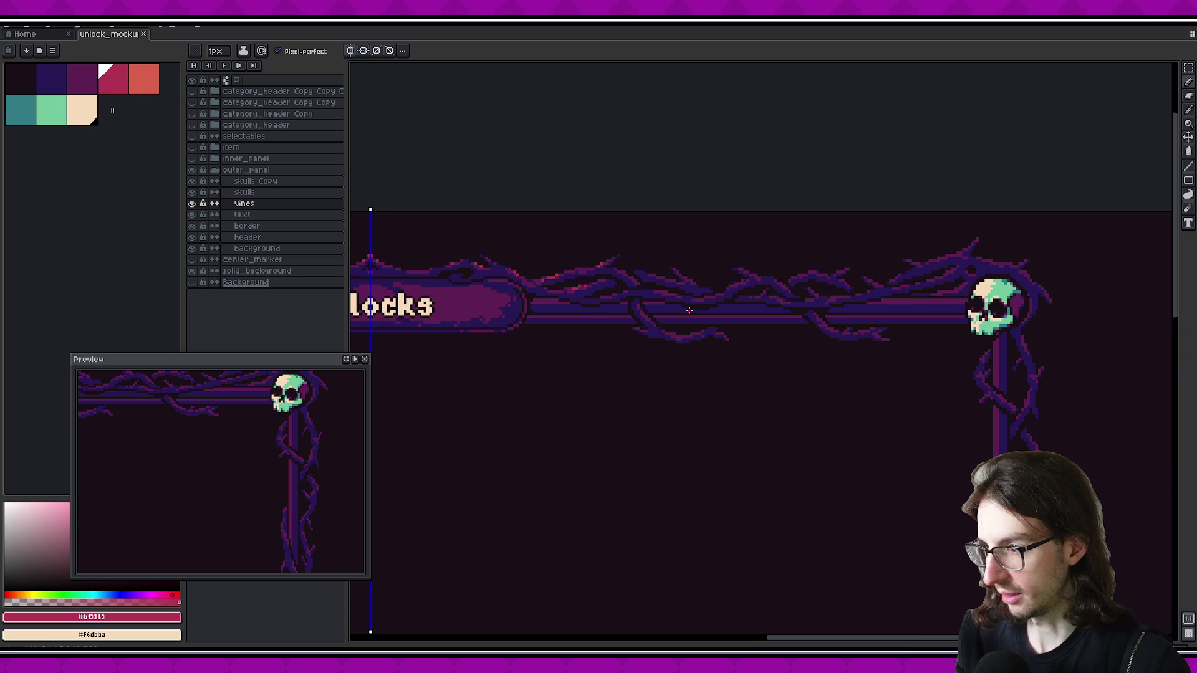
scroll(735, 289, "down", 1)
scroll(754, 293, "down", 1)
scroll(673, 374, "left", 1)
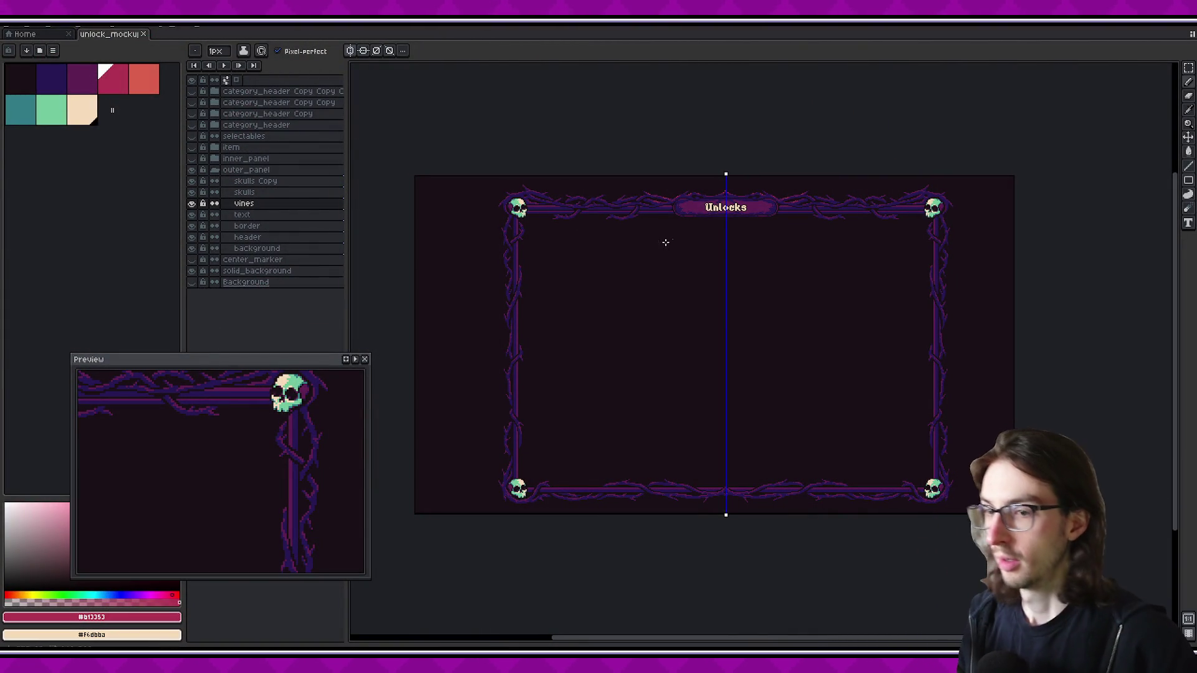
left_click(113, 78)
scroll(630, 266, "up", 3)
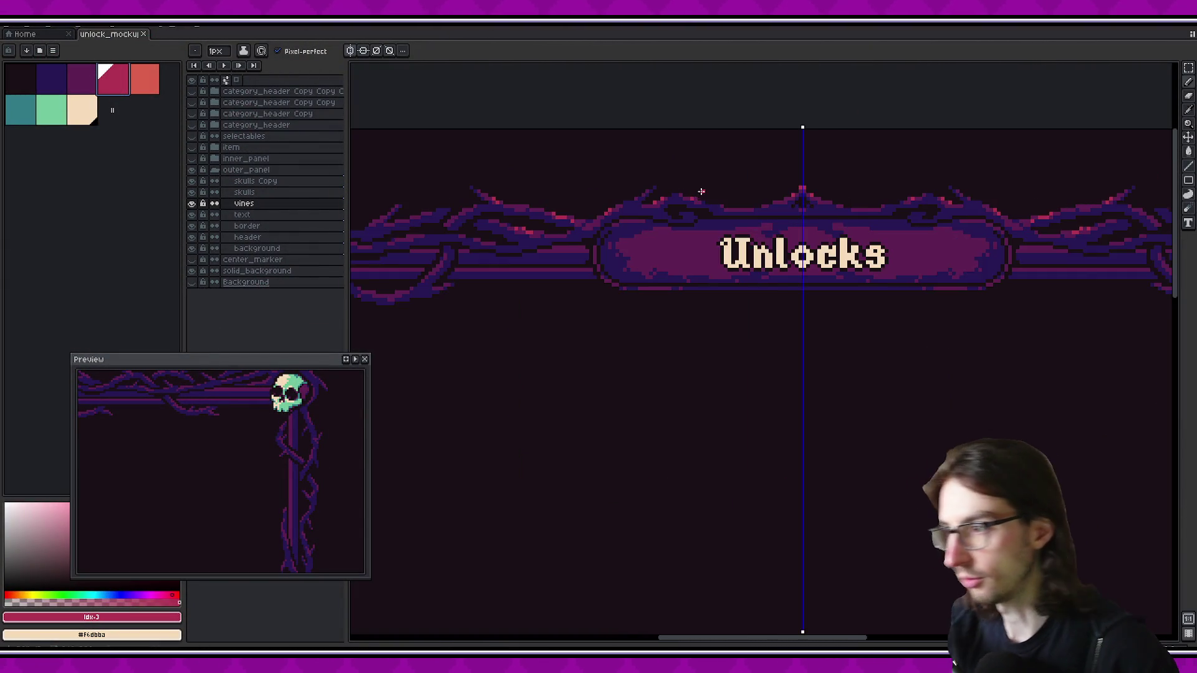
scroll(630, 266, "up", 1)
scroll(630, 266, "up", 1)
scroll(630, 266, "up", 1)
scroll(672, 267, "up", 1)
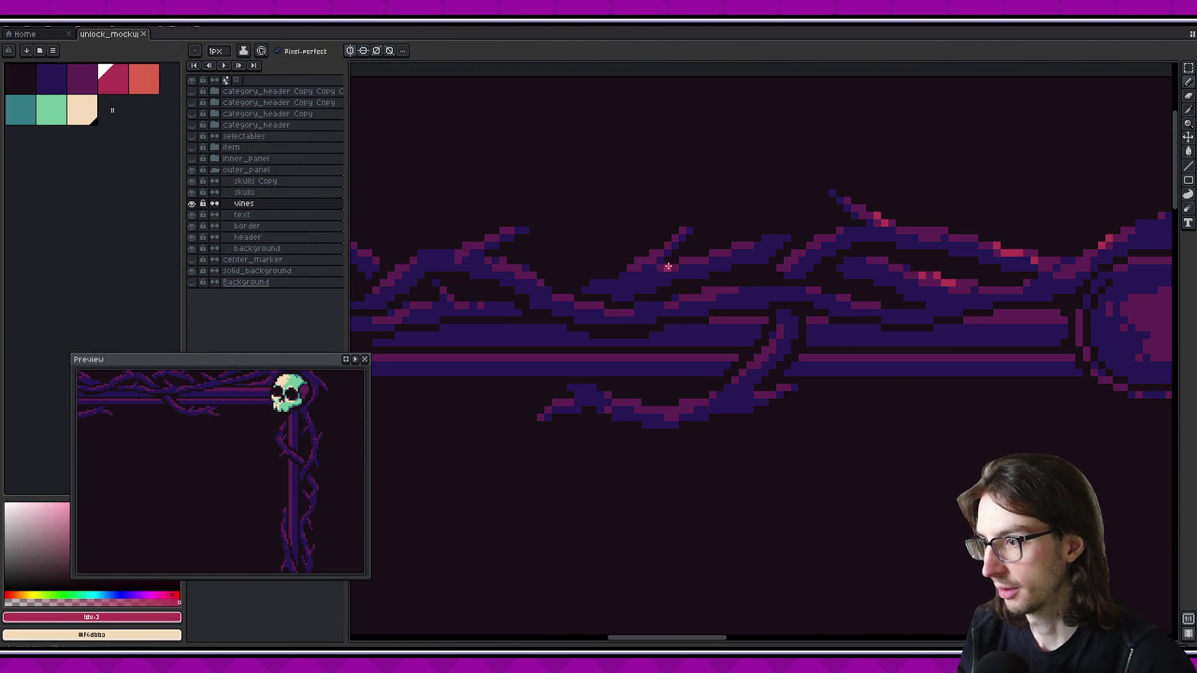
scroll(723, 262, "left", 3)
scroll(713, 252, "left", 2)
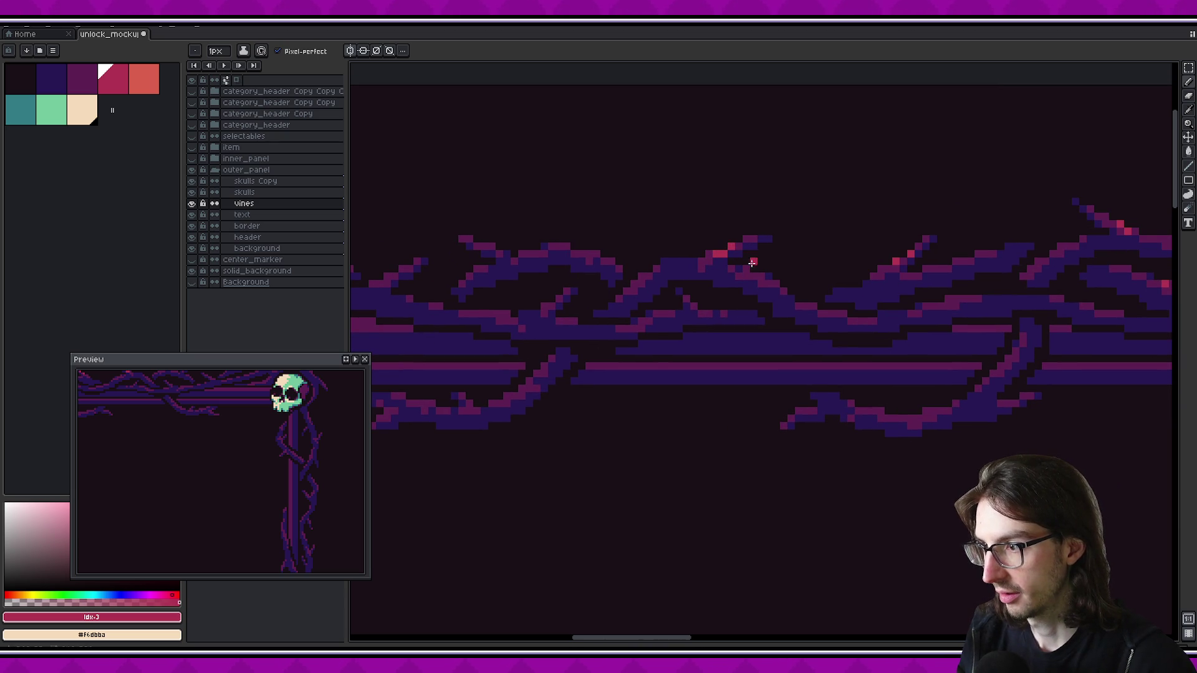
scroll(741, 279, "right", 1)
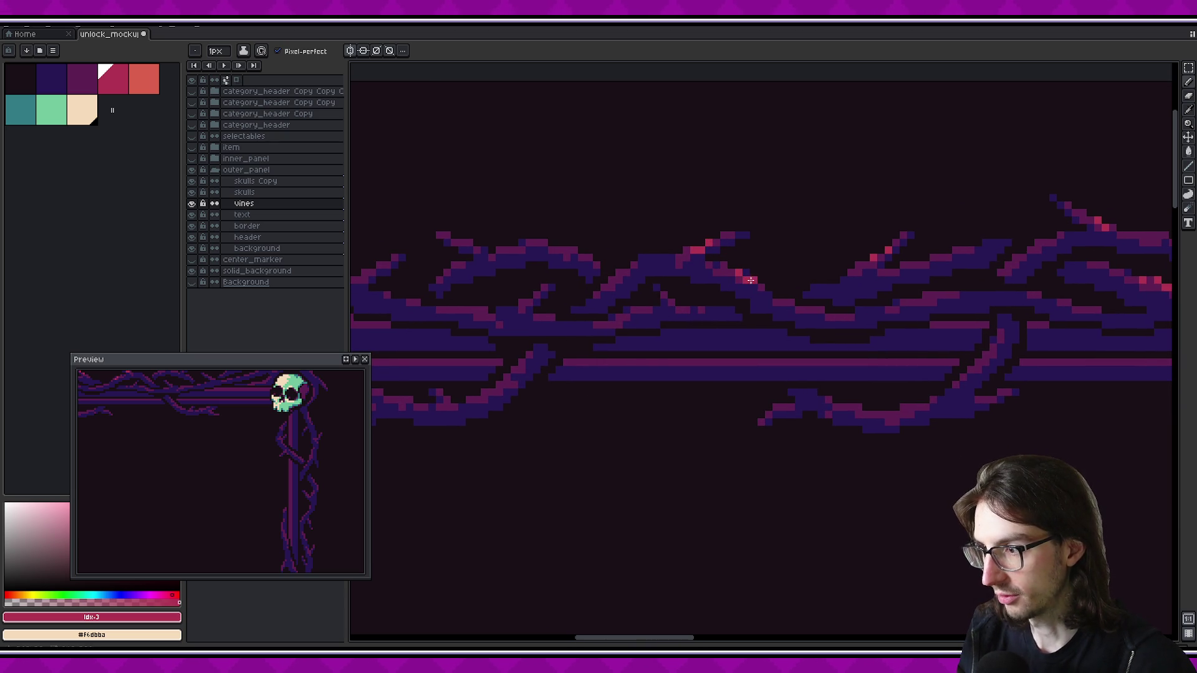
scroll(779, 285, "left", 3)
scroll(778, 286, "up", 1)
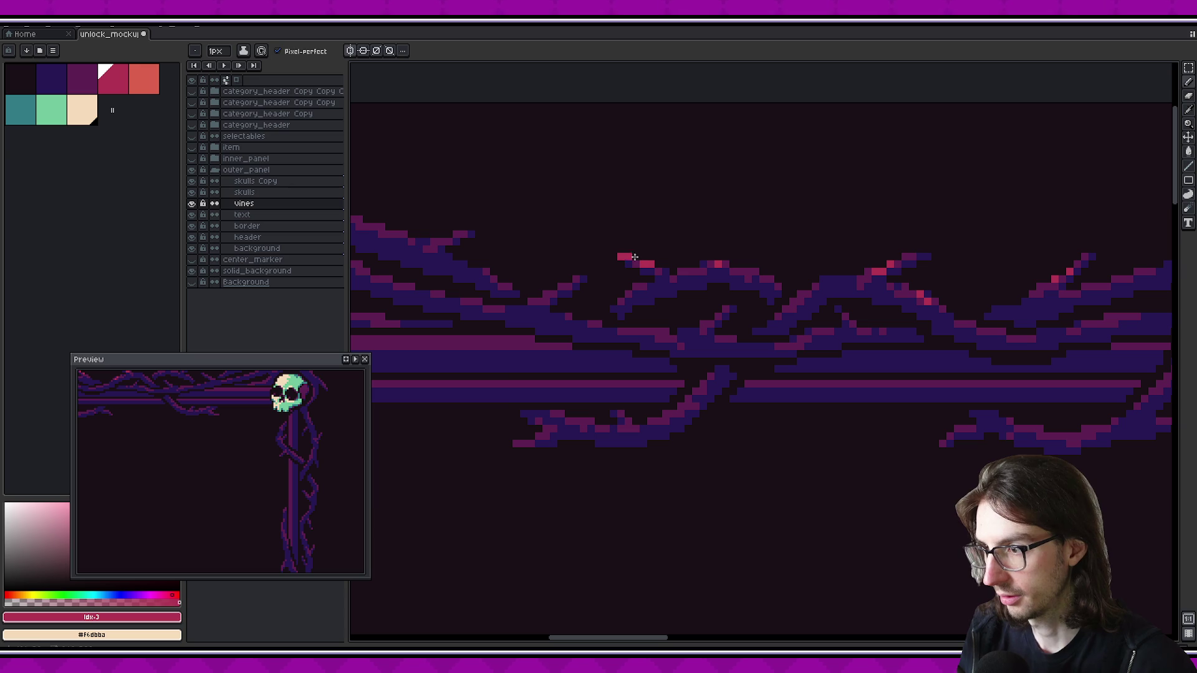
scroll(625, 256, "down", 2)
scroll(816, 303, "down", 3)
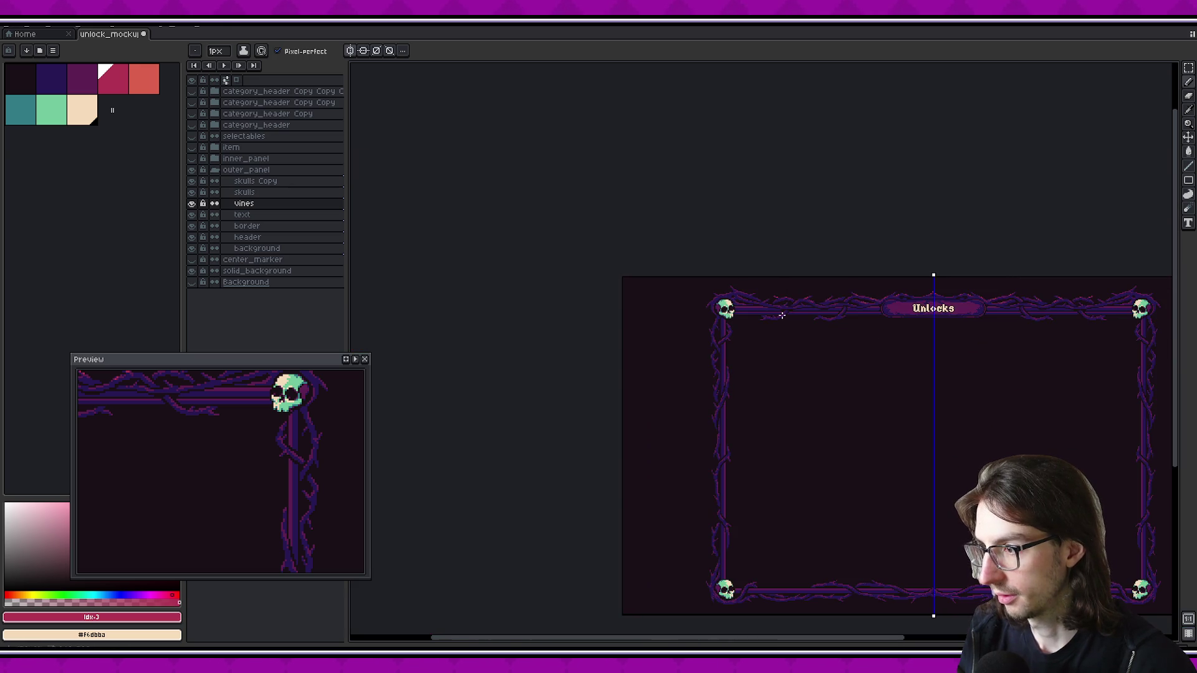
Zoom into the top-left skull and paint pink highlight pixels on a vine thorn tip
scroll(782, 315, "up", 3)
scroll(783, 294, "up", 1)
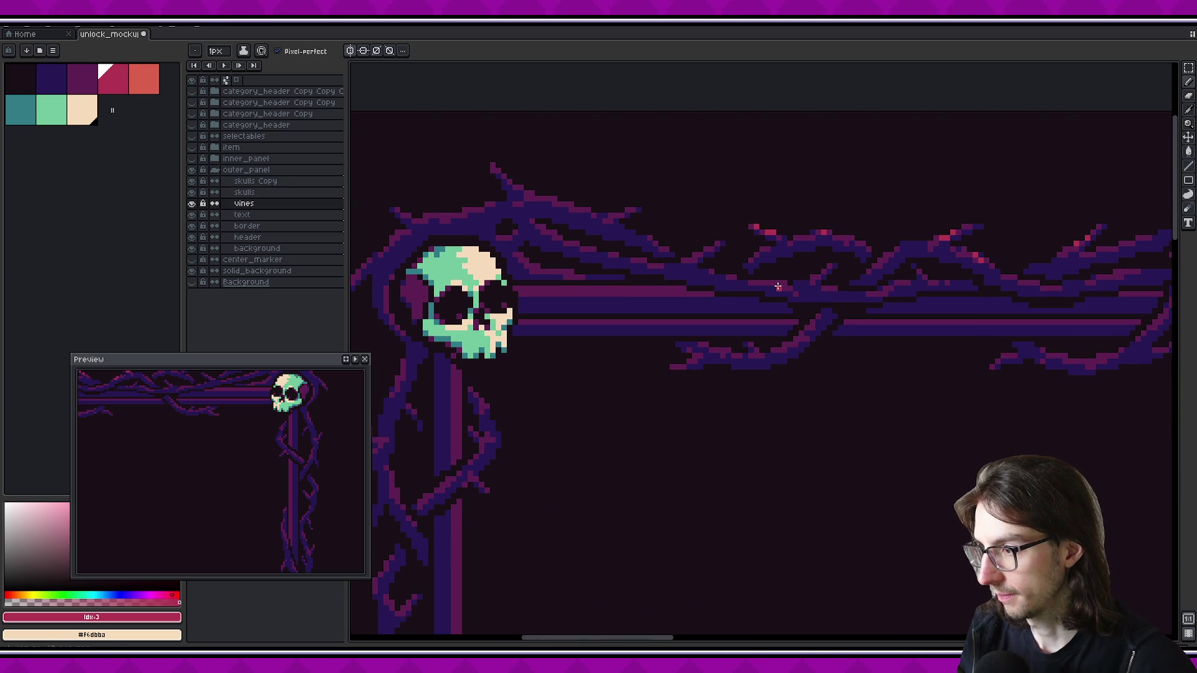
scroll(806, 288, "down", 3)
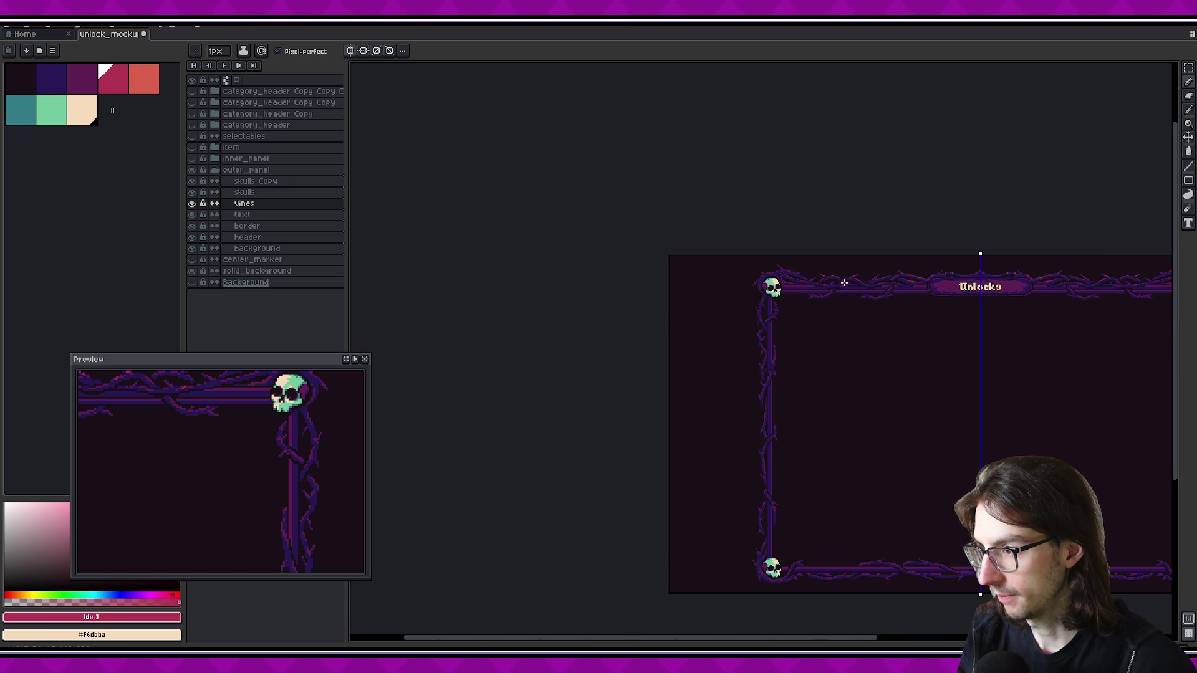
scroll(811, 274, "up", 2)
scroll(779, 269, "up", 2)
scroll(733, 267, "up", 1)
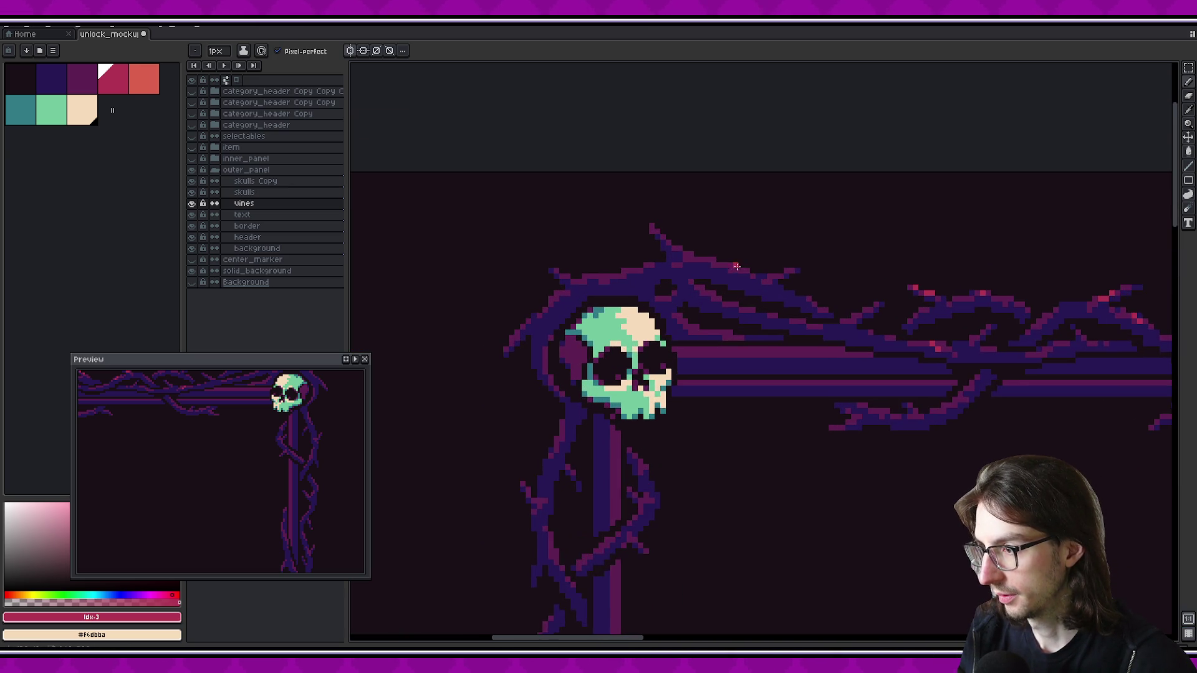
scroll(738, 298, "up", 1)
scroll(683, 304, "up", 1)
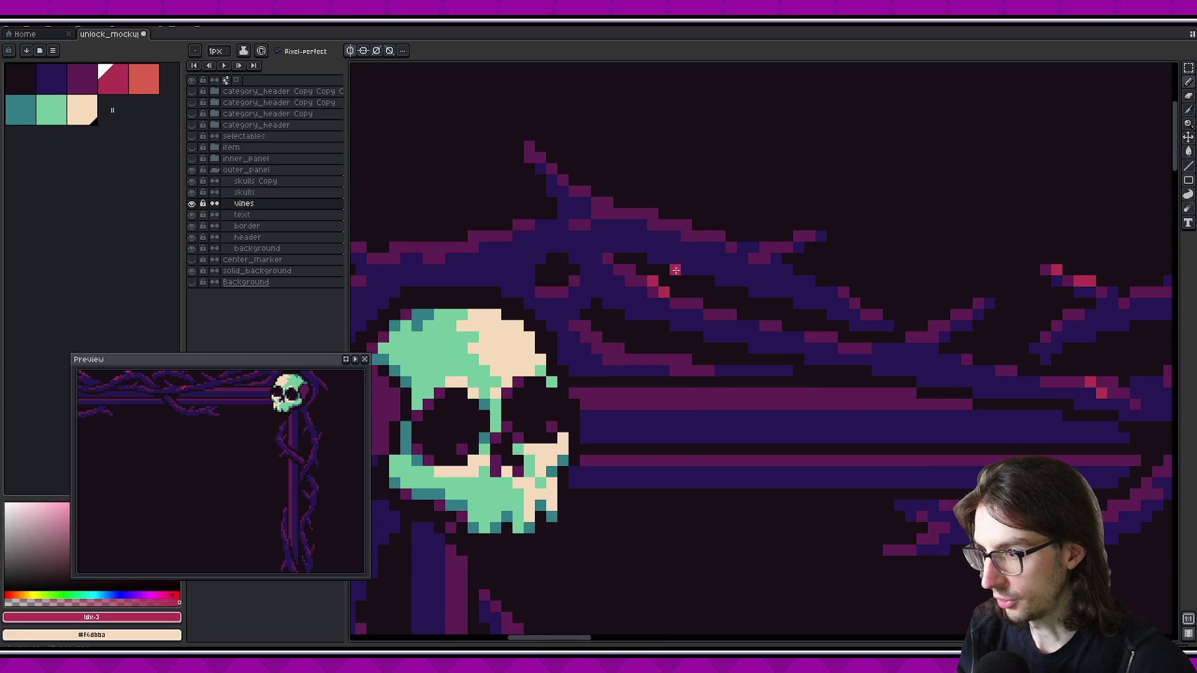
scroll(666, 276, "up", 2)
left_click_drag(631, 239, 621, 228)
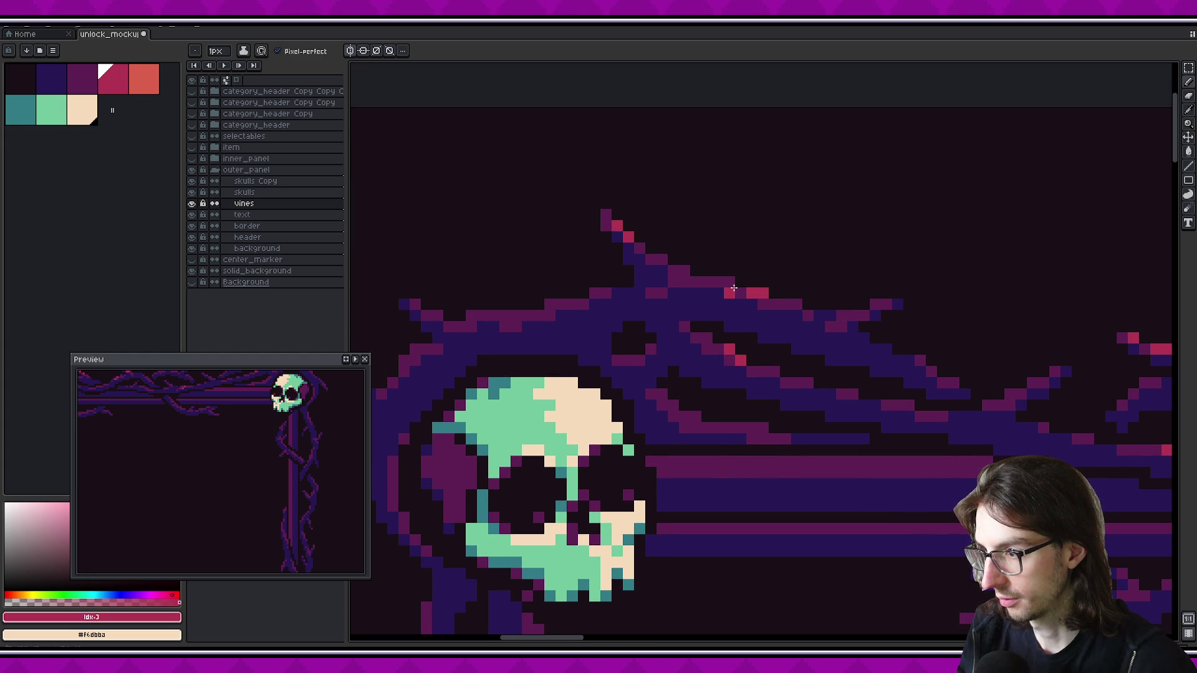
Tip another thorn with a pink pixel, then pan over the thorns above and below the skull
mouse_move(156, 399)
left_mouse_down()
mouse_move(223, 454)
mouse_move(207, 449)
left_mouse_up()
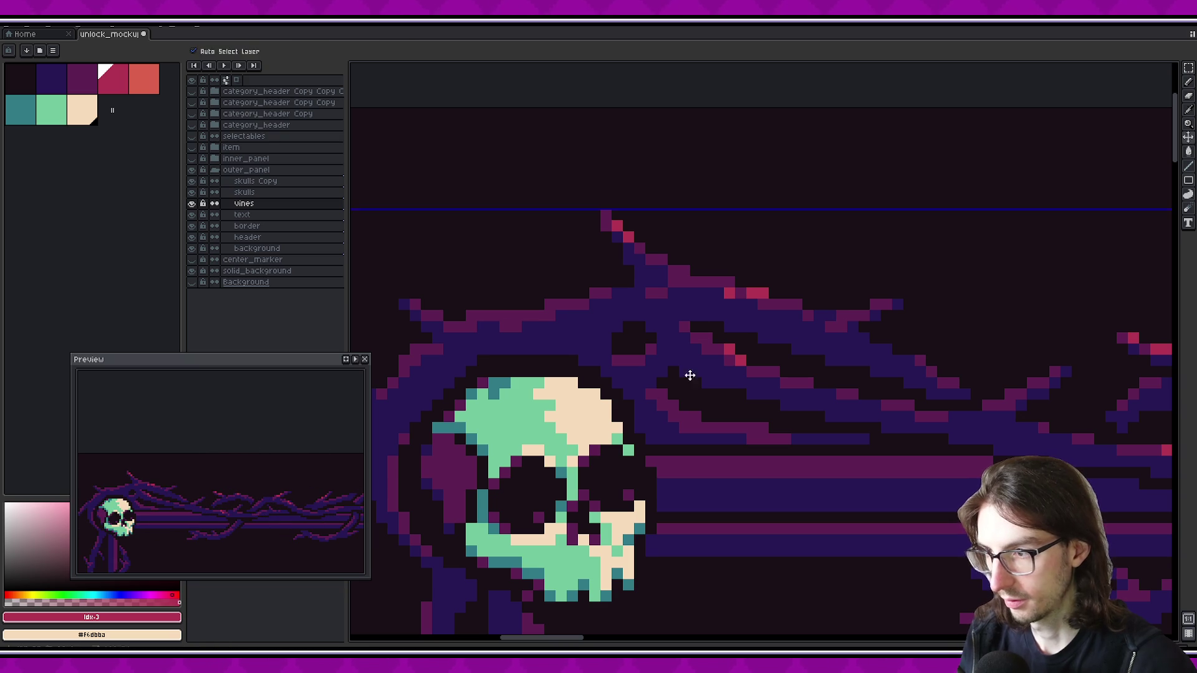
left_click(732, 282)
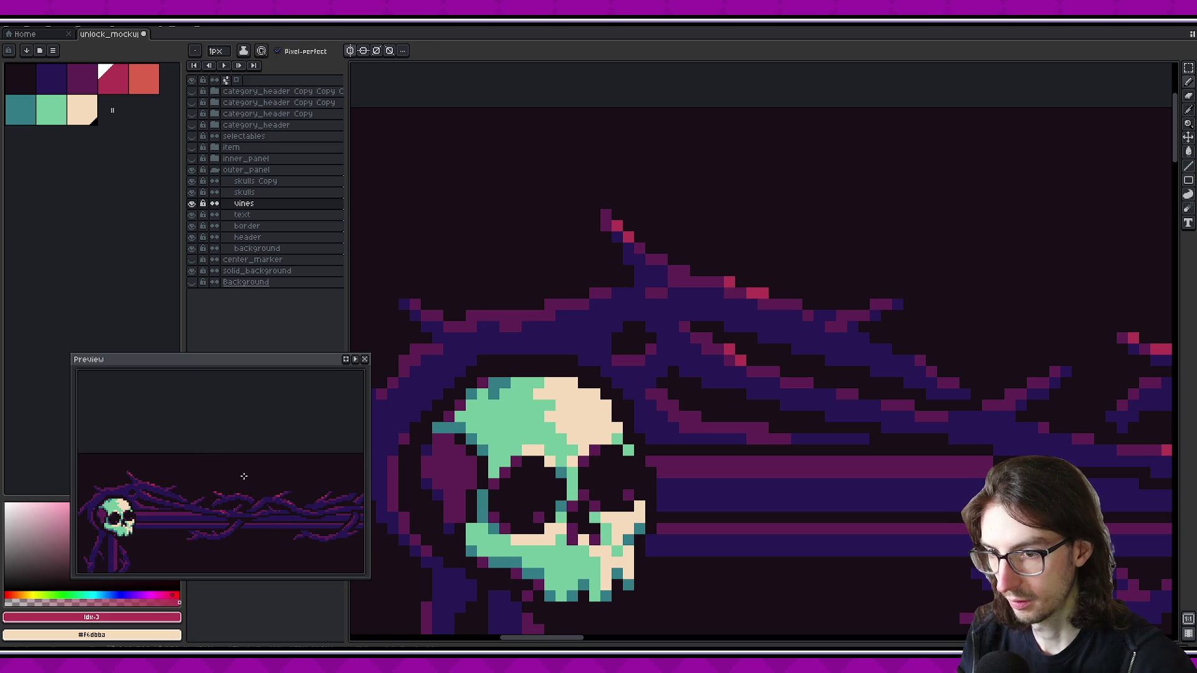
scroll(243, 476, "down", 1)
left_click_drag(667, 471, 832, 438)
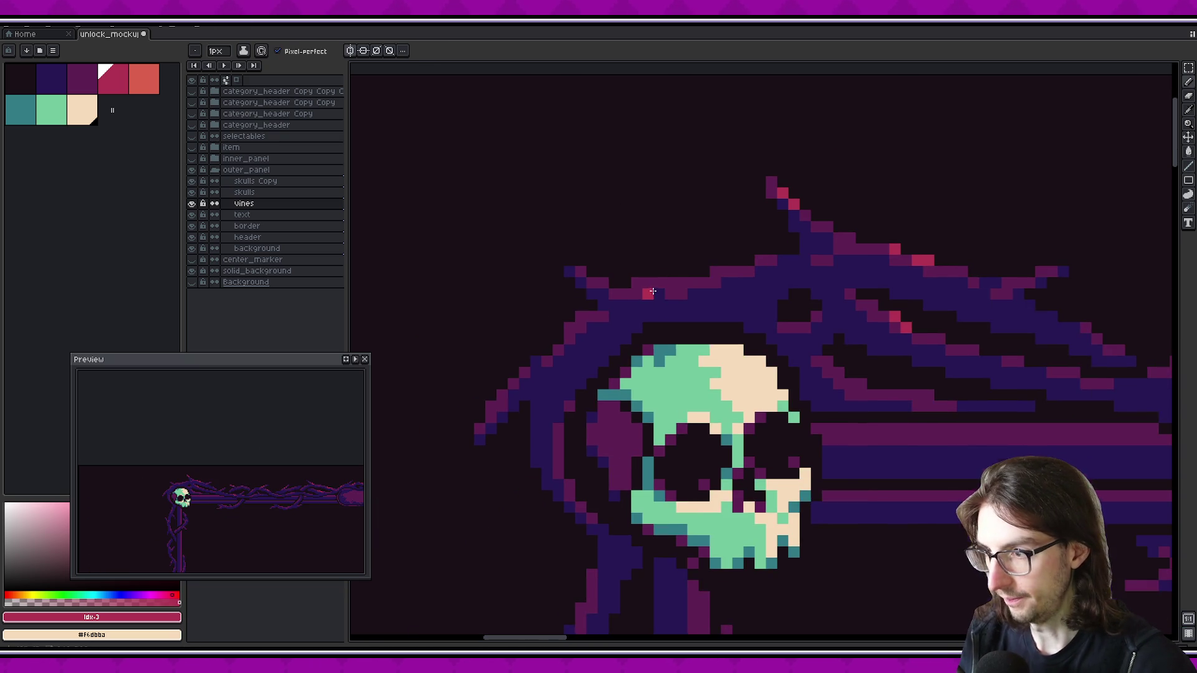
scroll(653, 291, "up", 1)
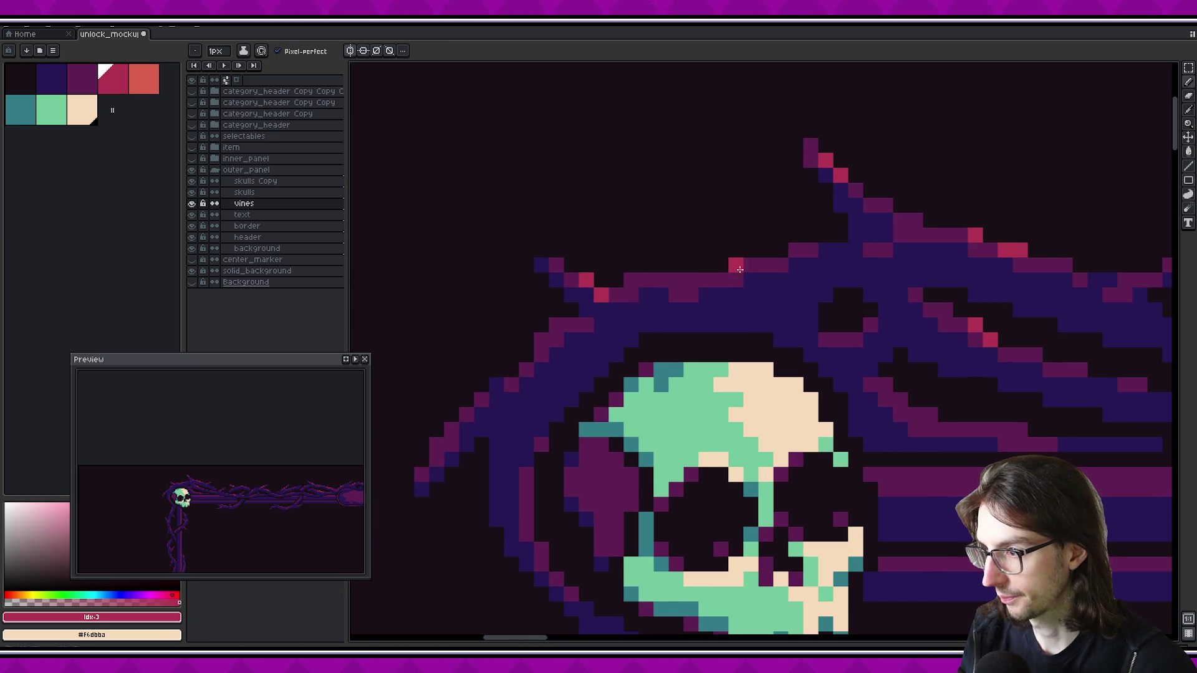
key("b")
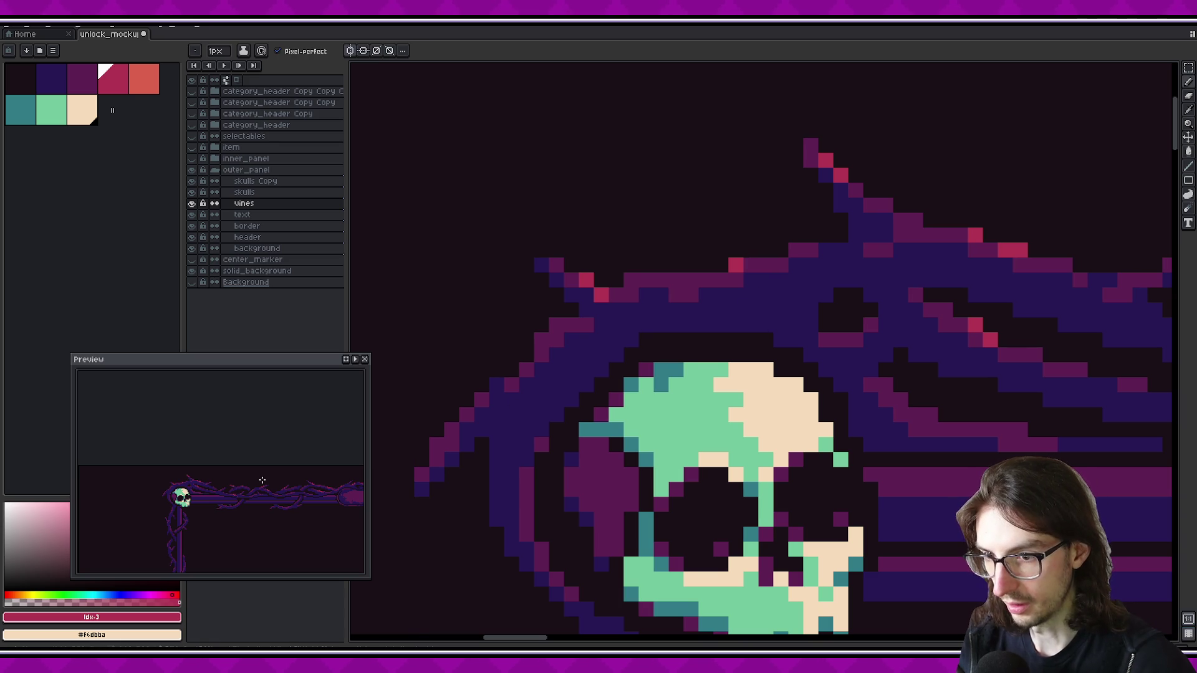
left_click_drag(615, 483, 667, 359)
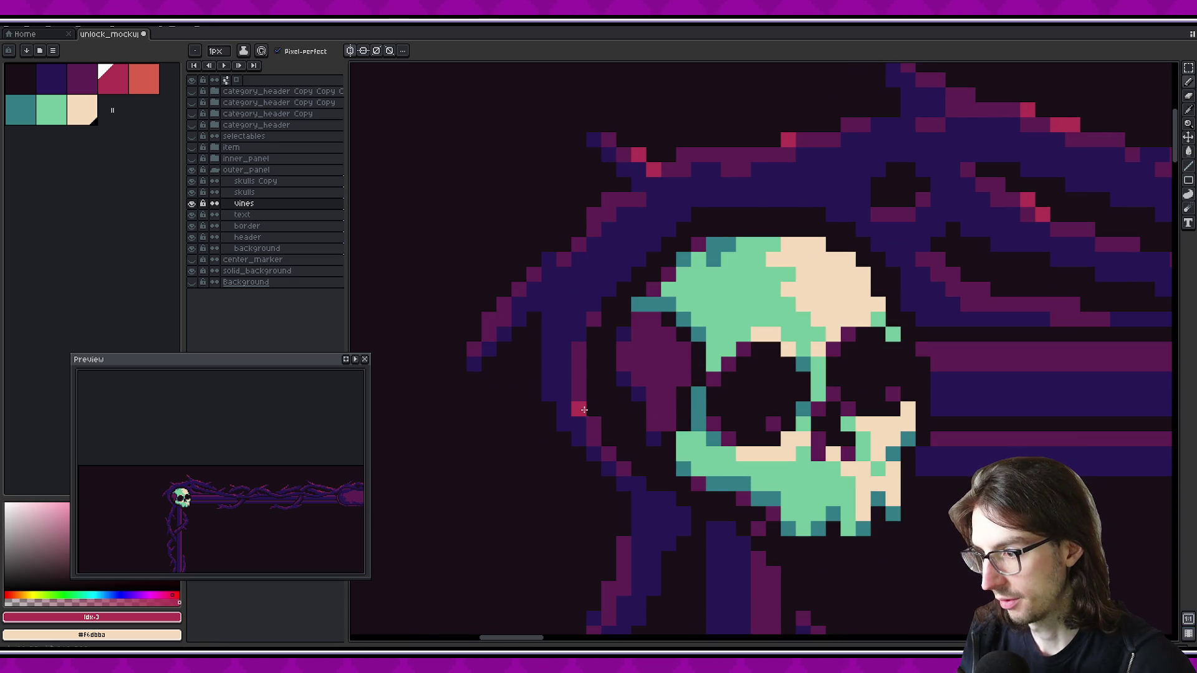
mouse_move(591, 422)
left_mouse_down()
mouse_move(625, 430)
mouse_move(564, 343)
left_mouse_up()
Pencil pink highlight pixels onto the thorns of the left vine's upper section
left_click(509, 467)
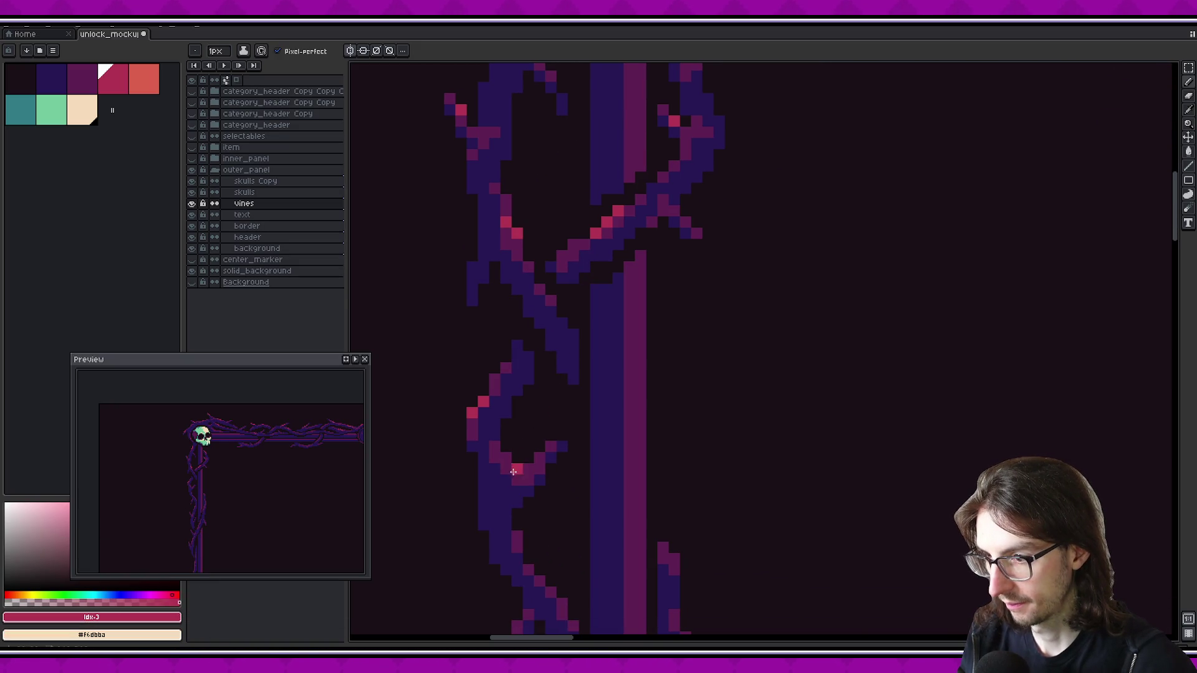
left_click(516, 480)
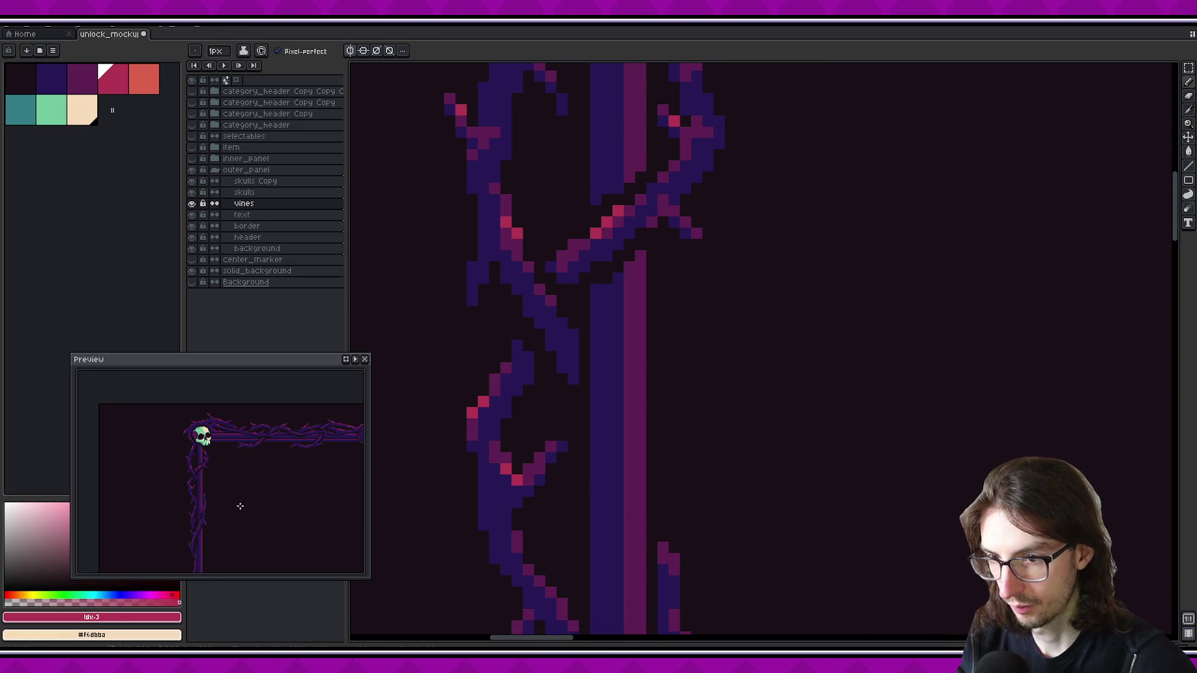
scroll(248, 505, "up", 2)
left_click(566, 470)
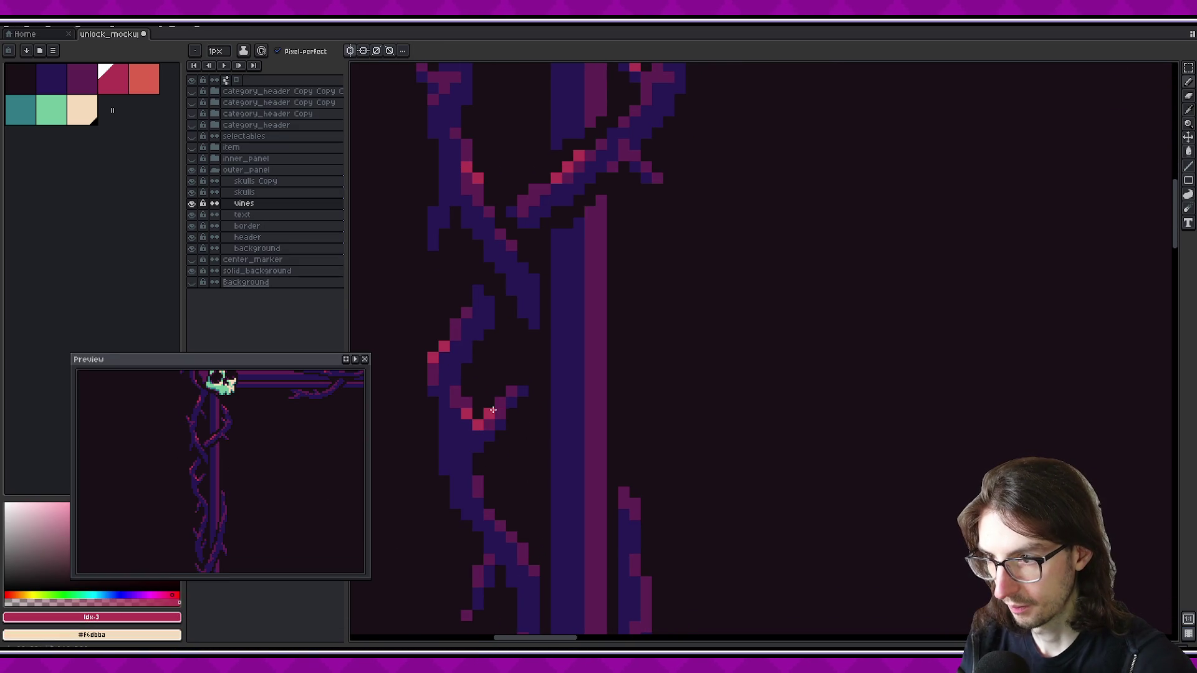
scroll(243, 473, "down", 1)
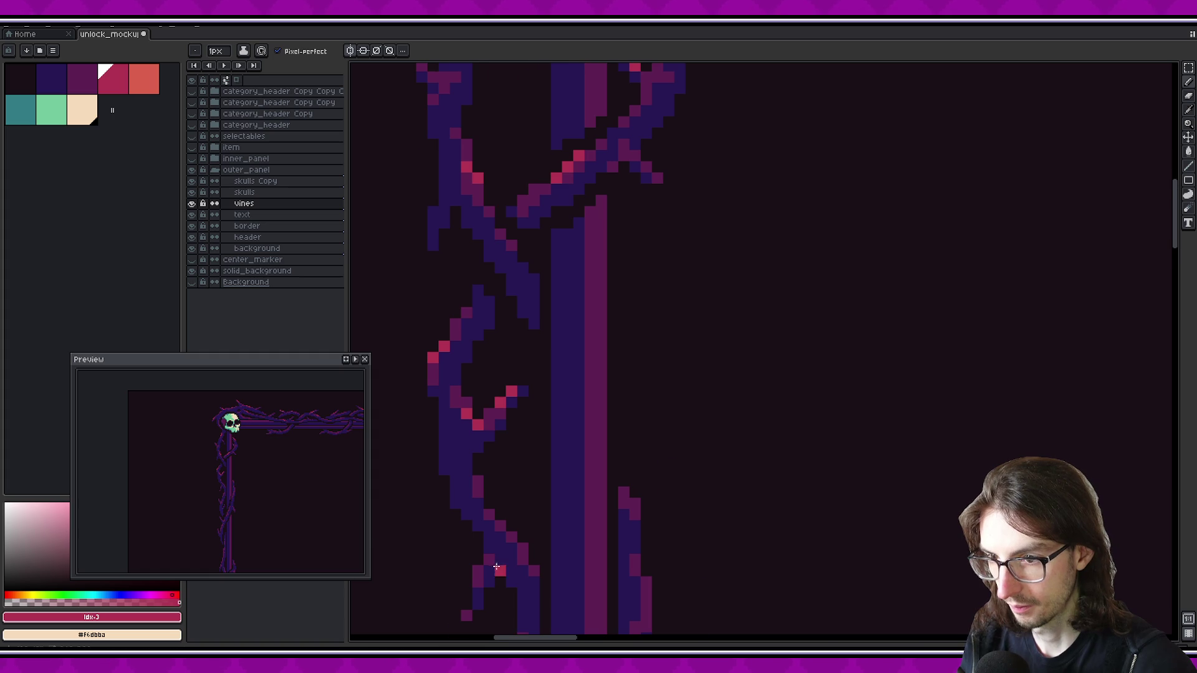
scroll(528, 467, "up", 1)
left_click(550, 494)
left_click_drag(550, 494, 539, 402)
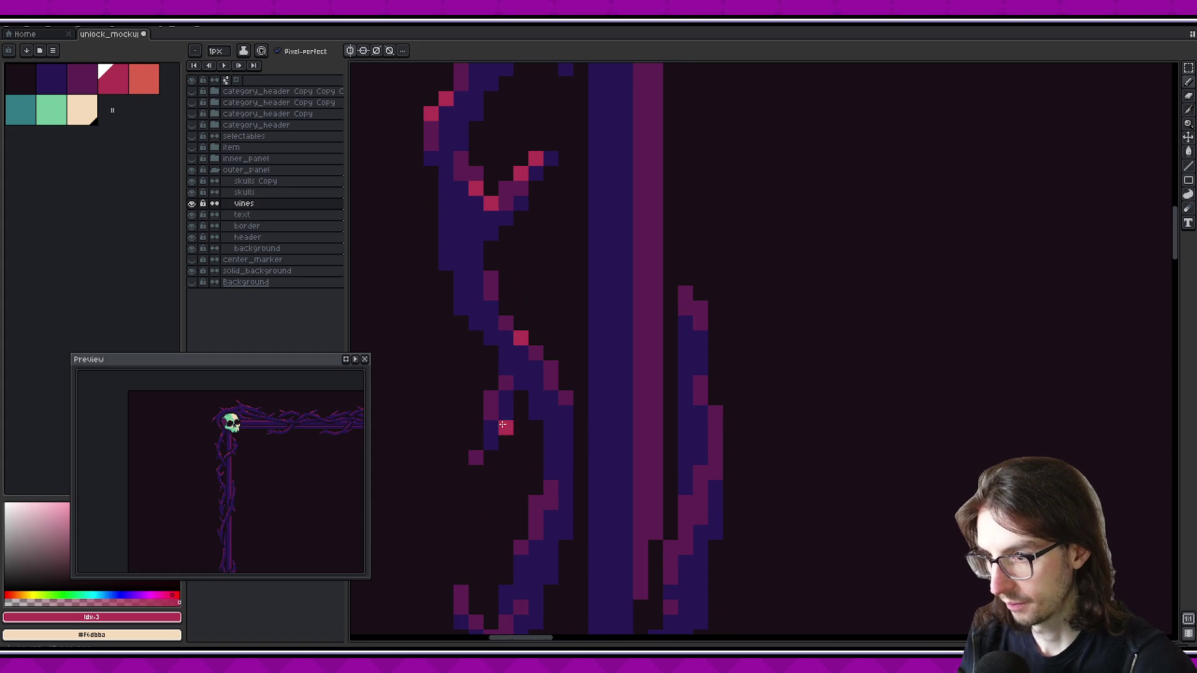
left_click_drag(527, 459, 524, 422)
left_click_drag(566, 476, 511, 406)
left_click(511, 405)
scroll(649, 414, "down", 1)
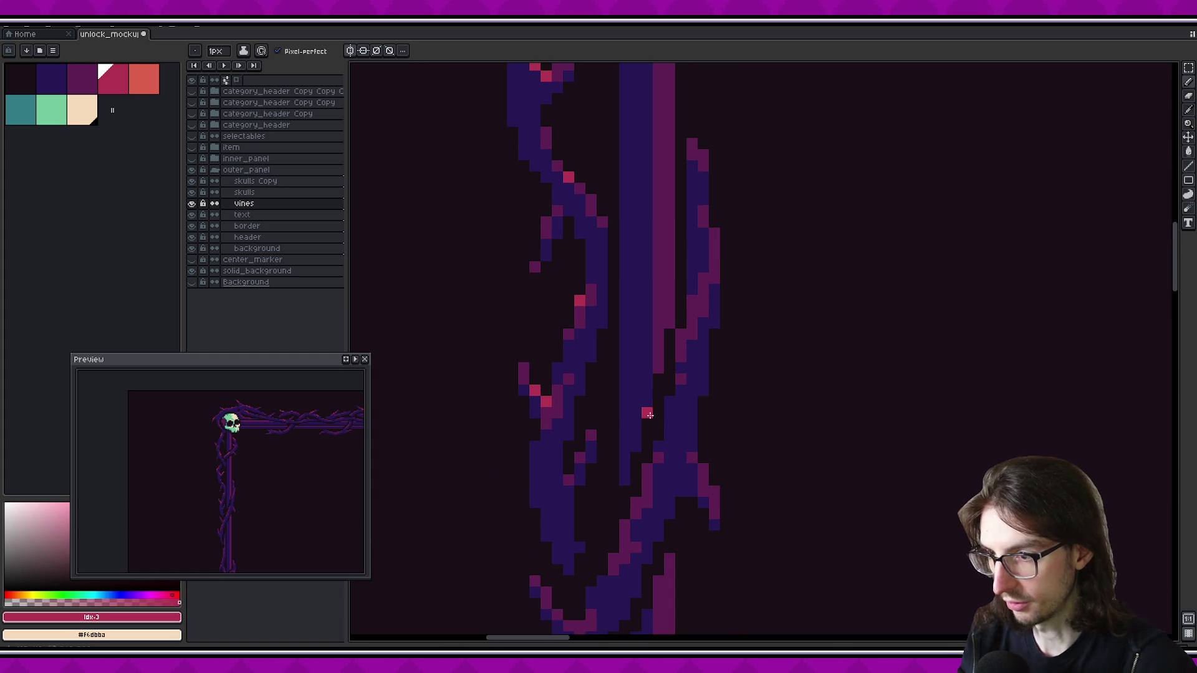
Continue down the vertical vine, painting pink highlights along its edge and another thorn
left_click_drag(698, 153, 641, 242)
left_click(640, 242)
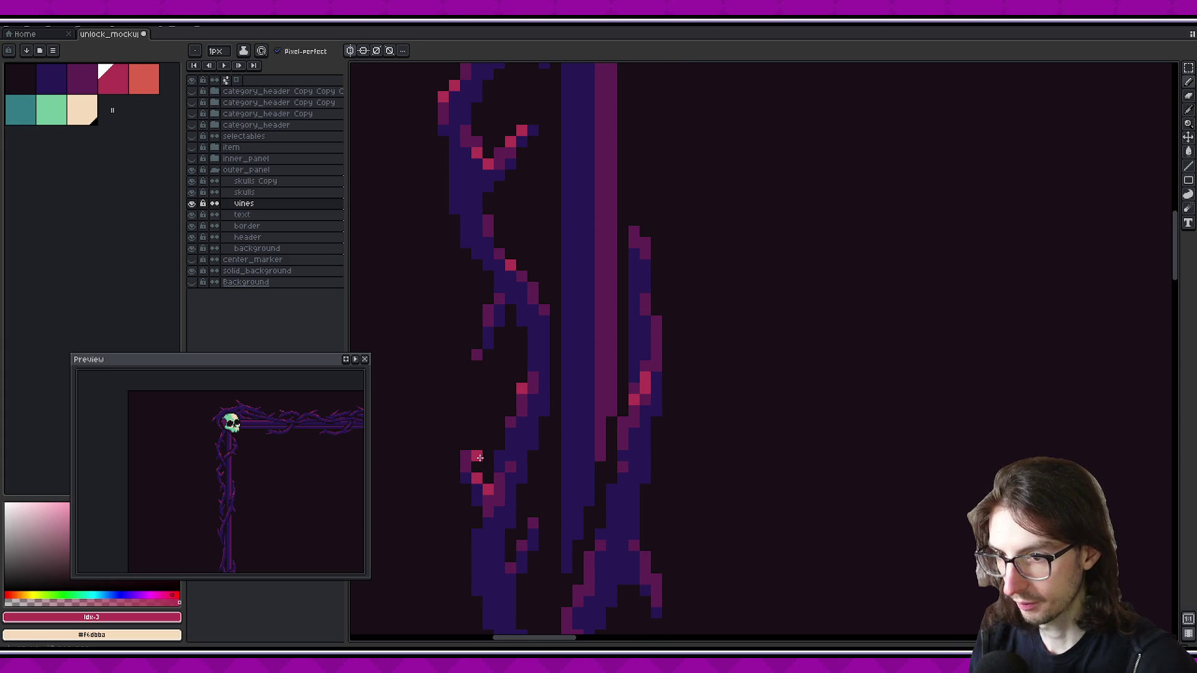
left_click_drag(602, 486, 555, 374)
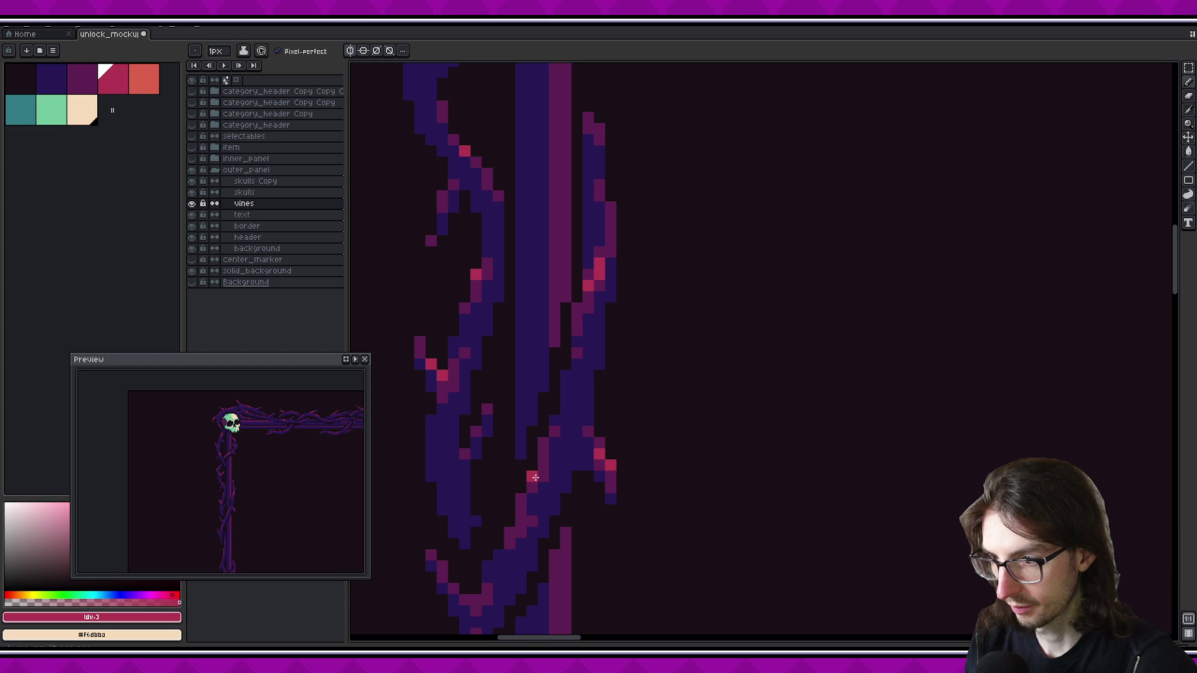
scroll(527, 532, "down", 1)
left_click_drag(529, 387, 579, 422)
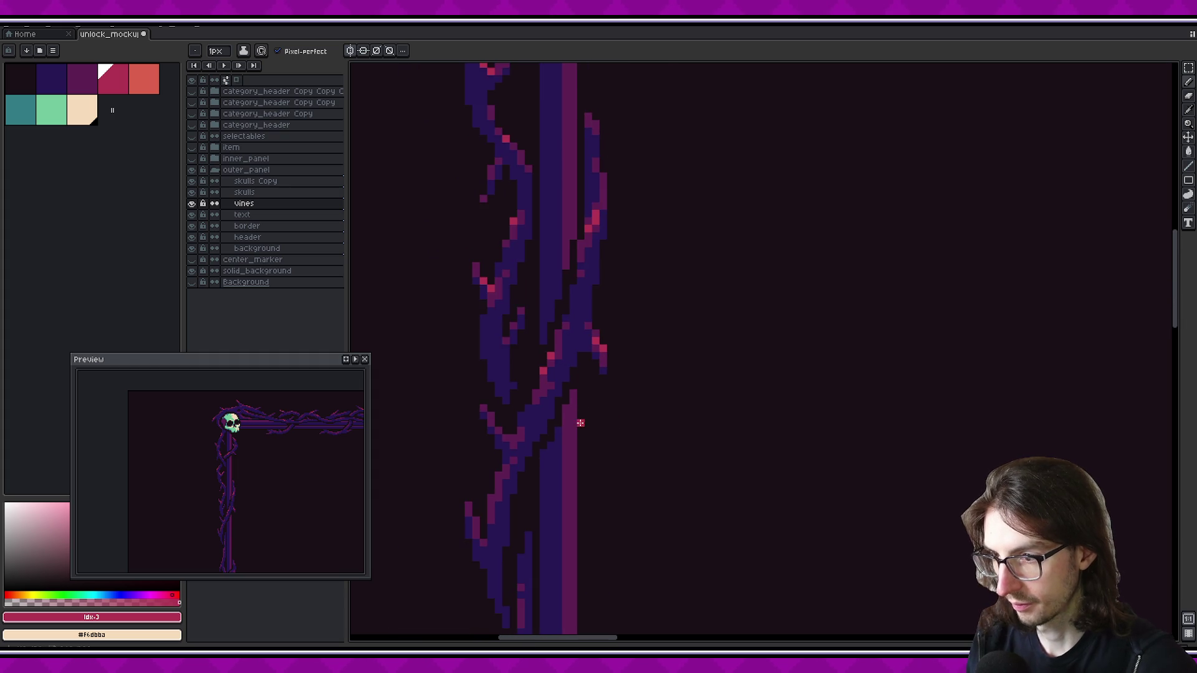
scroll(489, 433, "up", 2)
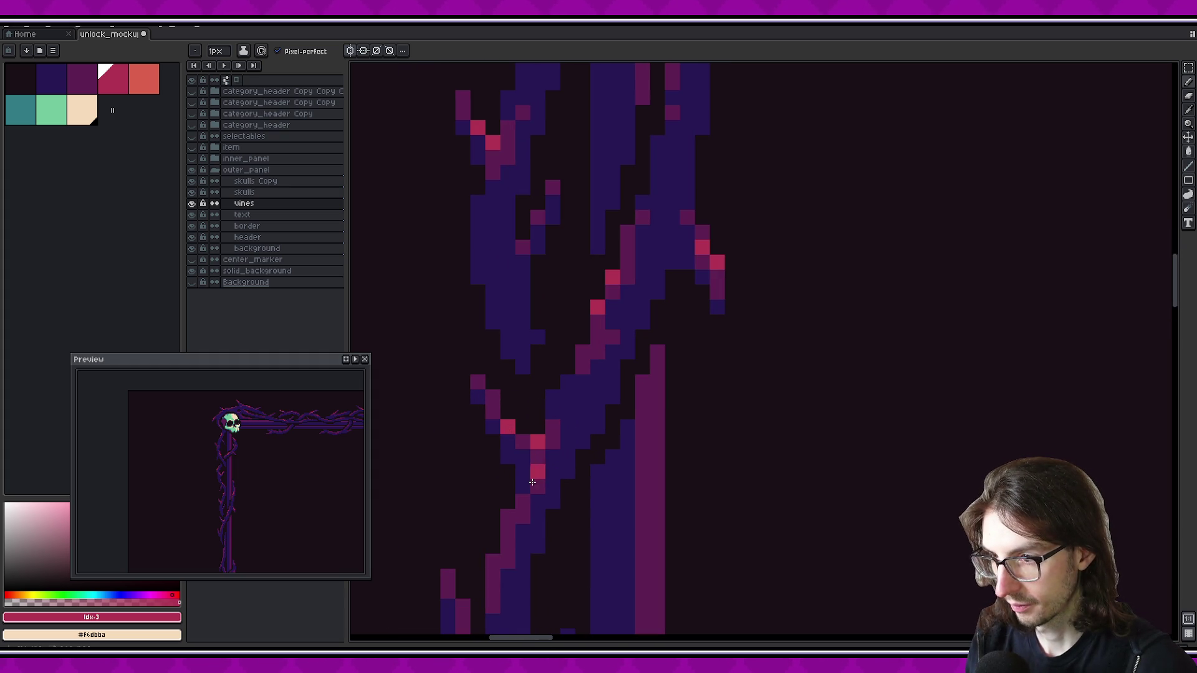
scroll(293, 474, "up", 2)
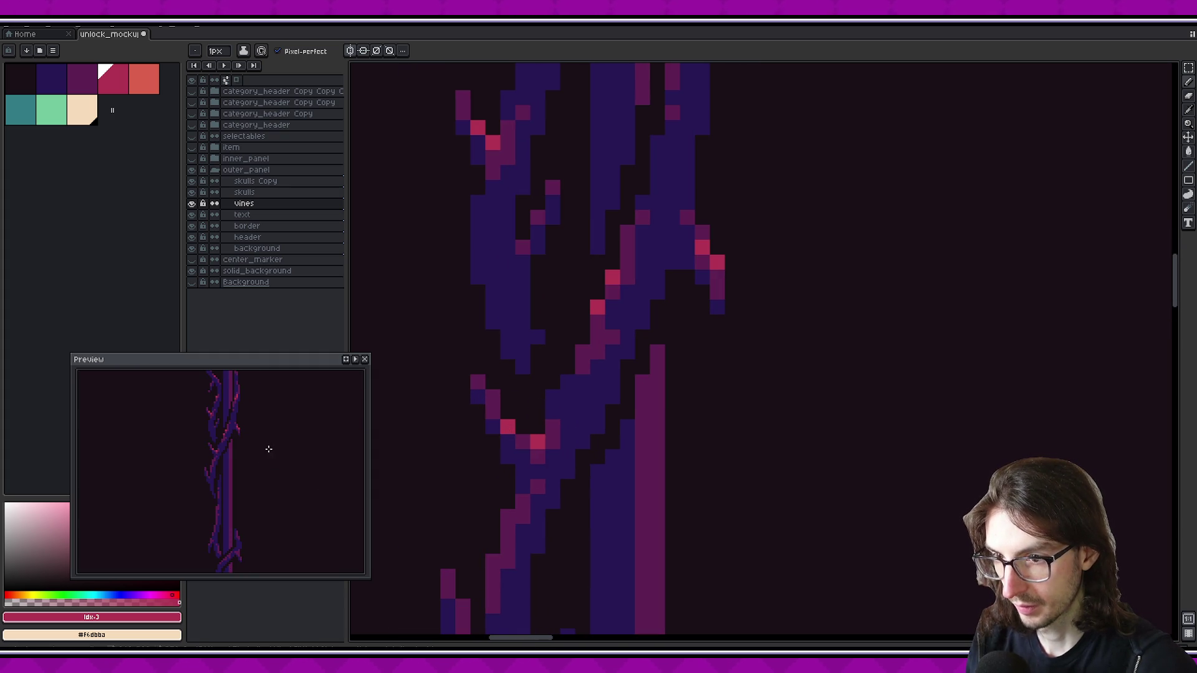
scroll(266, 455, "down", 1)
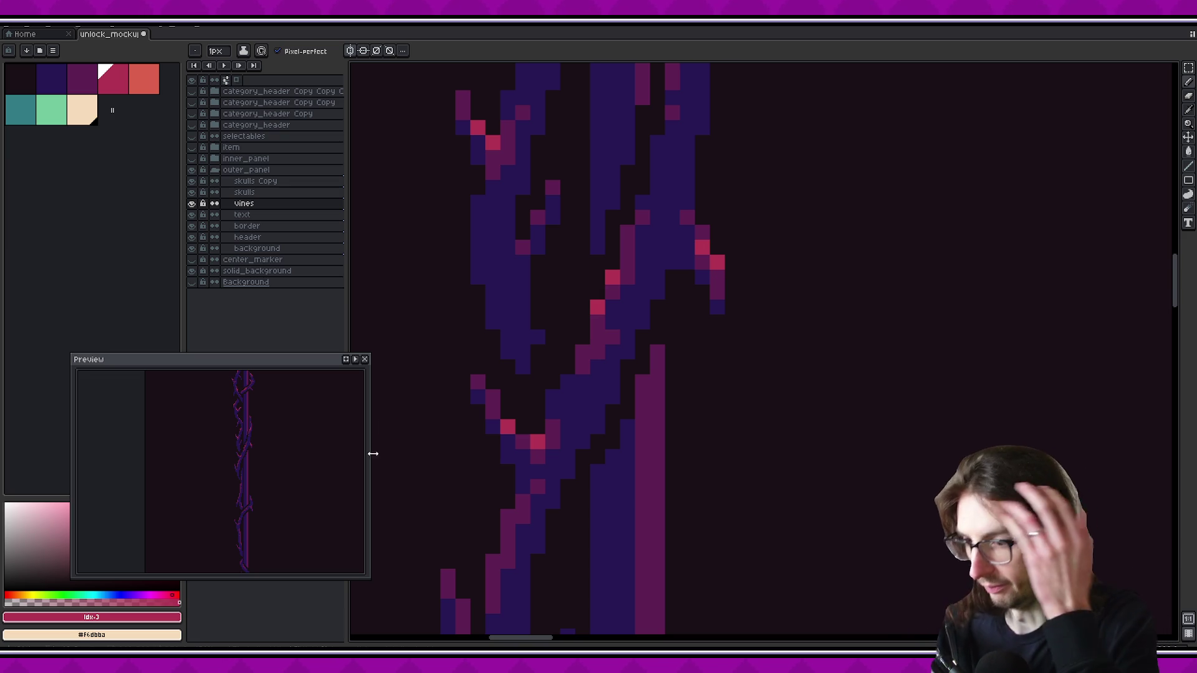
scroll(499, 374, "down", 5)
left_click(498, 433)
left_click_drag(483, 418, 492, 407)
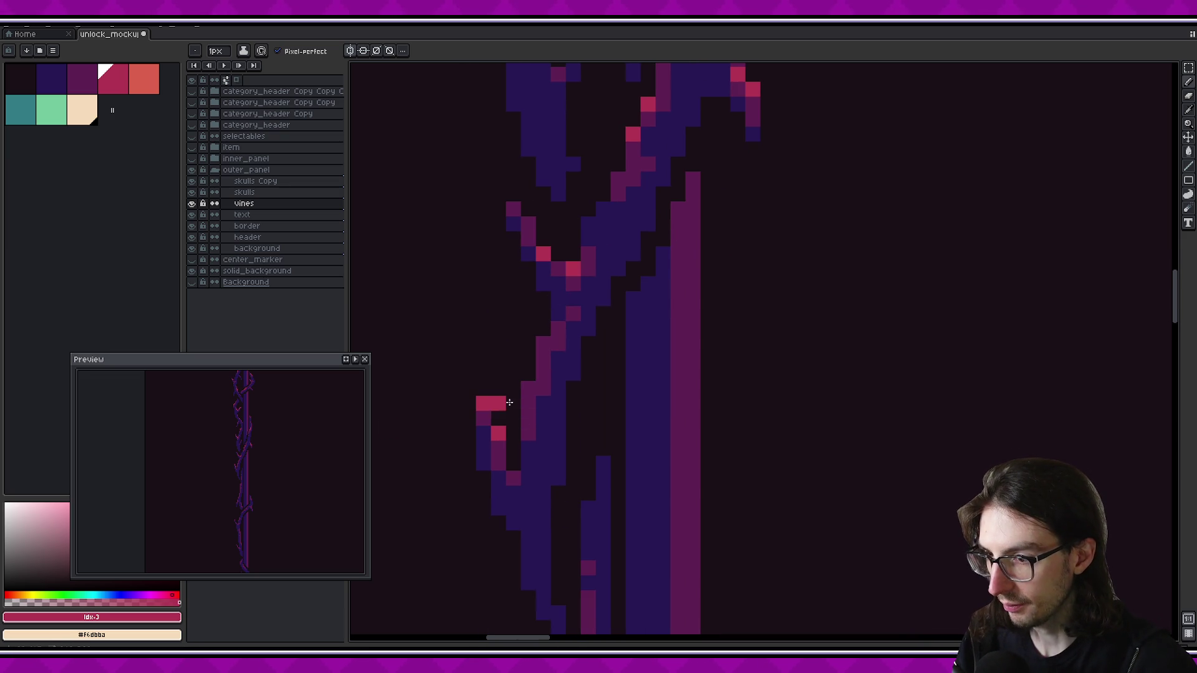
scroll(492, 406, "up", 1)
left_click(517, 402)
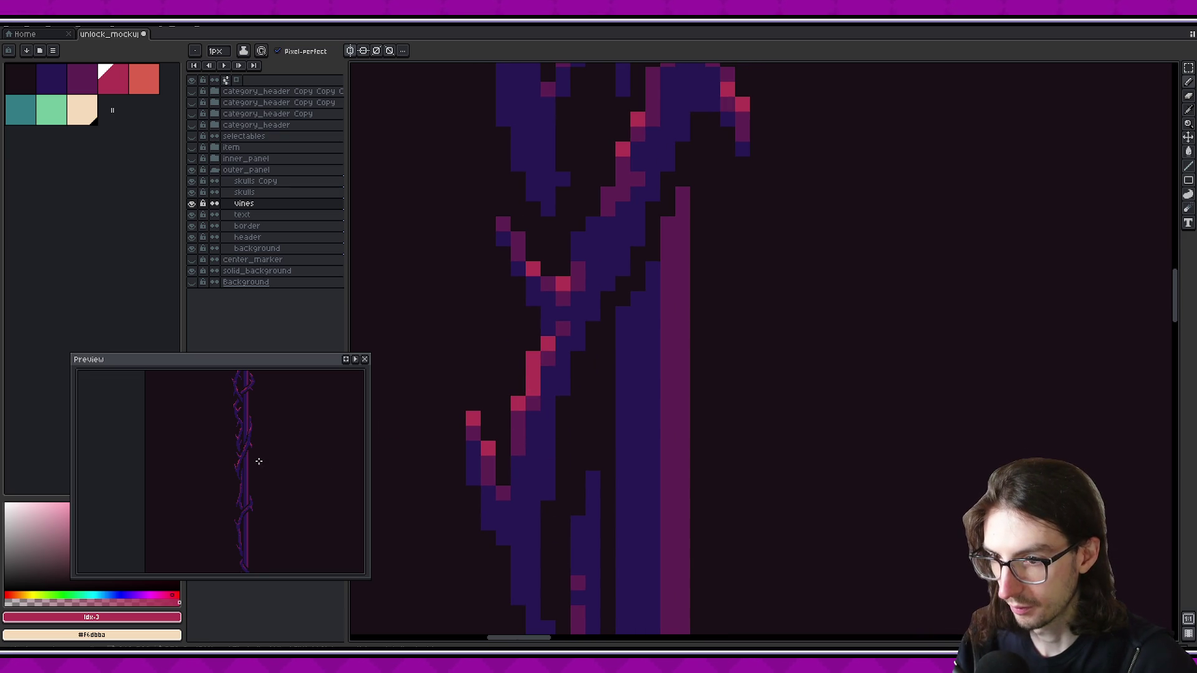
Add pink highlight pixels to the diagonal branch crossing the vine stem
scroll(605, 325, "down", 1)
left_click(603, 328)
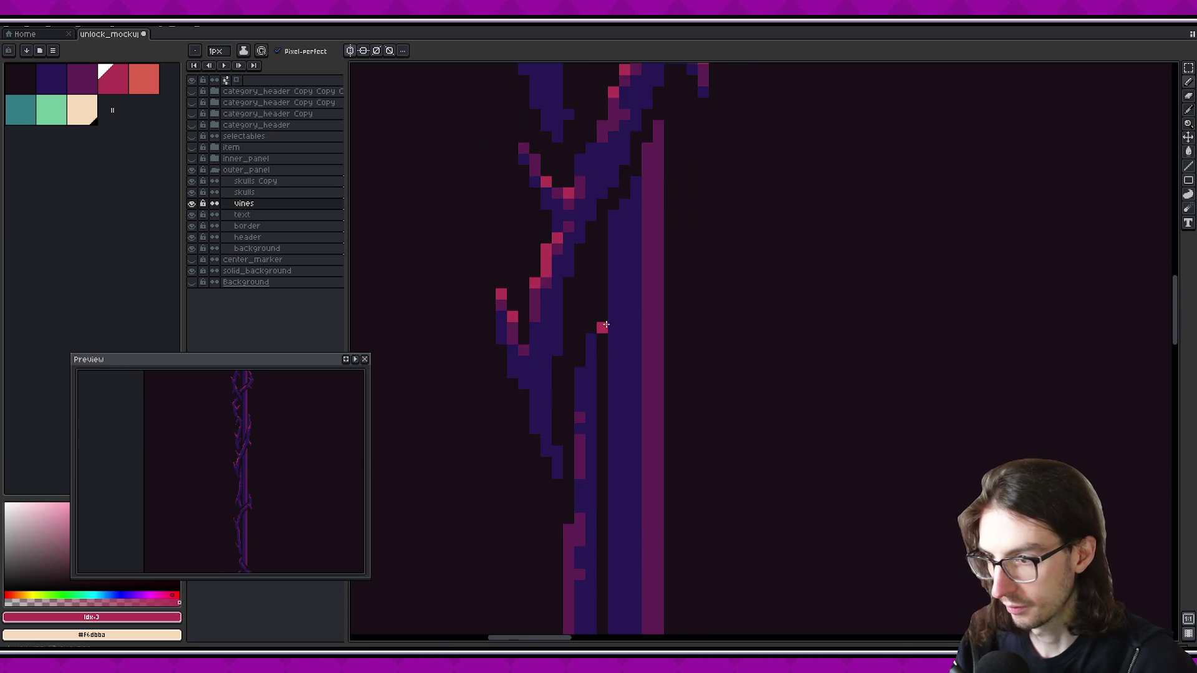
scroll(579, 281, "up", 5)
scroll(536, 479, "up", 2)
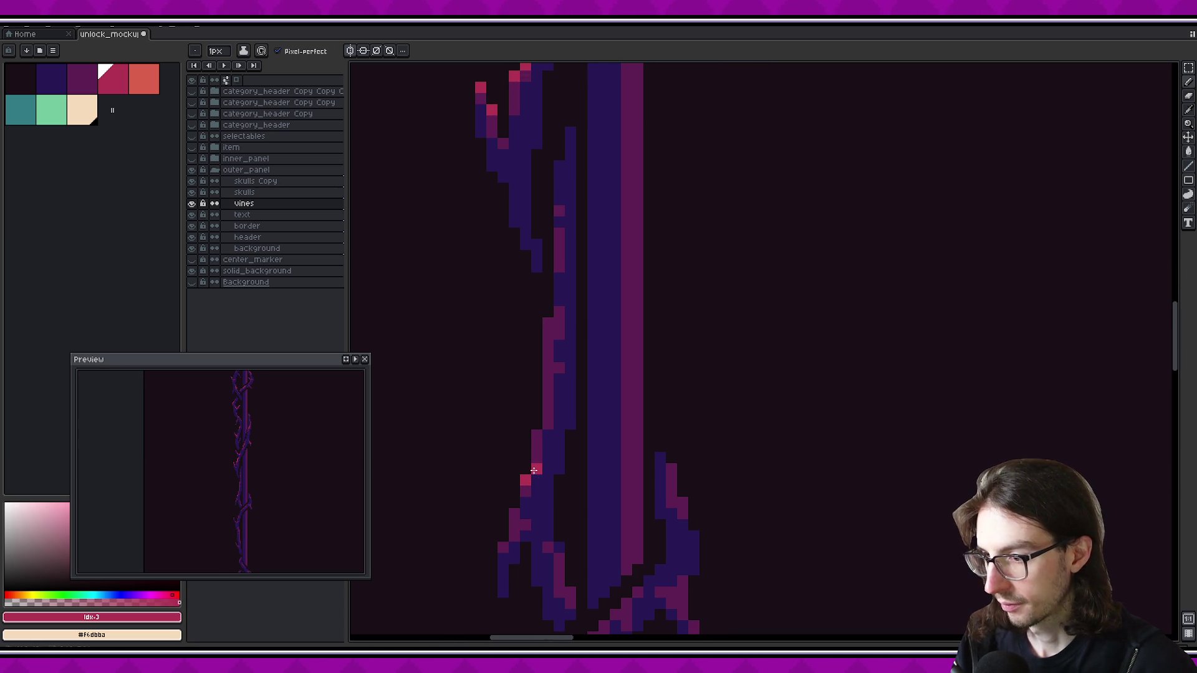
scroll(548, 395, "down", 2)
scroll(555, 460, "down", 3)
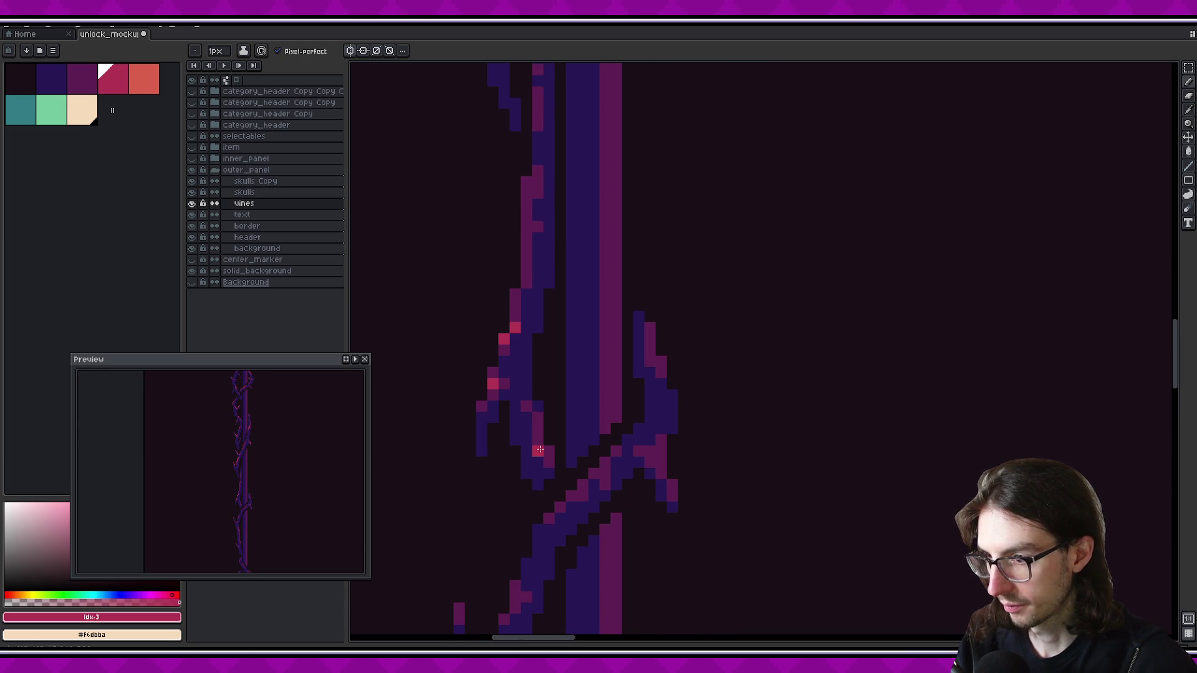
left_click_drag(537, 440, 548, 451)
scroll(569, 419, "right", 2)
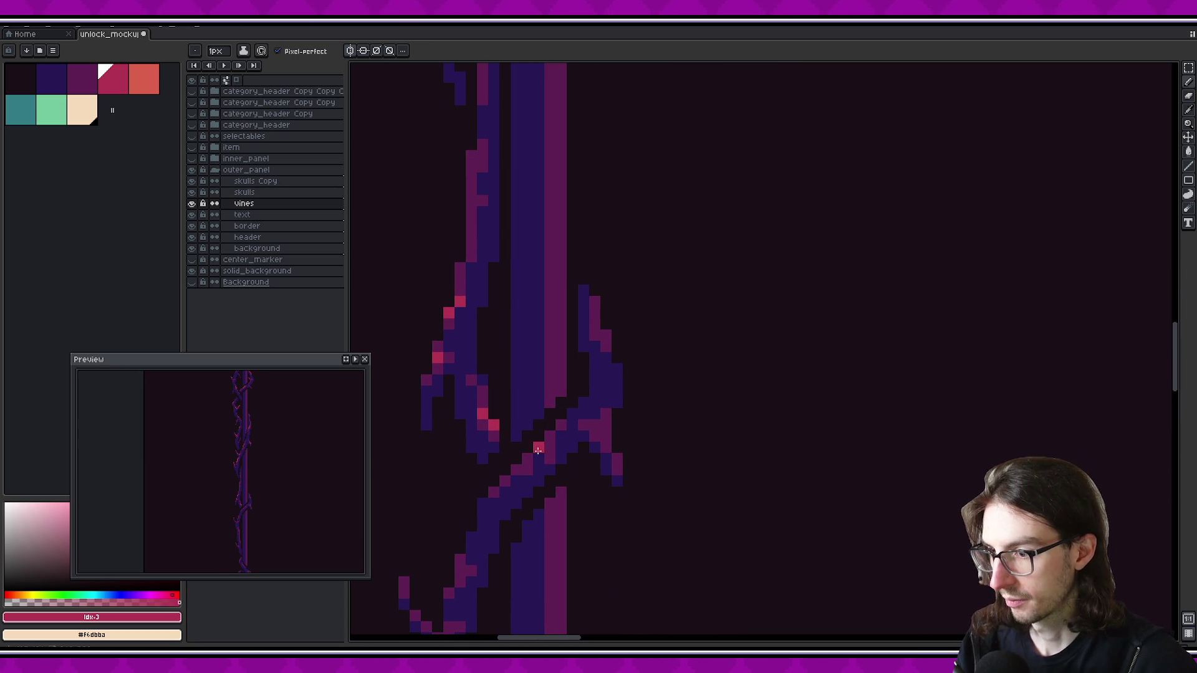
scroll(566, 442, "left", 2)
scroll(599, 436, "down", 1)
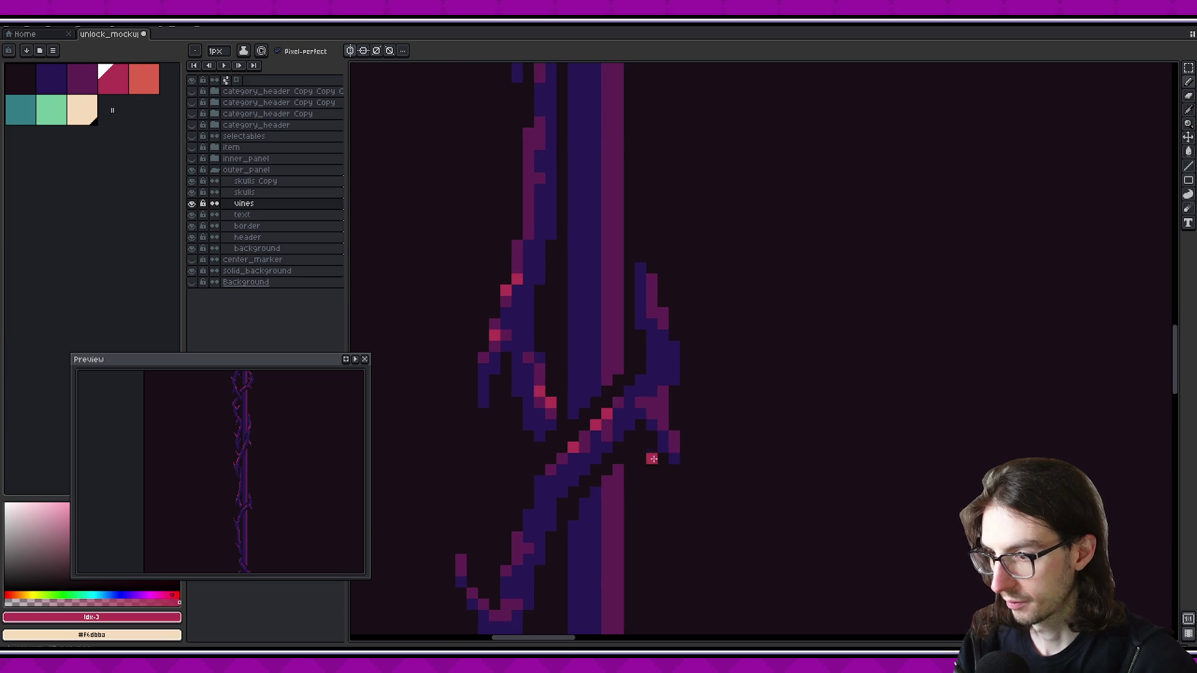
scroll(623, 456, "down", 1)
scroll(654, 413, "down", 1)
scroll(658, 414, "up", 3)
scroll(658, 417, "up", 1)
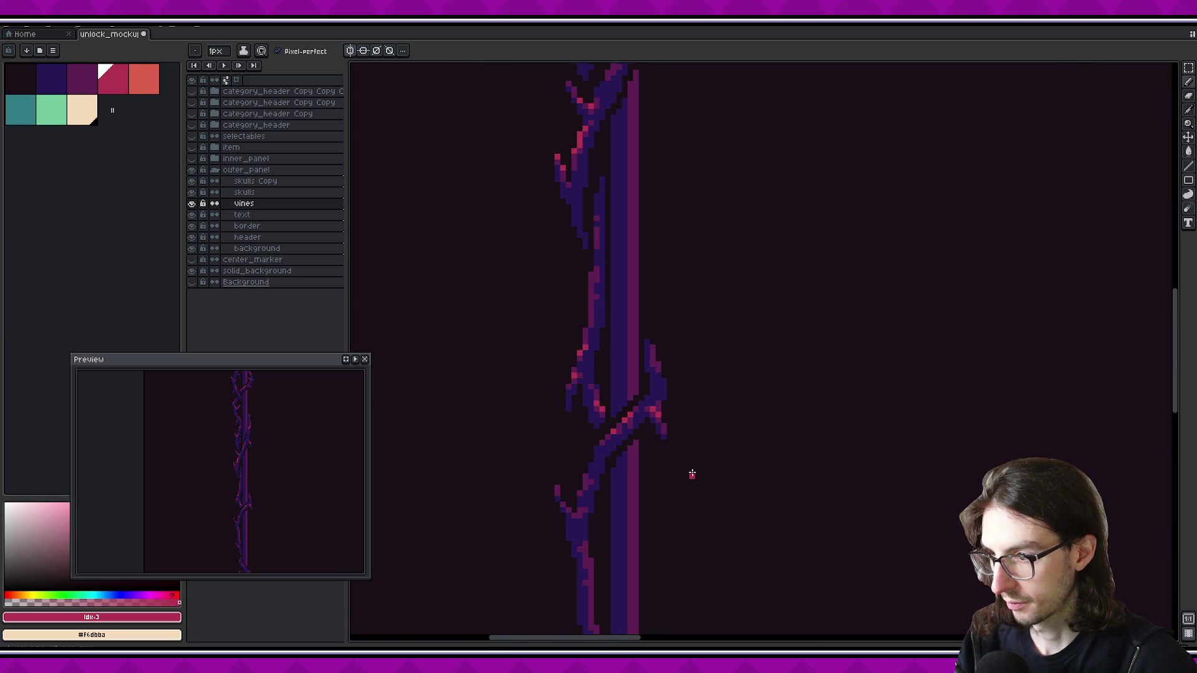
scroll(702, 398, "down", 1)
scroll(705, 399, "down", 1)
scroll(707, 397, "down", 1)
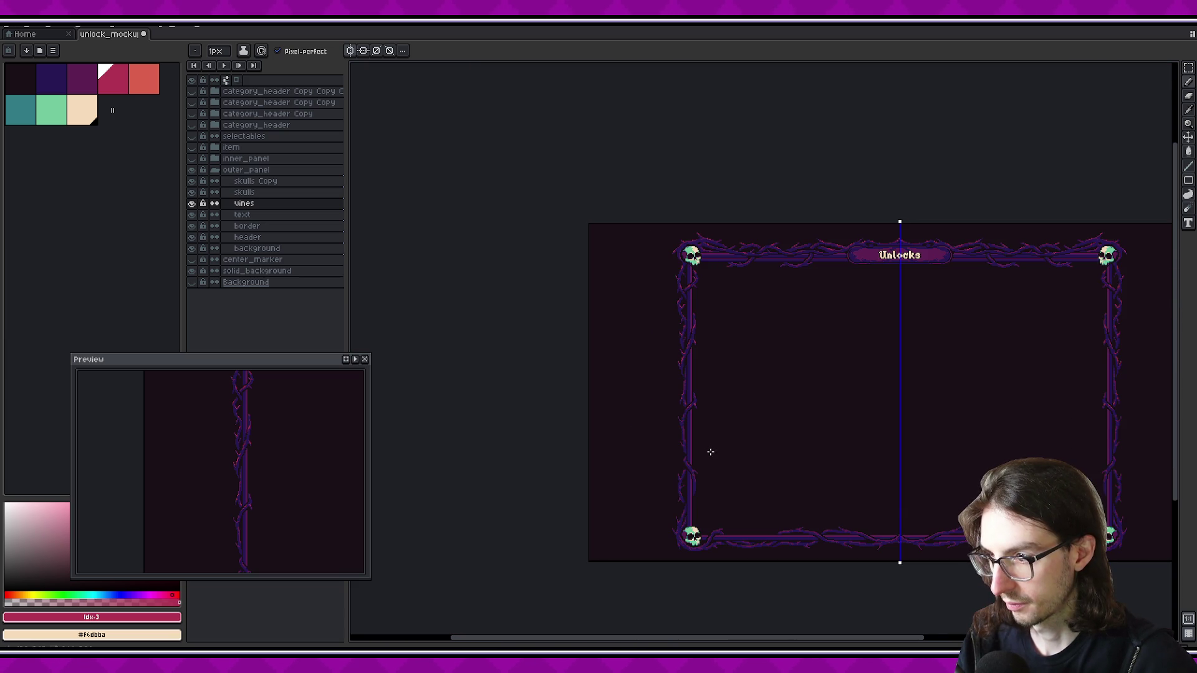
Zoom to the vine above the bottom-left skull and draw a short pink-red stroke on its left edge
scroll(710, 450, "up", 3)
scroll(716, 474, "down", 2)
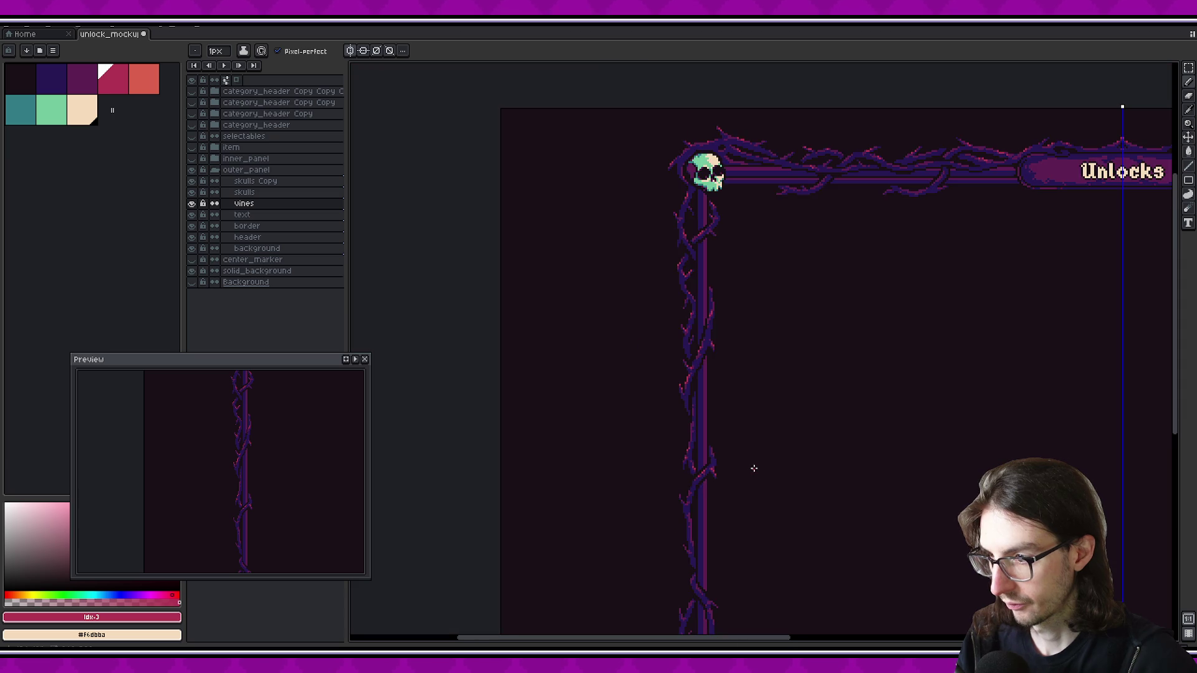
scroll(694, 374, "down", 1)
scroll(633, 418, "up", 3)
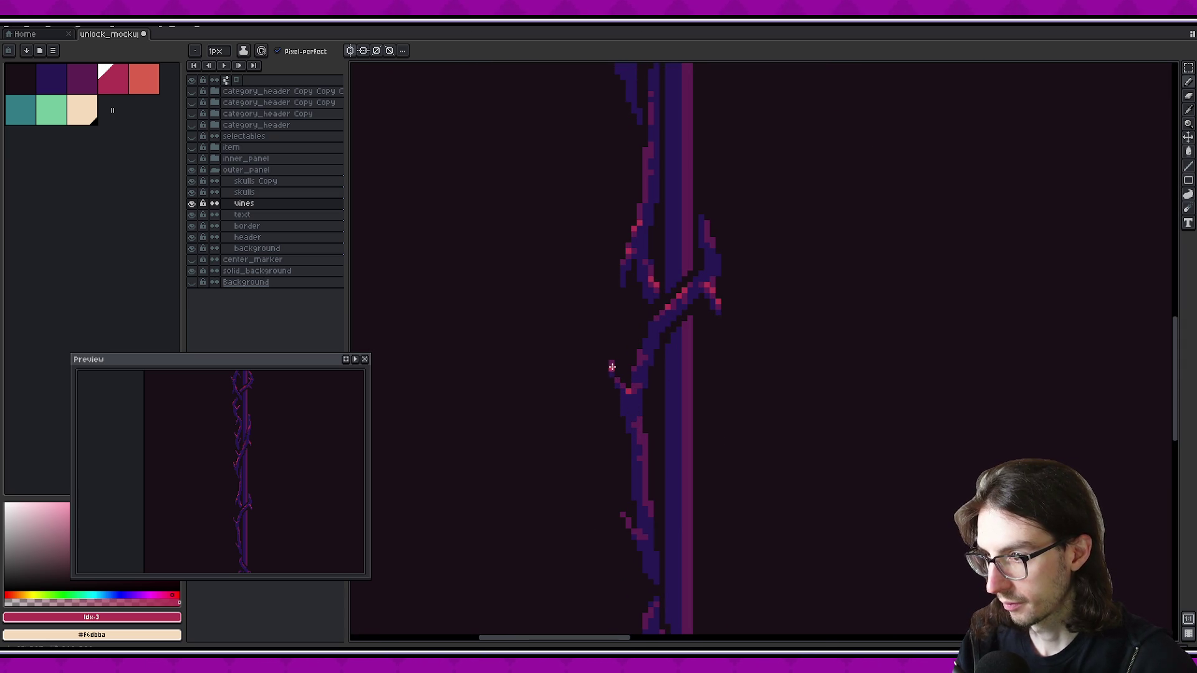
scroll(708, 382, "down", 2)
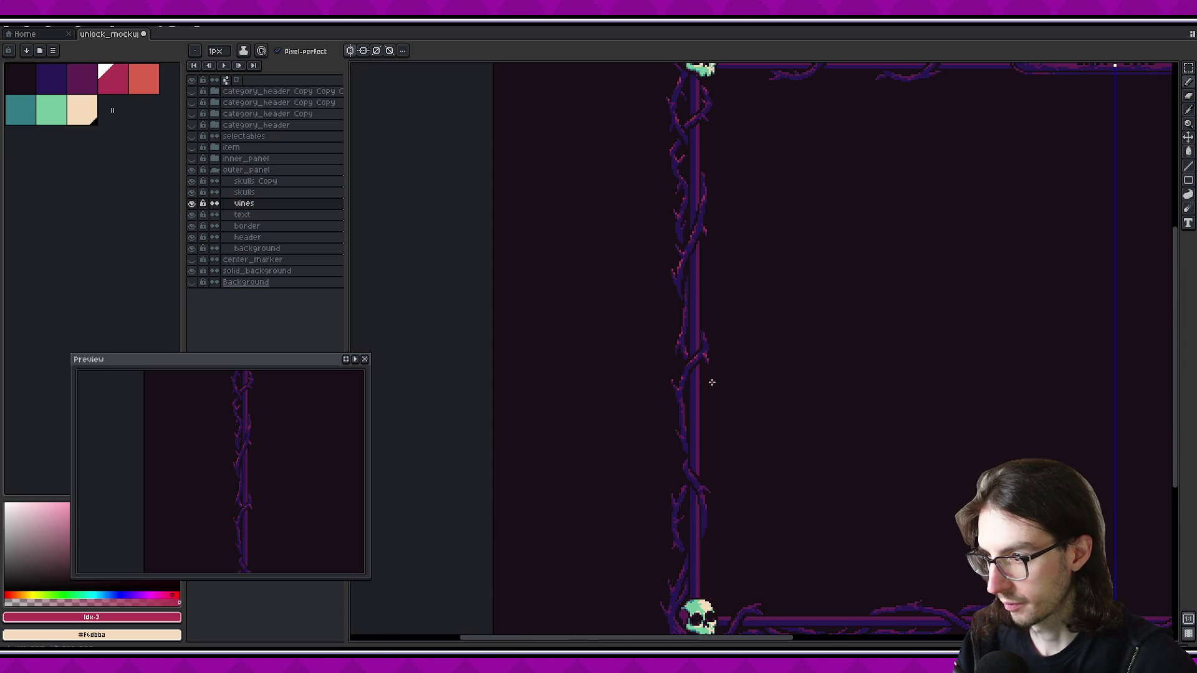
scroll(715, 381, "down", 1)
scroll(711, 418, "up", 3)
scroll(682, 315, "up", 2)
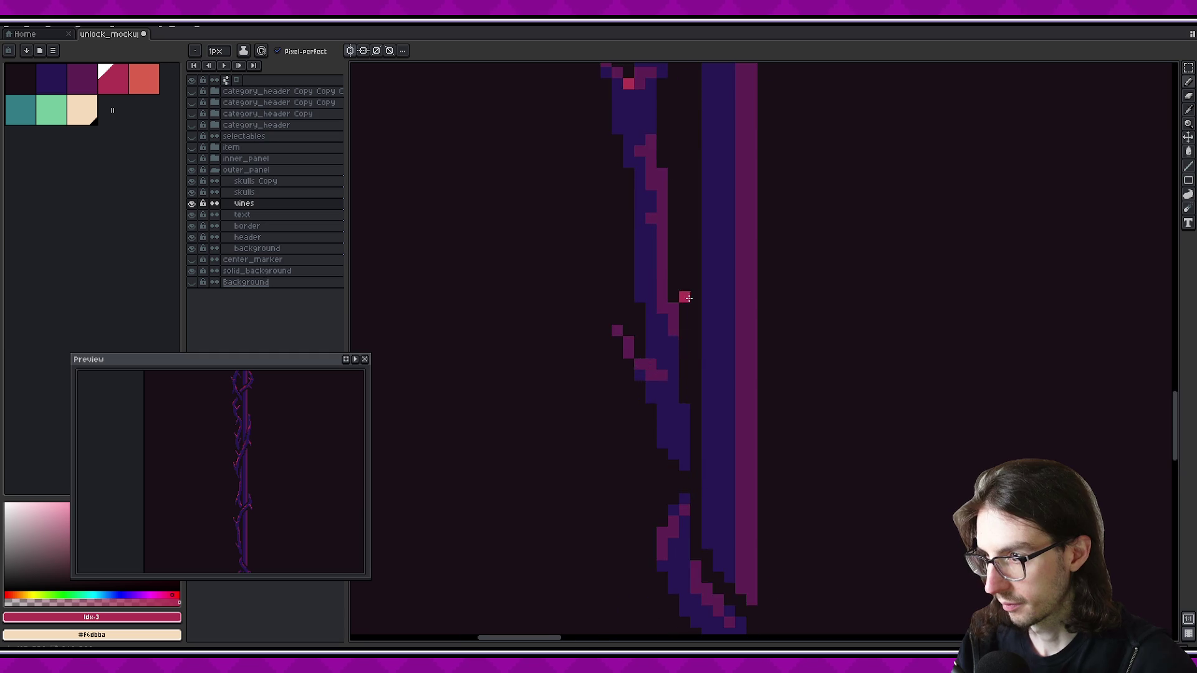
scroll(662, 352, "up", 1)
scroll(635, 295, "down", 2)
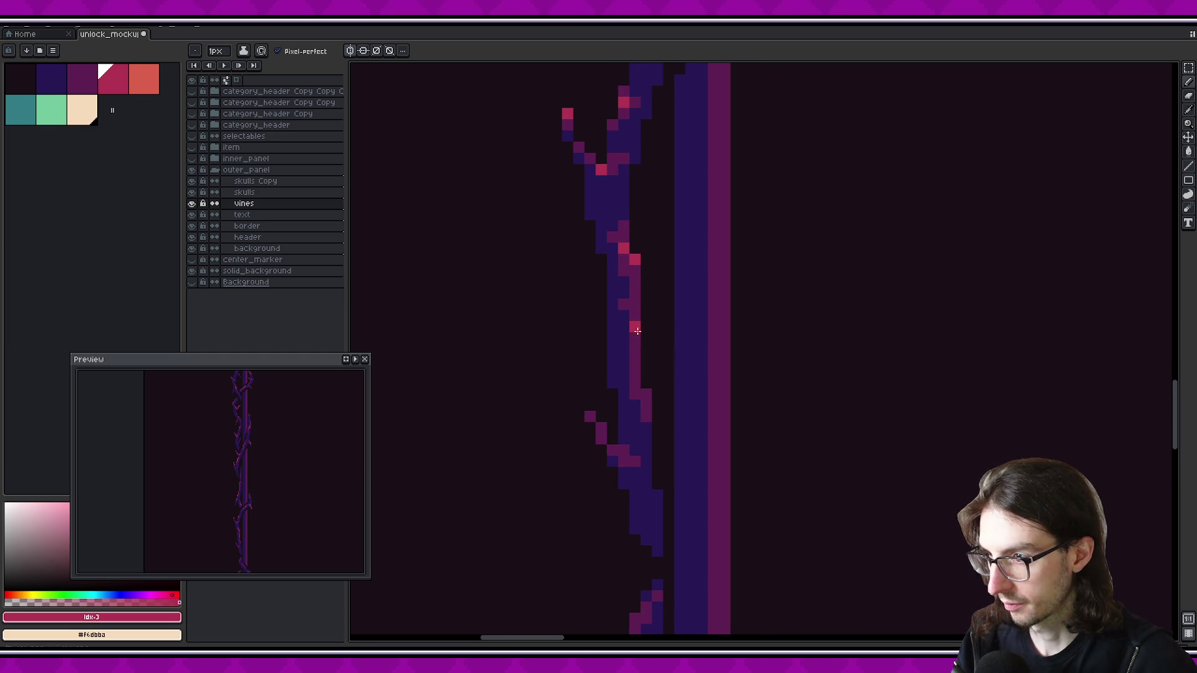
scroll(746, 371, "down", 1)
scroll(758, 363, "down", 1)
scroll(757, 368, "down", 1)
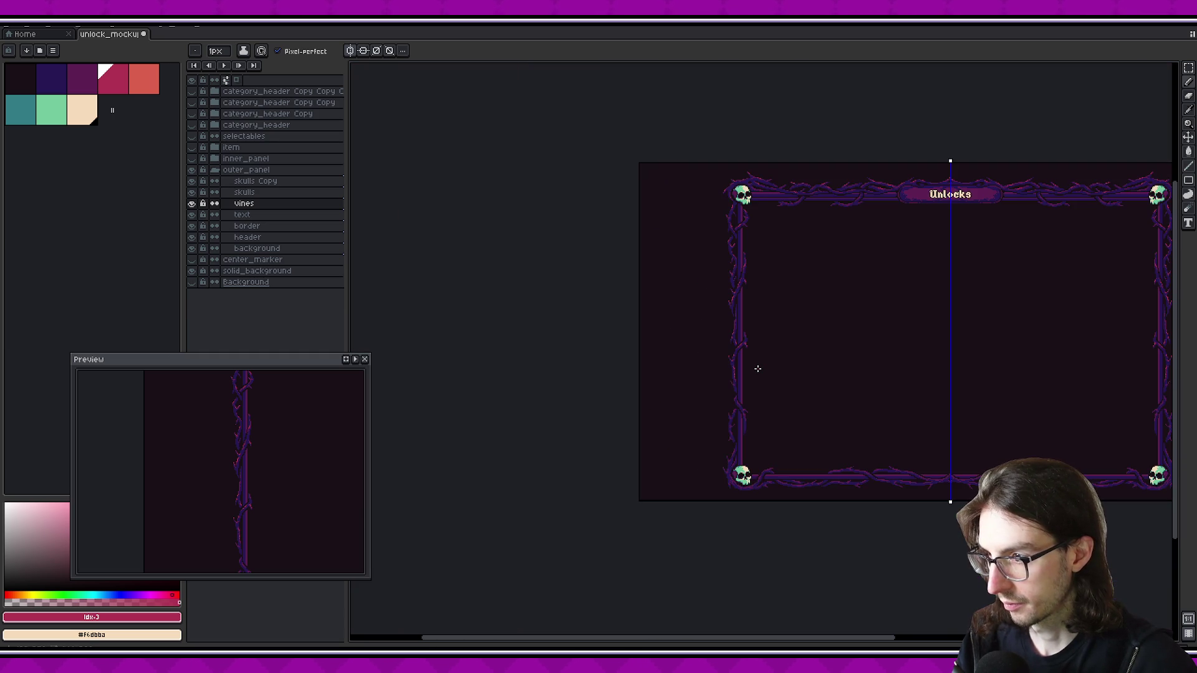
scroll(735, 377, "up", 3)
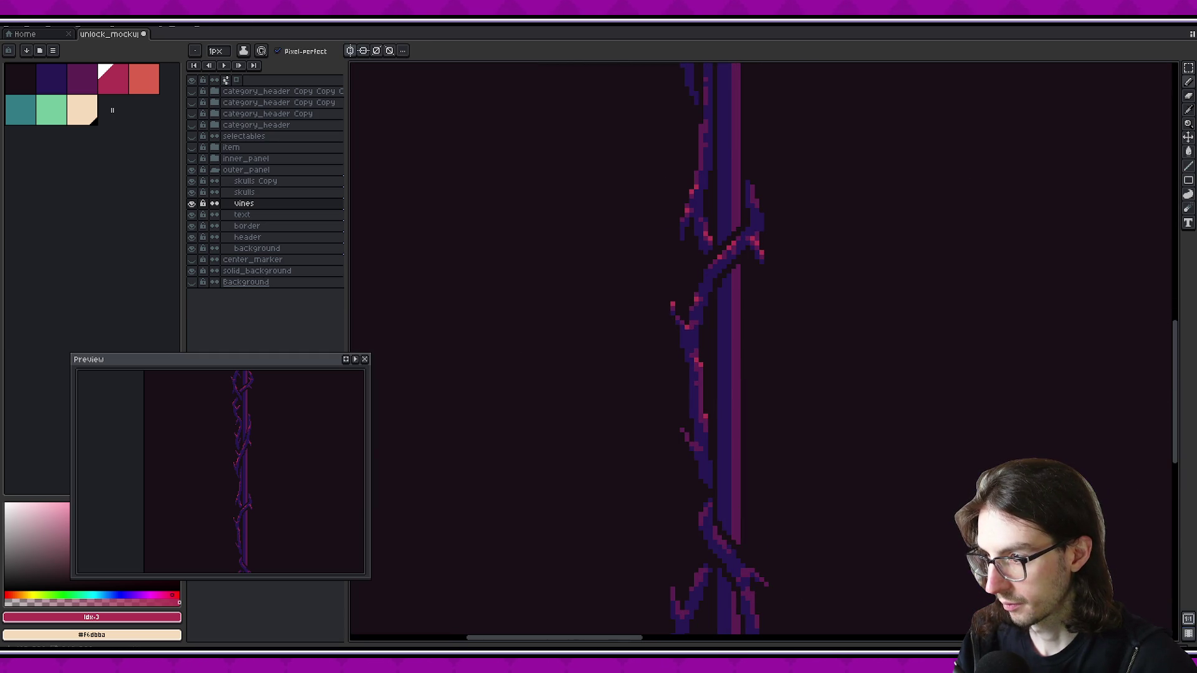
scroll(703, 422, "down", 1)
scroll(743, 395, "down", 2)
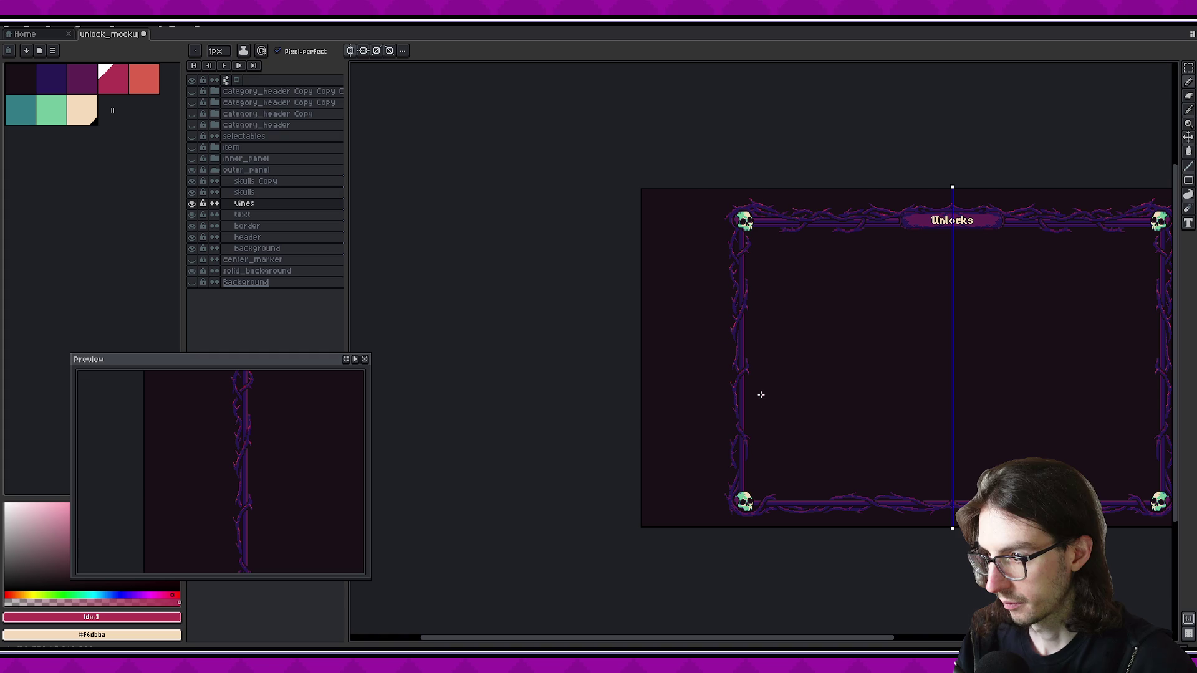
scroll(753, 438, "up", 3)
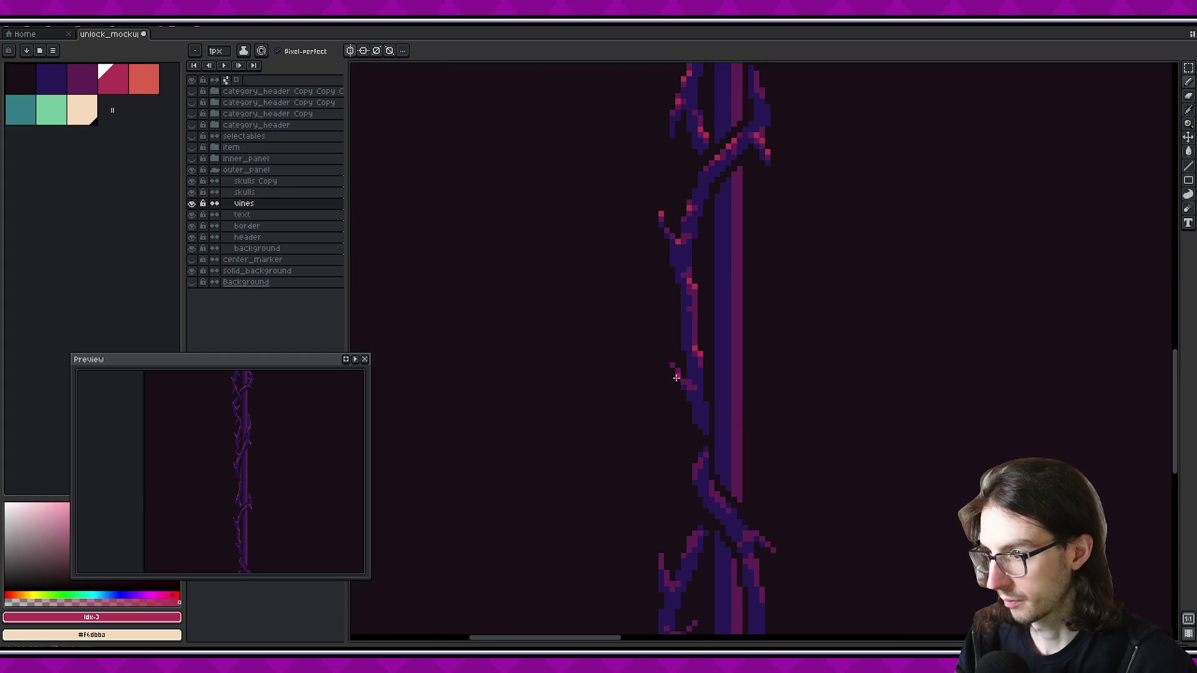
left_click_drag(673, 368, 680, 376)
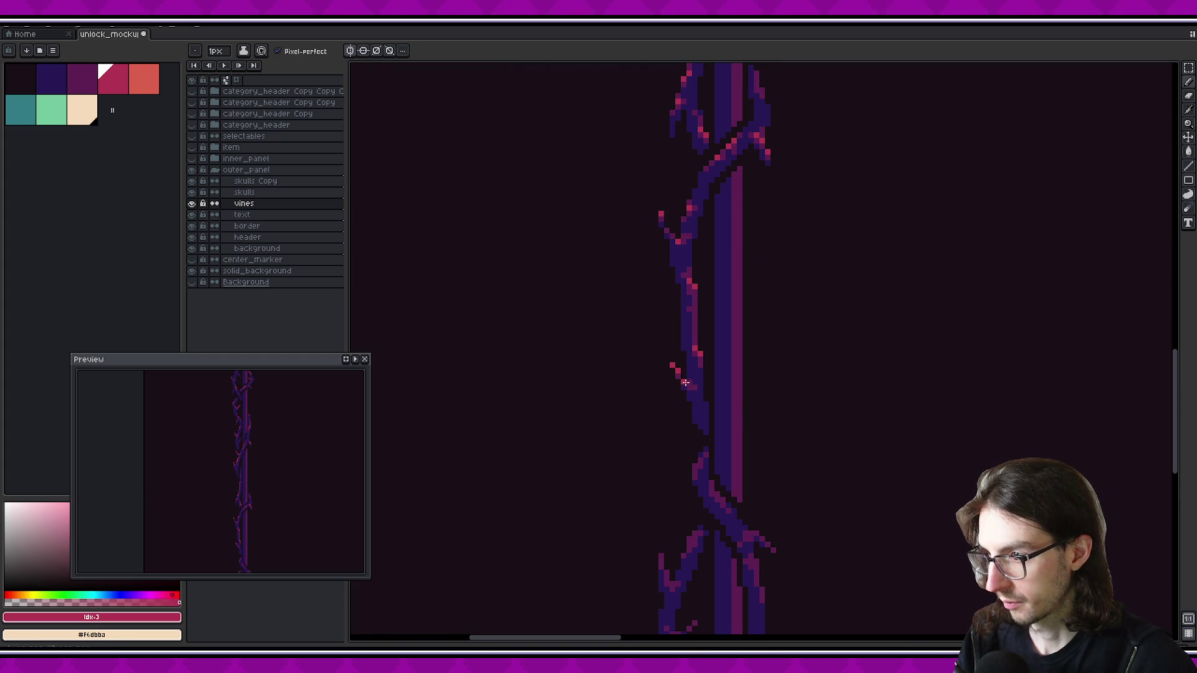
scroll(743, 399, "down", 2)
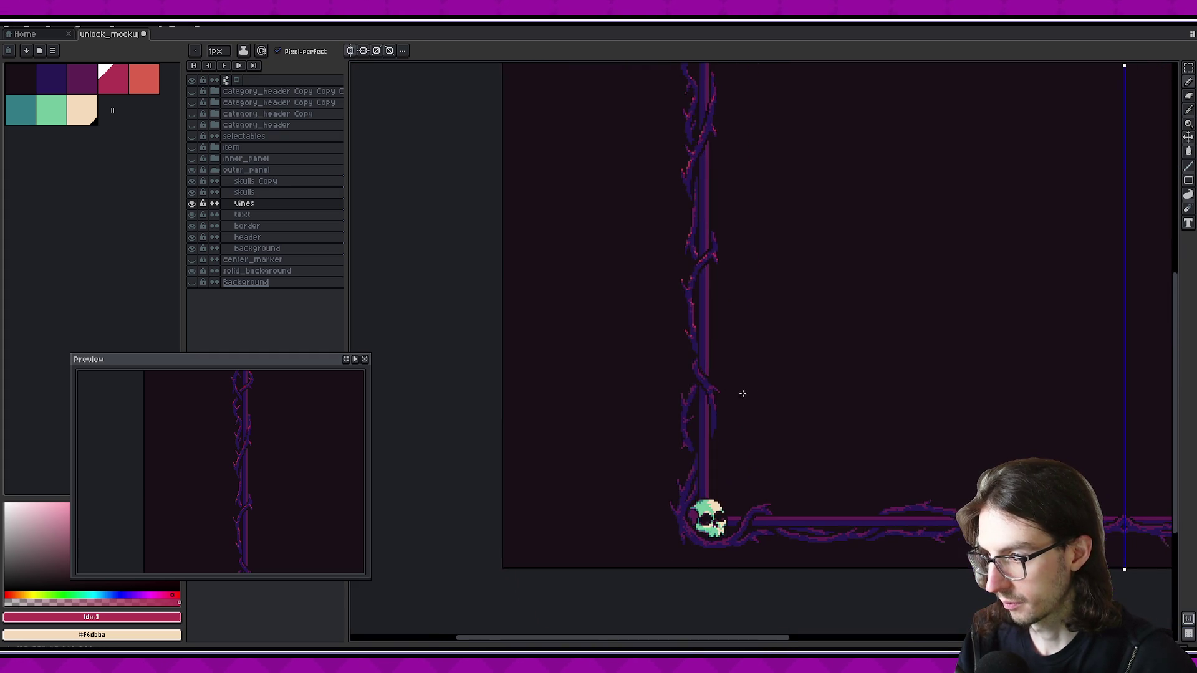
scroll(746, 403, "up", 3)
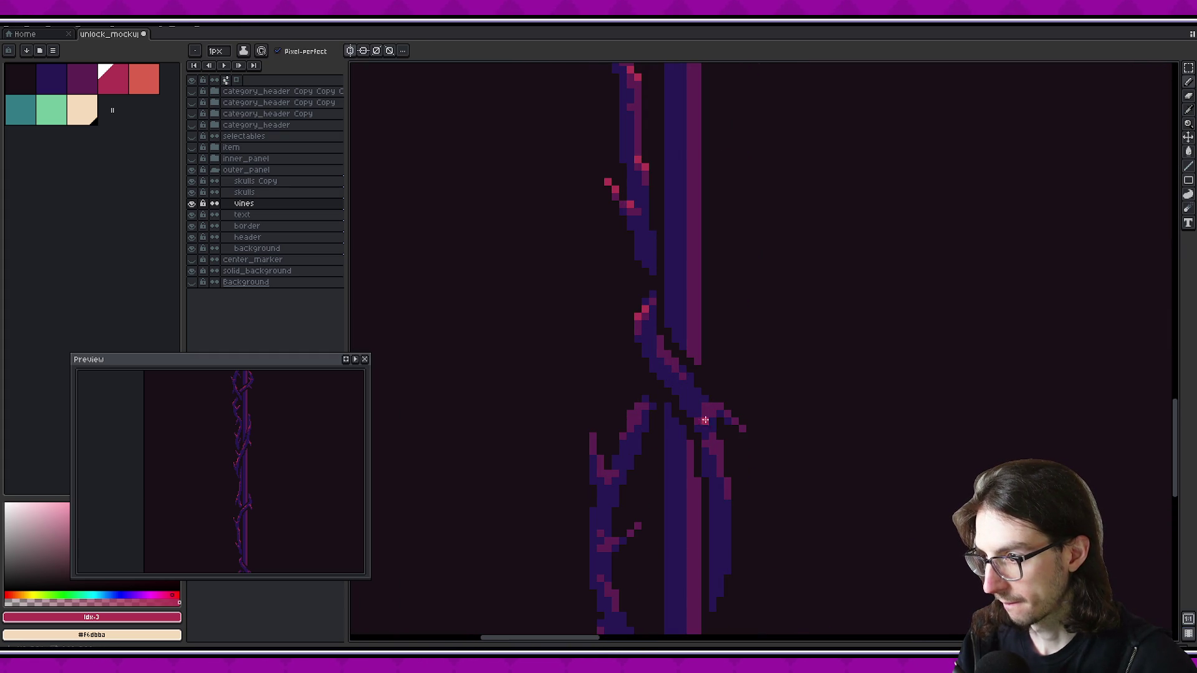
scroll(686, 368, "down", 1)
scroll(686, 367, "right", 1)
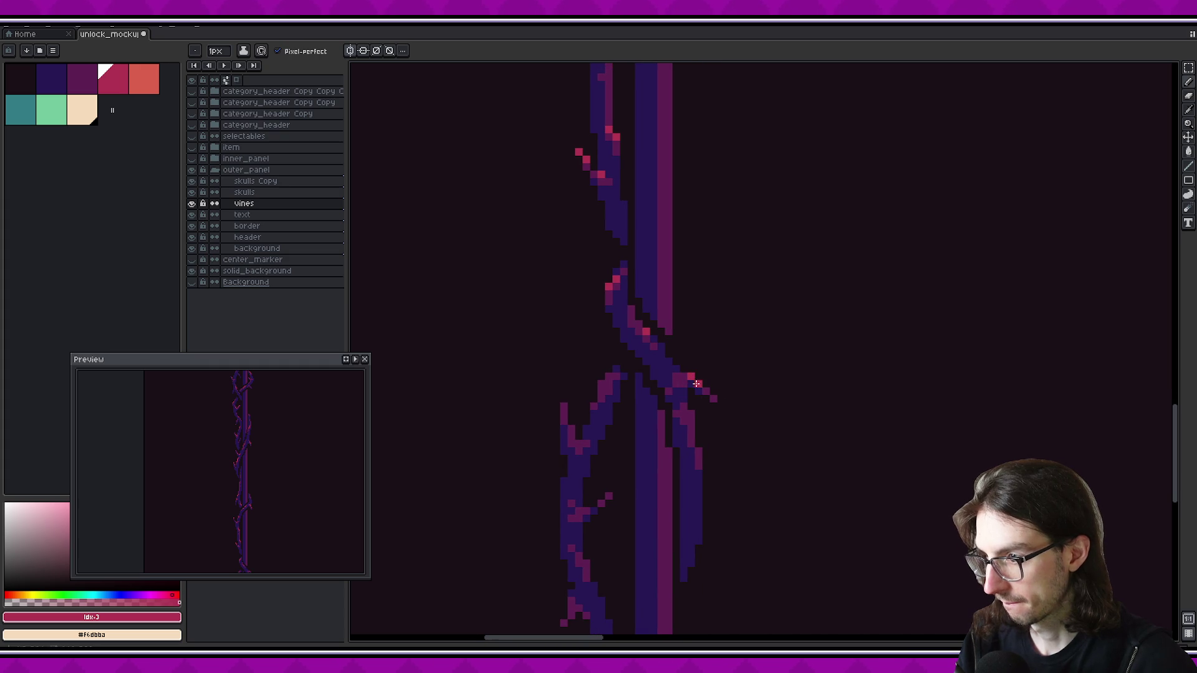
scroll(735, 406, "down", 2)
scroll(760, 406, "down", 1)
scroll(769, 404, "down", 1)
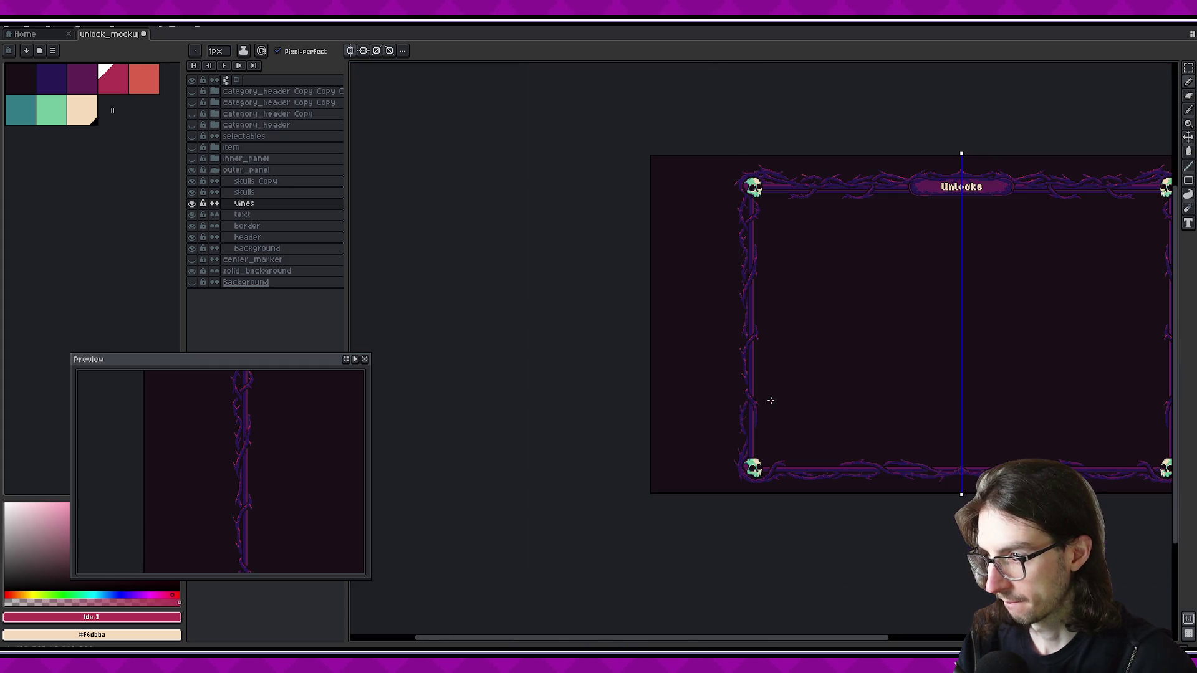
scroll(748, 412, "up", 4)
key("v")
key("b")
Recentre the Unlocks frame and add one more pink-red pixel to a thorn on the left vine
scroll(770, 405, "down", 2)
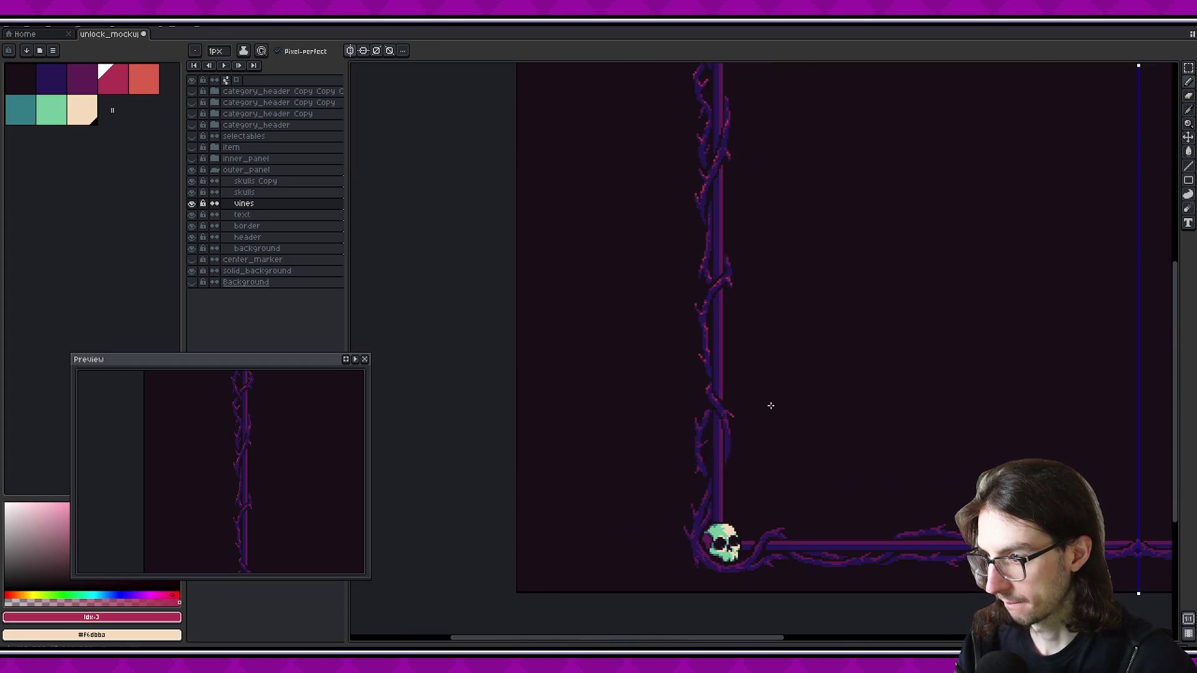
scroll(772, 405, "down", 2)
scroll(767, 407, "up", 3)
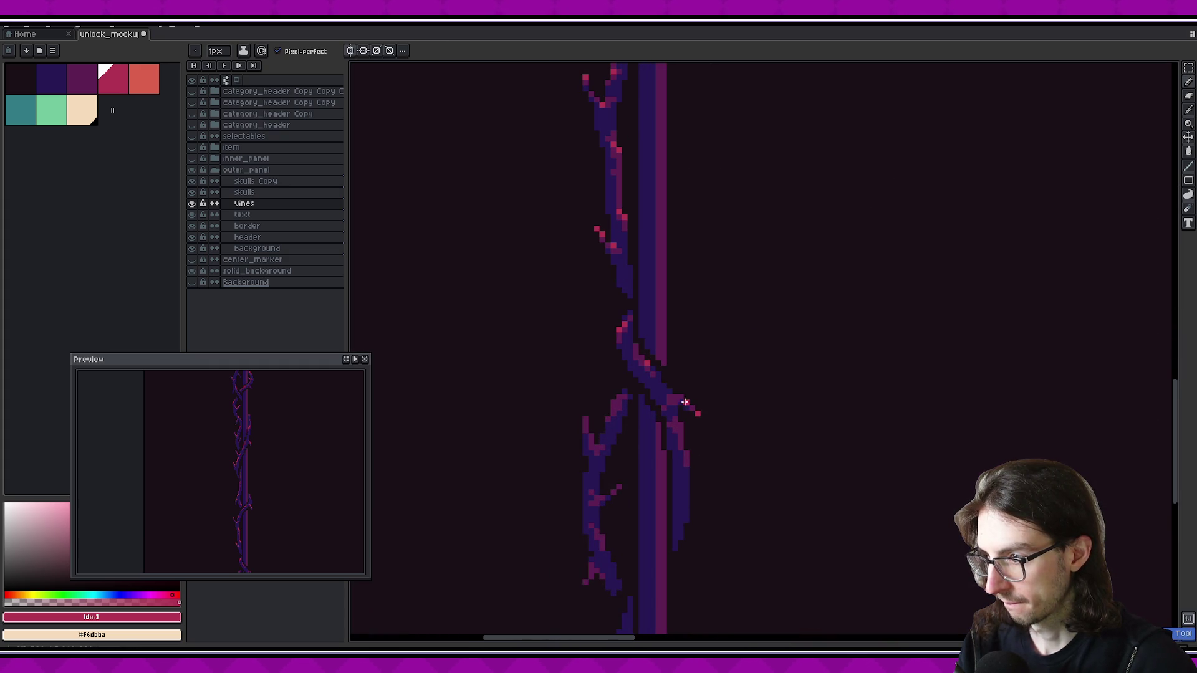
scroll(769, 426, "down", 1)
scroll(778, 421, "down", 1)
scroll(777, 422, "down", 2)
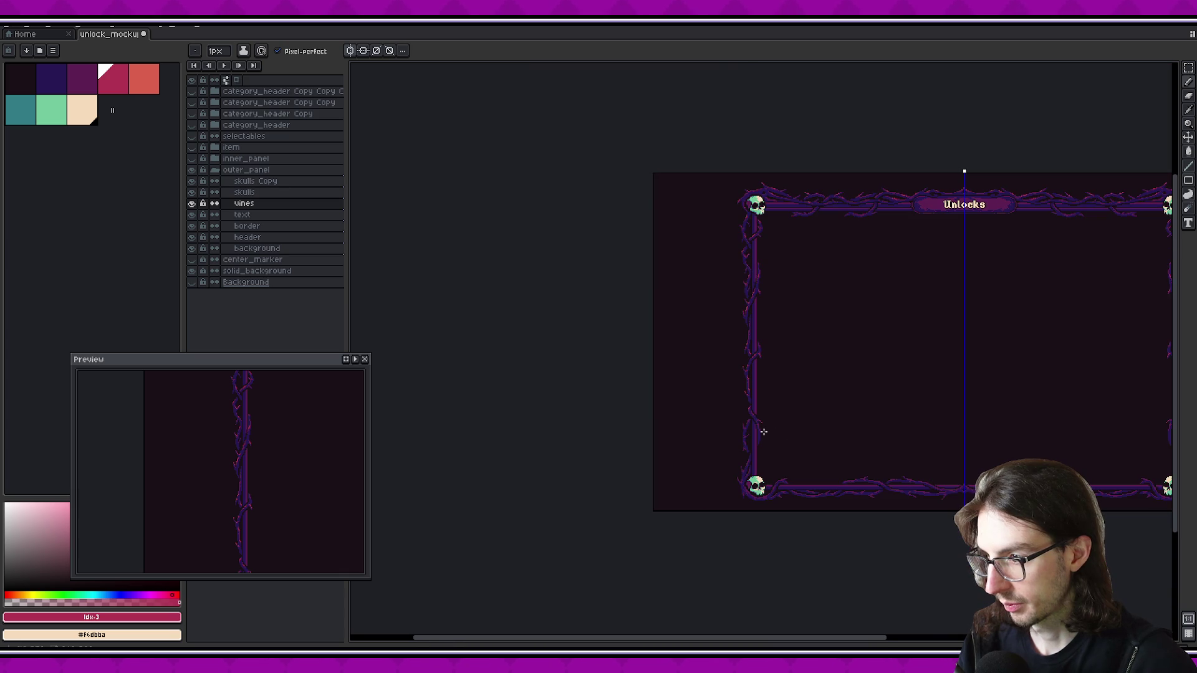
scroll(764, 431, "up", 3)
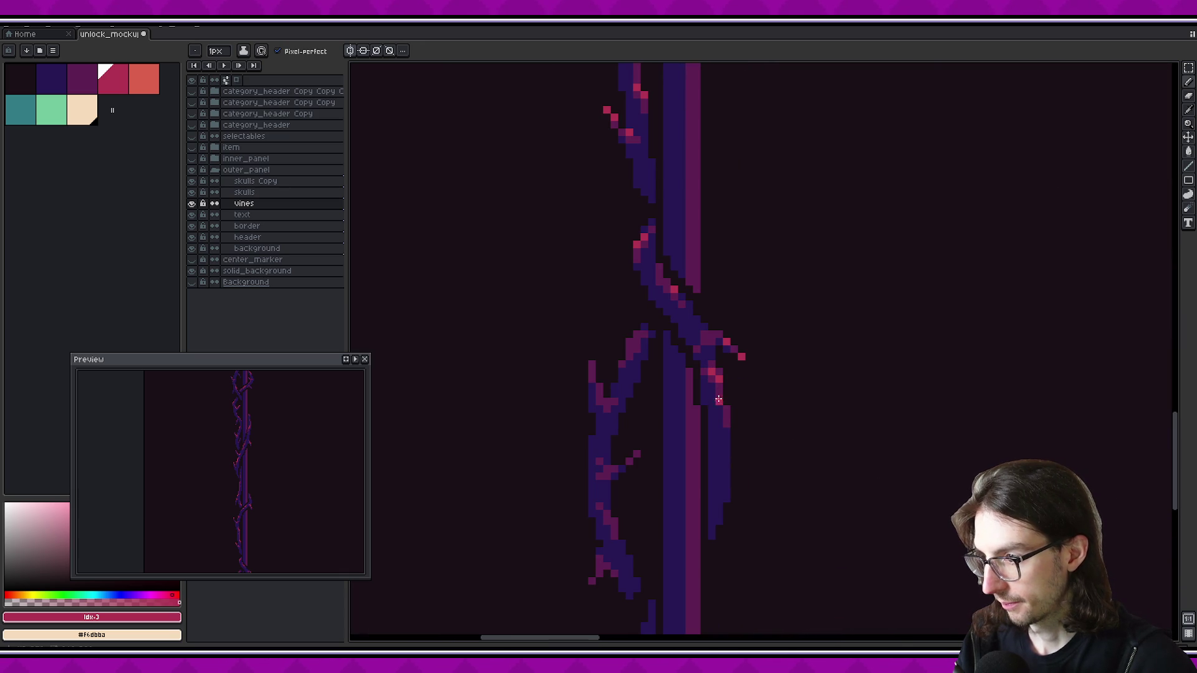
scroll(756, 415, "down", 2)
scroll(774, 405, "down", 1)
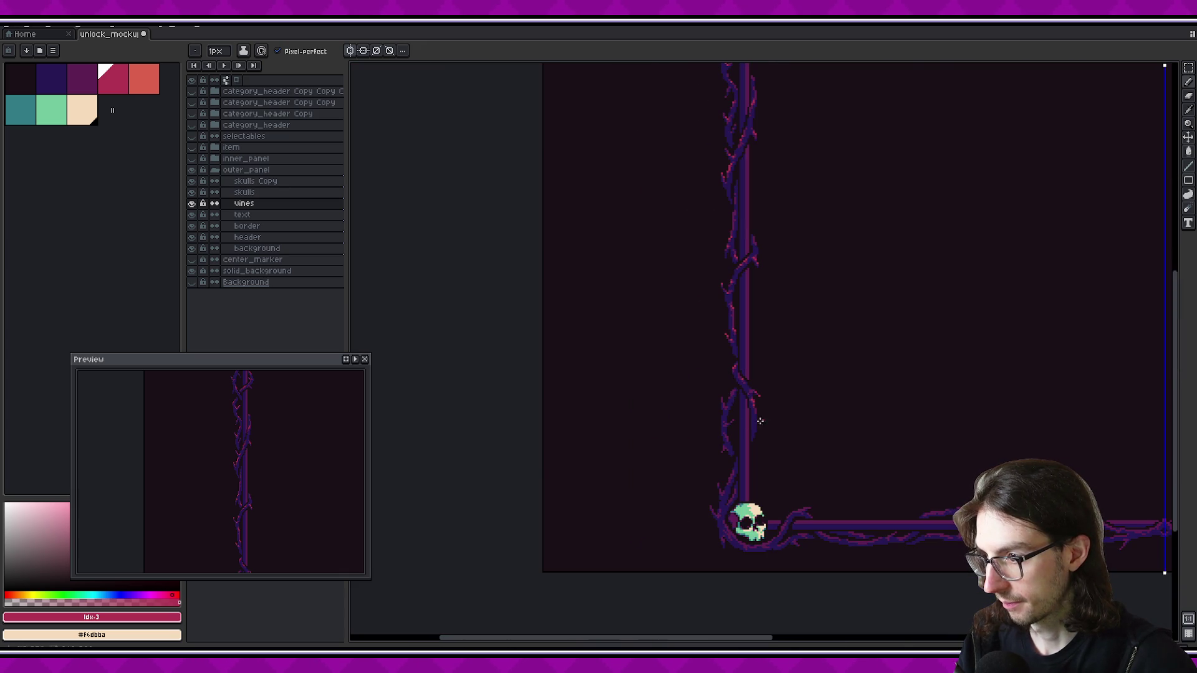
scroll(742, 409, "up", 2)
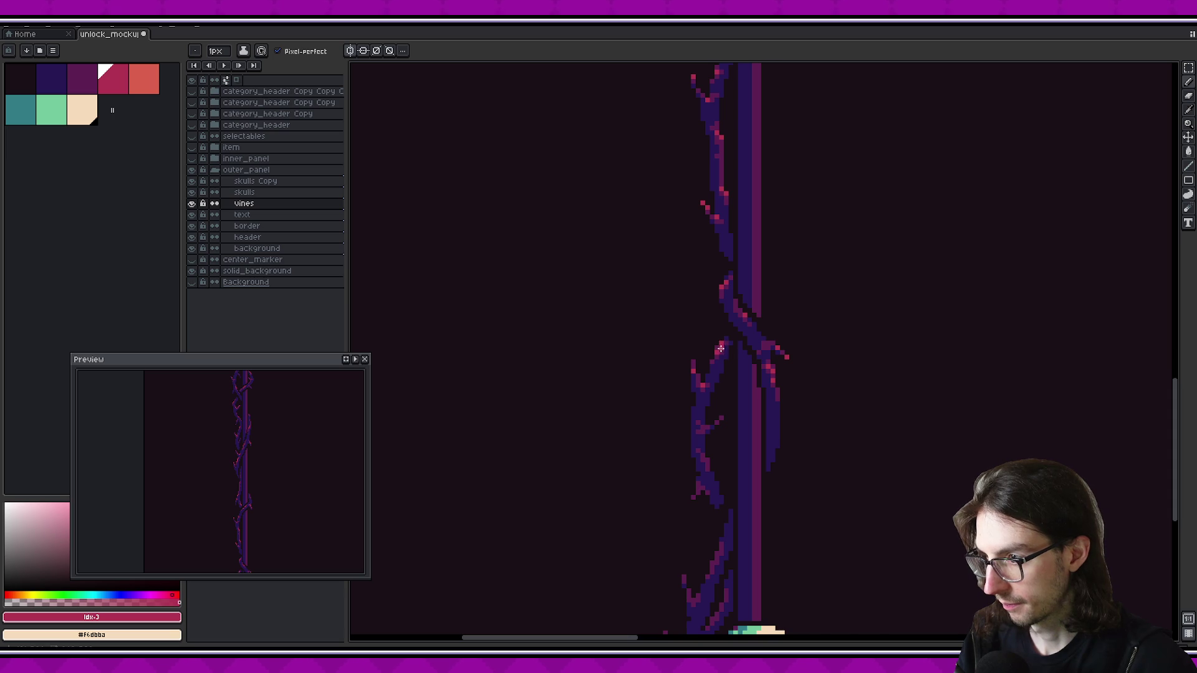
scroll(733, 361, "down", 2)
scroll(798, 388, "down", 2)
scroll(729, 393, "up", 2)
left_click_drag(738, 403, 679, 548)
scroll(770, 377, "down", 2)
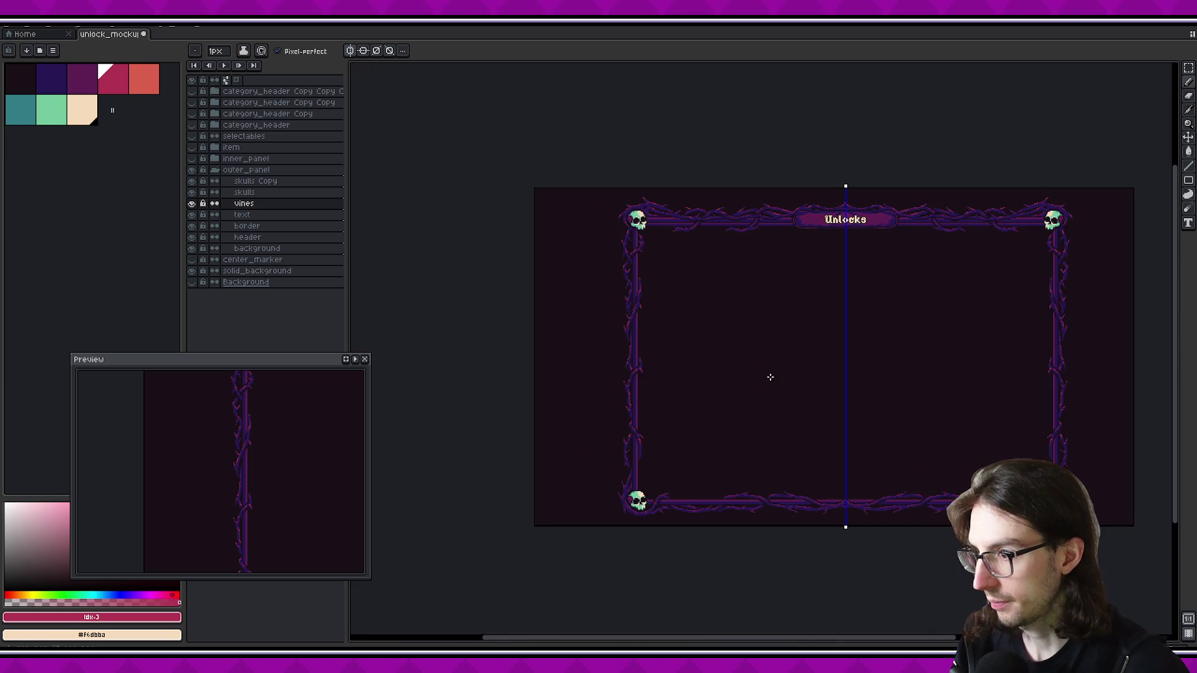
scroll(770, 377, "up", 2)
scroll(740, 395, "down", 2)
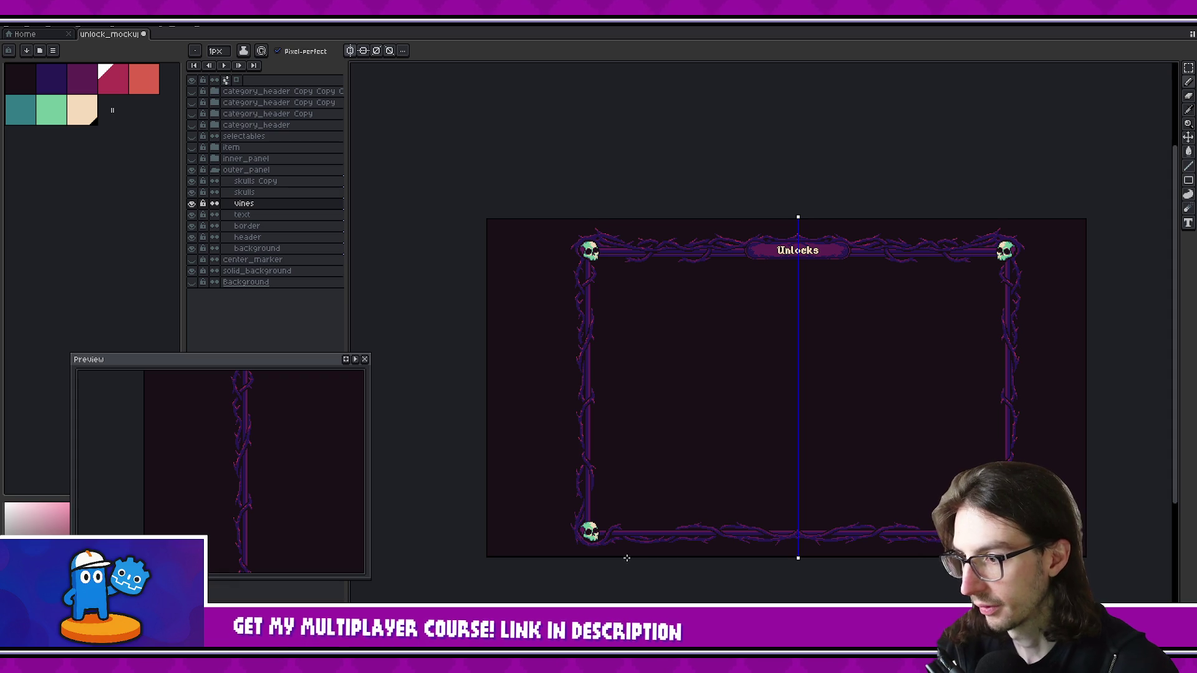
scroll(571, 525, "up", 4)
scroll(548, 414, "up", 1)
scroll(591, 424, "down", 1)
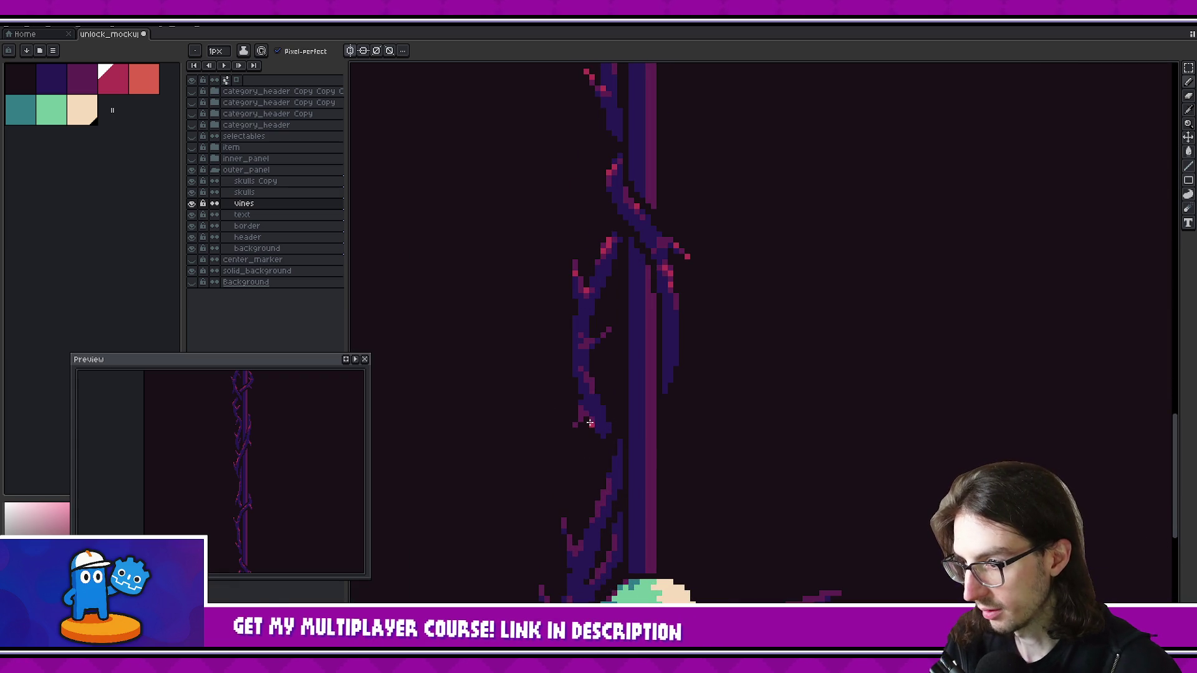
left_click(575, 425)
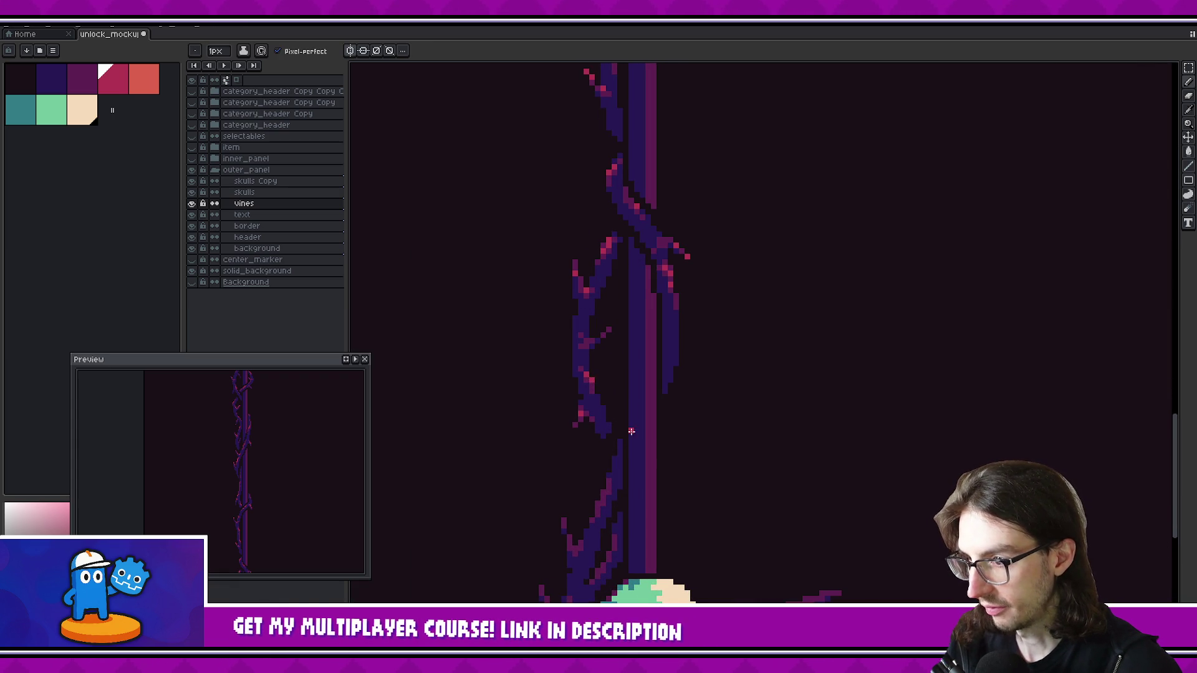
scroll(591, 381, "down", 2)
scroll(592, 384, "down", 2)
scroll(592, 387, "down", 1)
scroll(592, 380, "down", 1)
scroll(591, 368, "down", 1)
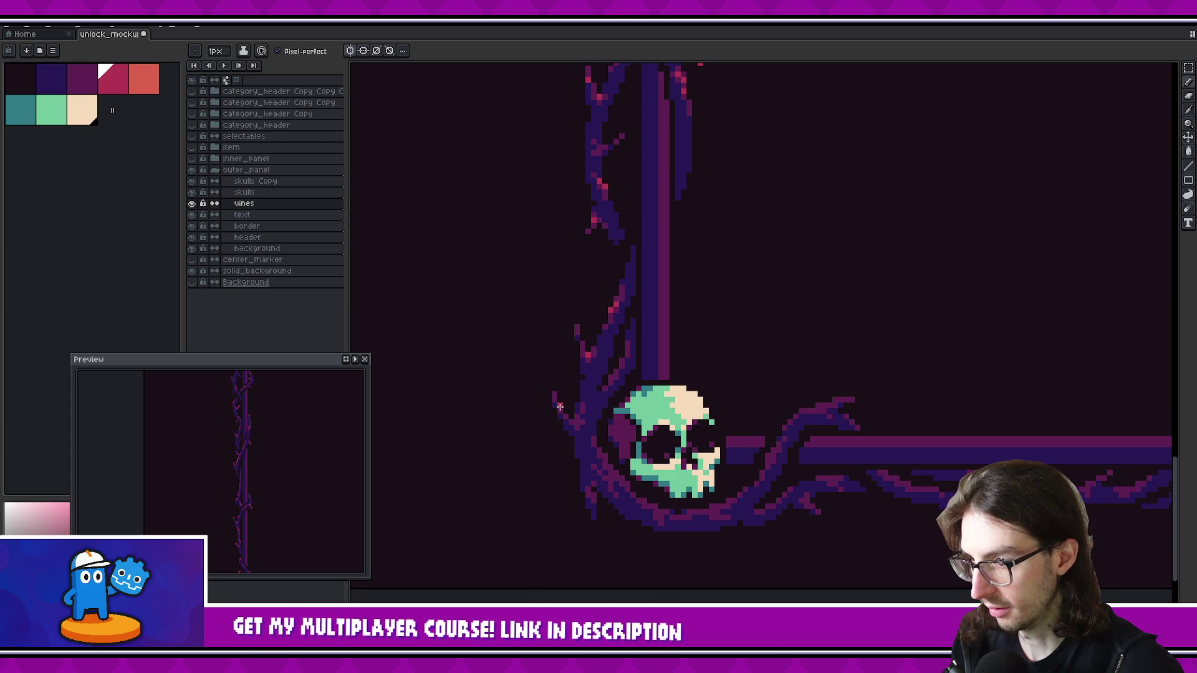
Zoom to the bottom-left skull corner and place three pink-red pixels along the curling vine's lower edge
scroll(579, 417, "down", 1)
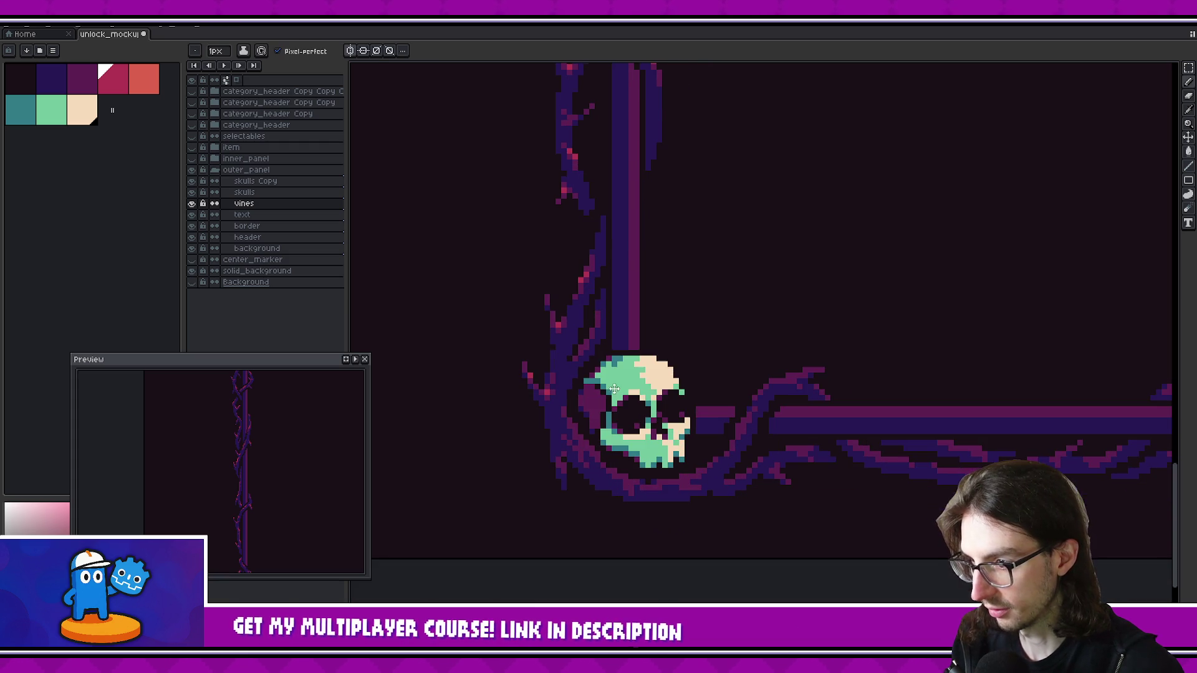
scroll(611, 405, "down", 1)
scroll(630, 393, "down", 1)
scroll(641, 388, "down", 1)
scroll(644, 384, "down", 2)
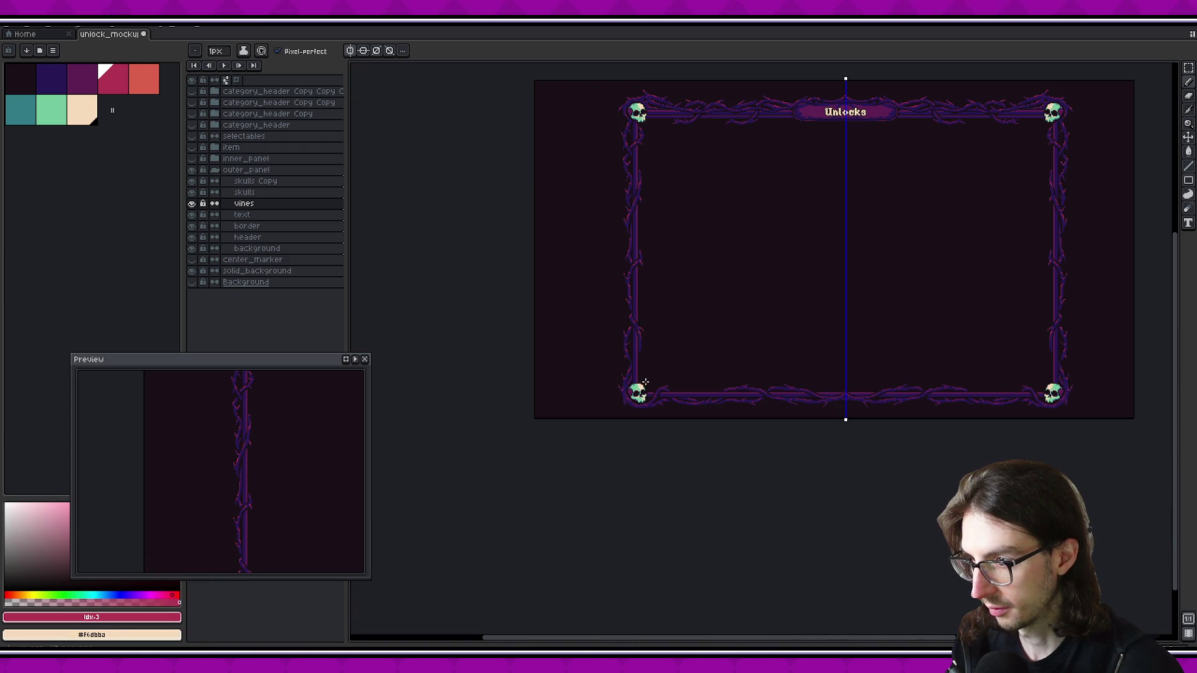
scroll(632, 382, "up", 5)
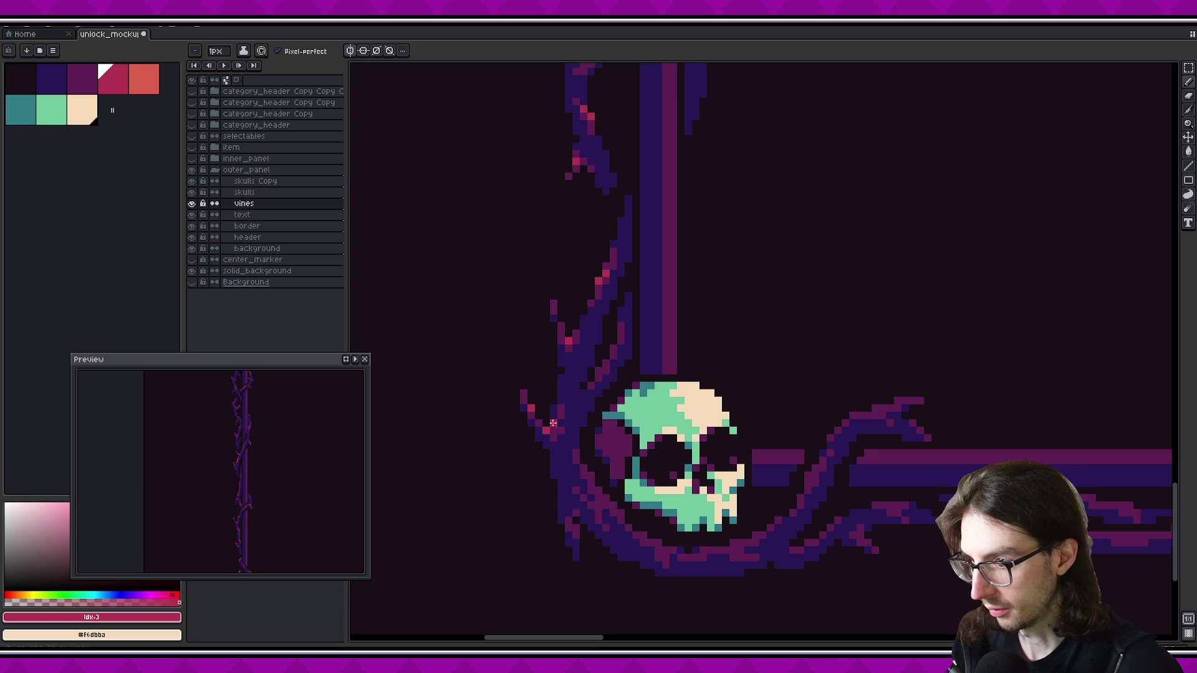
scroll(625, 396, "down", 2)
scroll(626, 397, "down", 1)
scroll(648, 394, "down", 1)
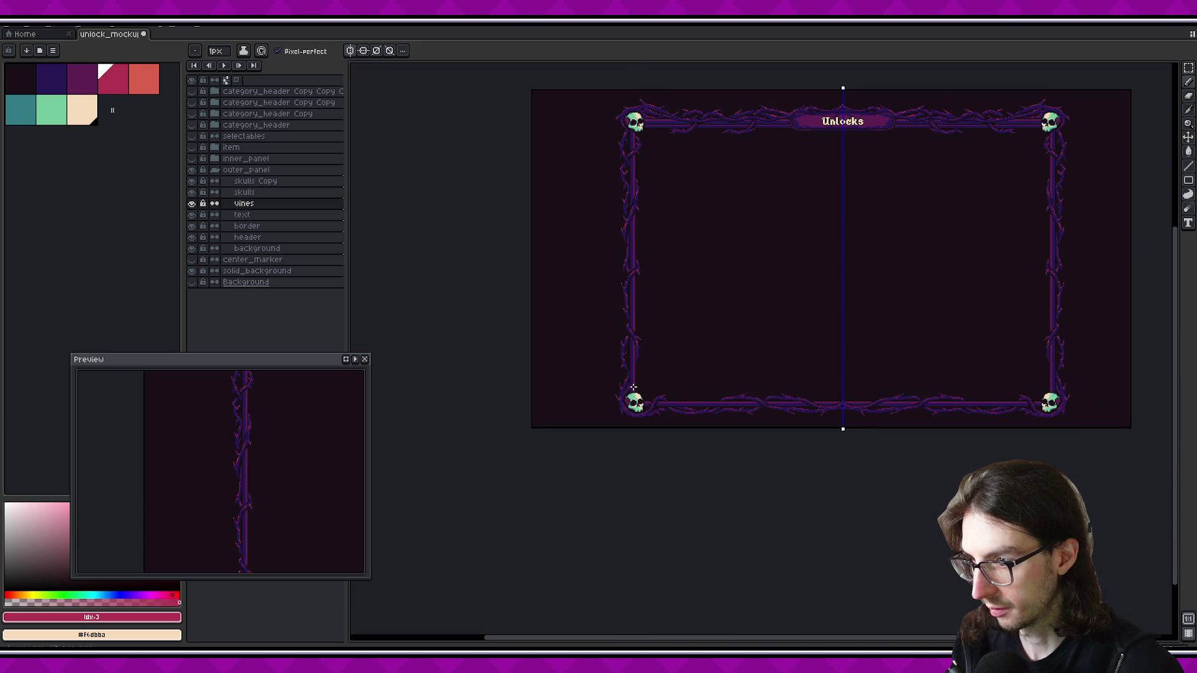
scroll(635, 387, "up", 2)
scroll(624, 391, "up", 2)
scroll(685, 392, "down", 1)
scroll(686, 390, "down", 1)
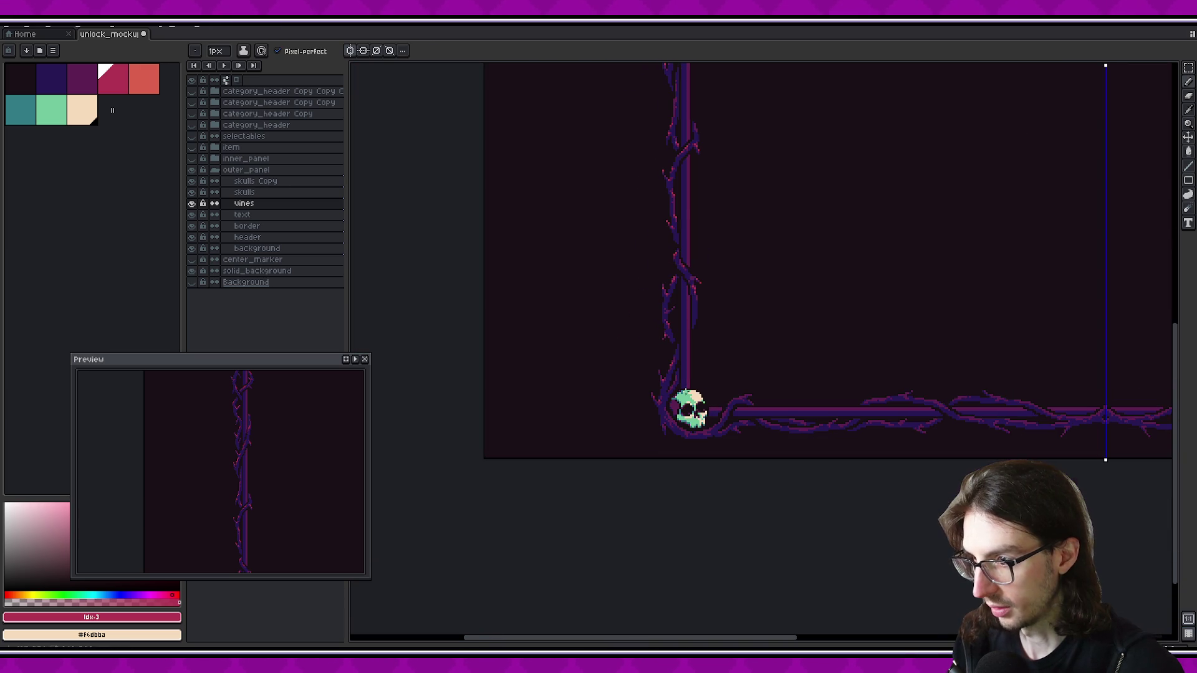
scroll(656, 403, "up", 2)
scroll(656, 403, "up", 2)
scroll(607, 439, "down", 1)
scroll(653, 385, "down", 2)
scroll(716, 363, "down", 1)
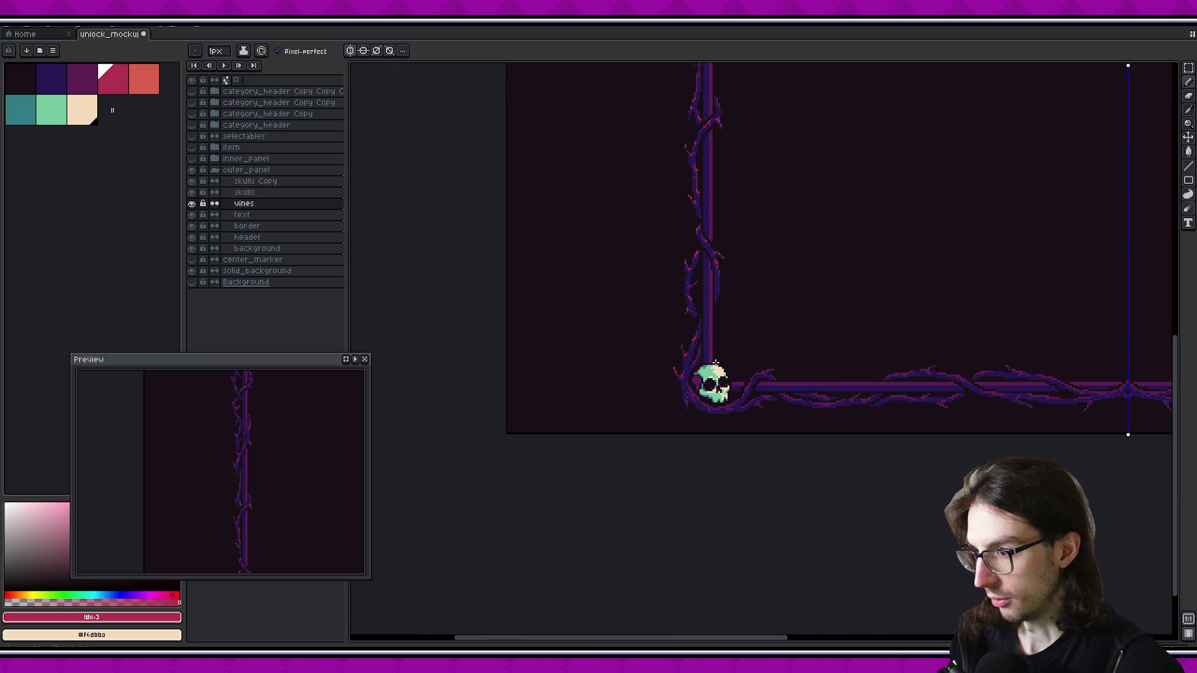
scroll(715, 355, "down", 2)
scroll(710, 373, "up", 3)
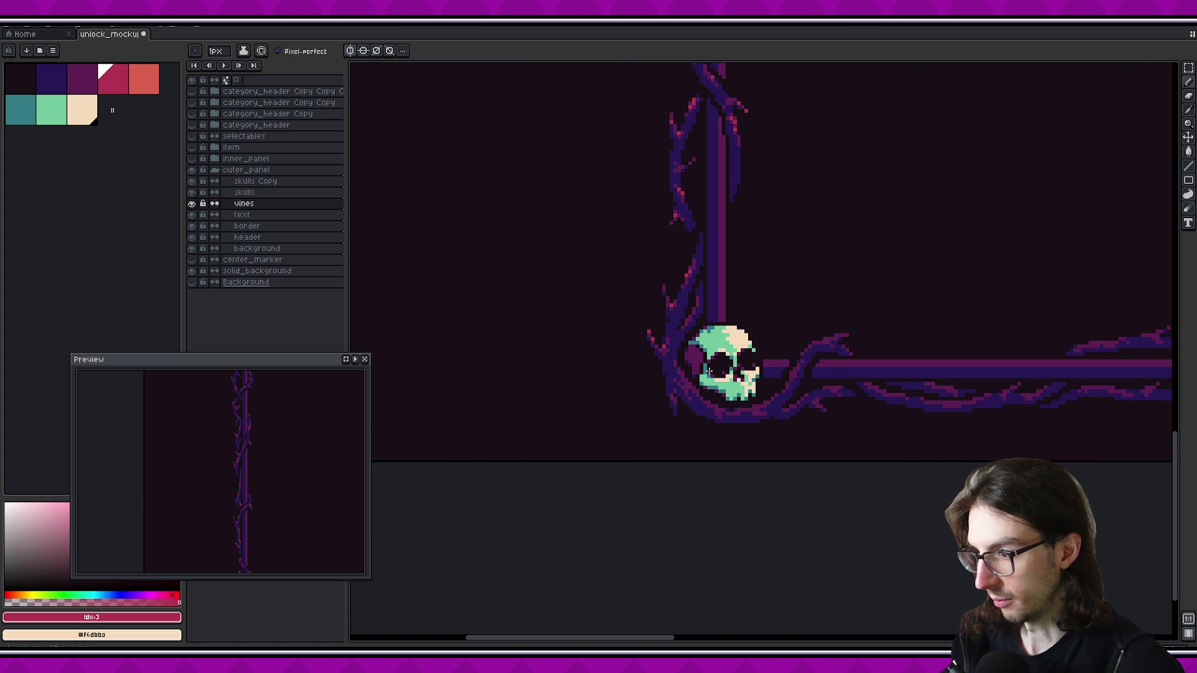
scroll(711, 372, "up", 1)
scroll(711, 373, "up", 2)
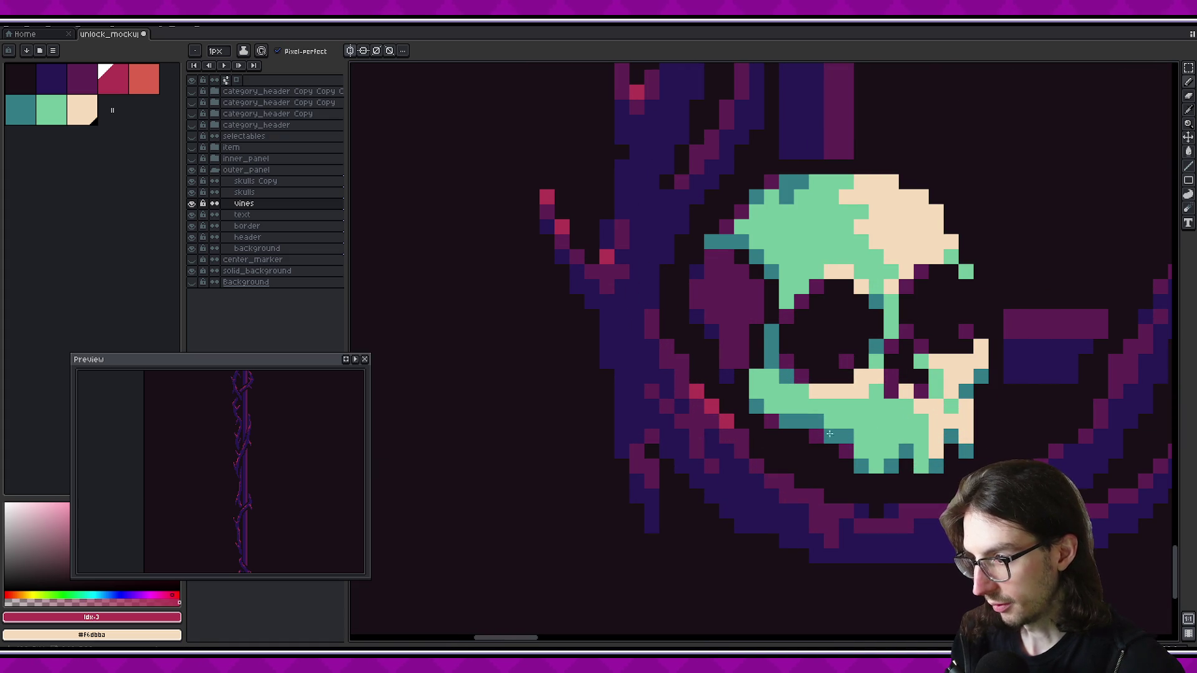
scroll(715, 420, "down", 1)
scroll(715, 420, "right", 1)
scroll(663, 421, "down", 2)
scroll(663, 421, "right", 3)
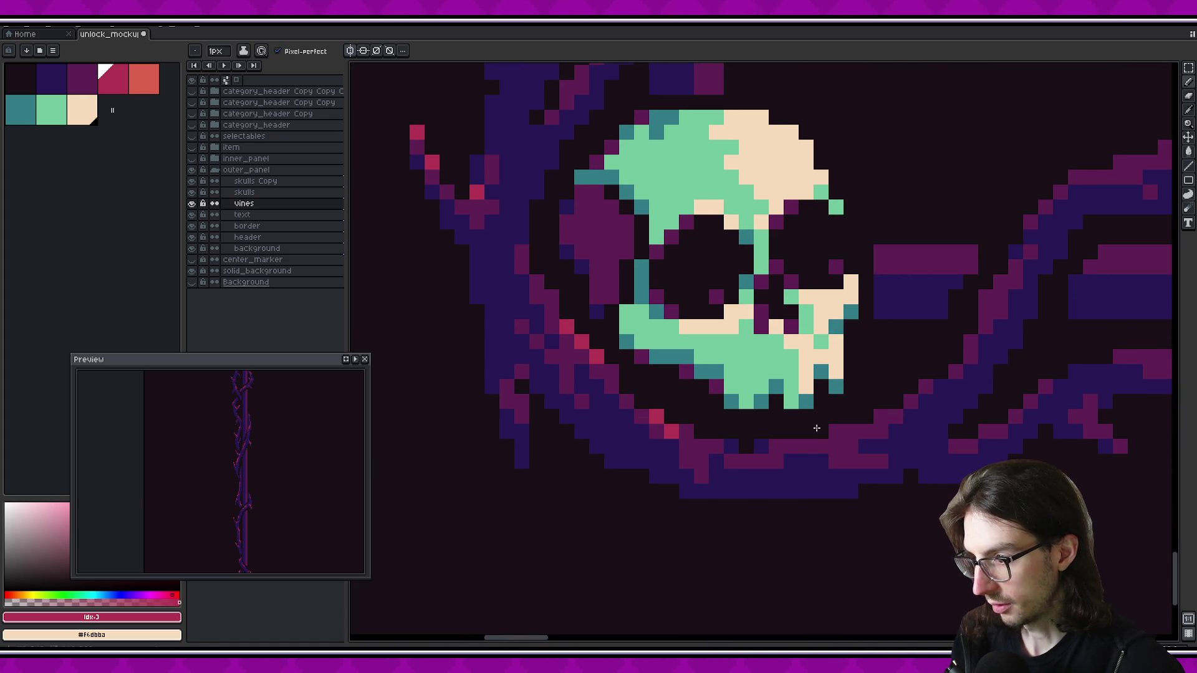
scroll(662, 421, "right", 3)
left_click(653, 440)
left_click(698, 424)
left_click(727, 410)
scroll(834, 396, "down", 2)
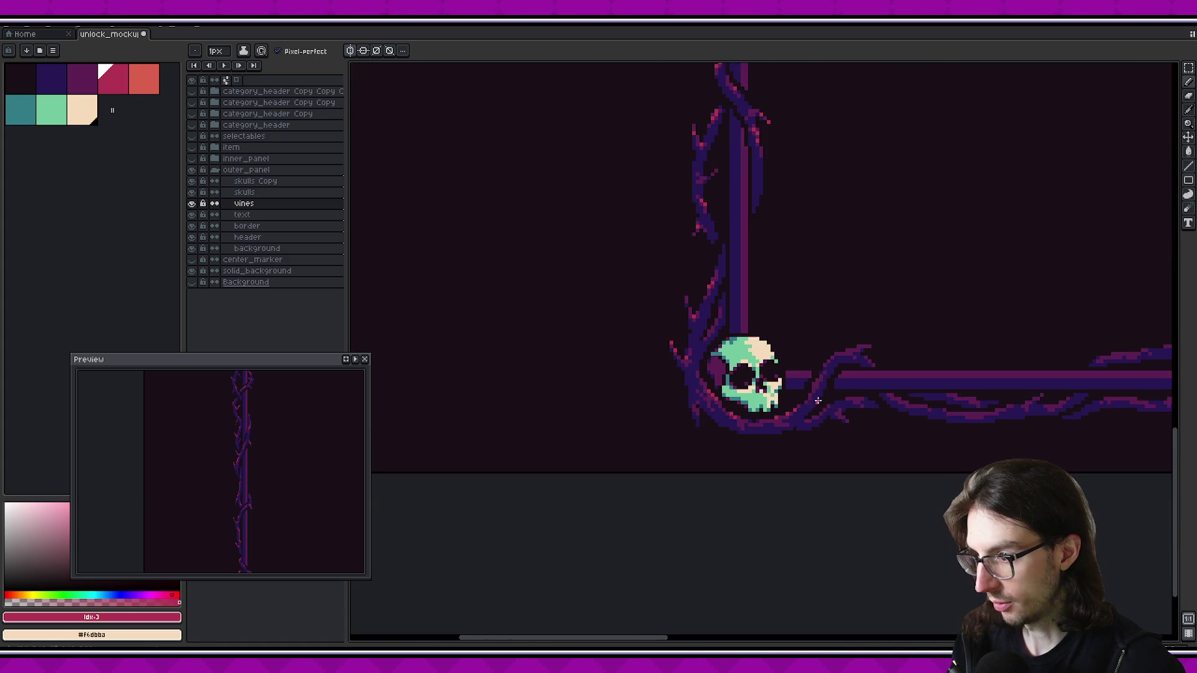
scroll(833, 392, "down", 1)
scroll(834, 385, "down", 1)
scroll(837, 382, "up", 3)
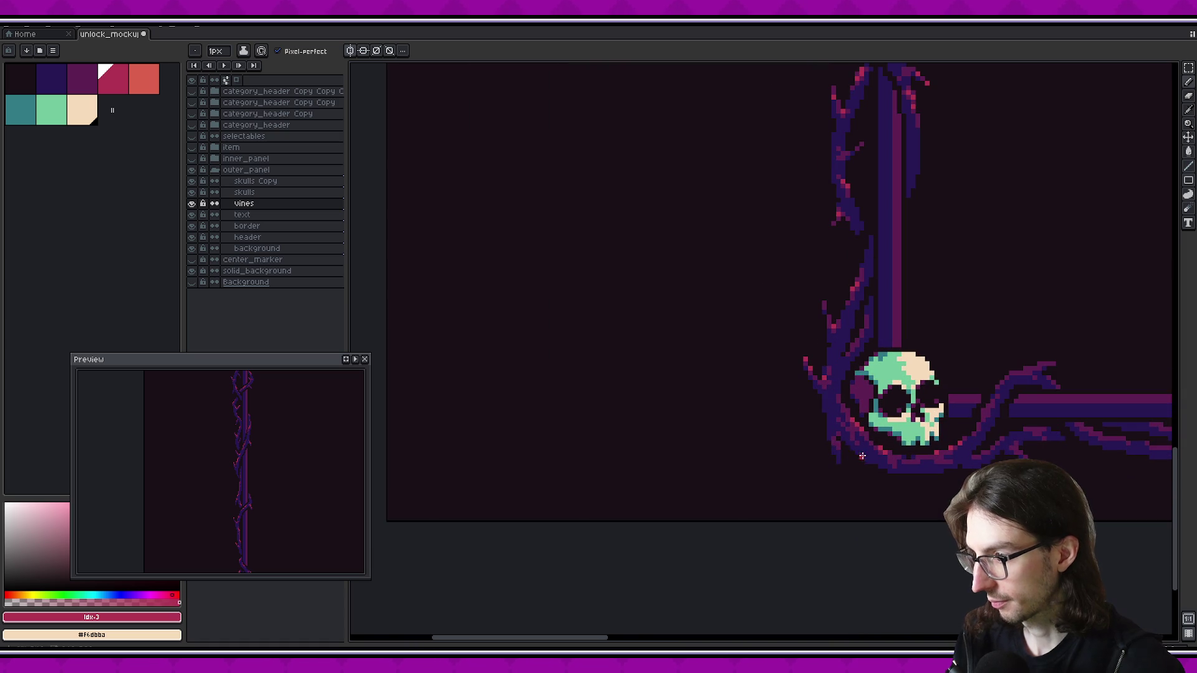
scroll(909, 443, "right", 3)
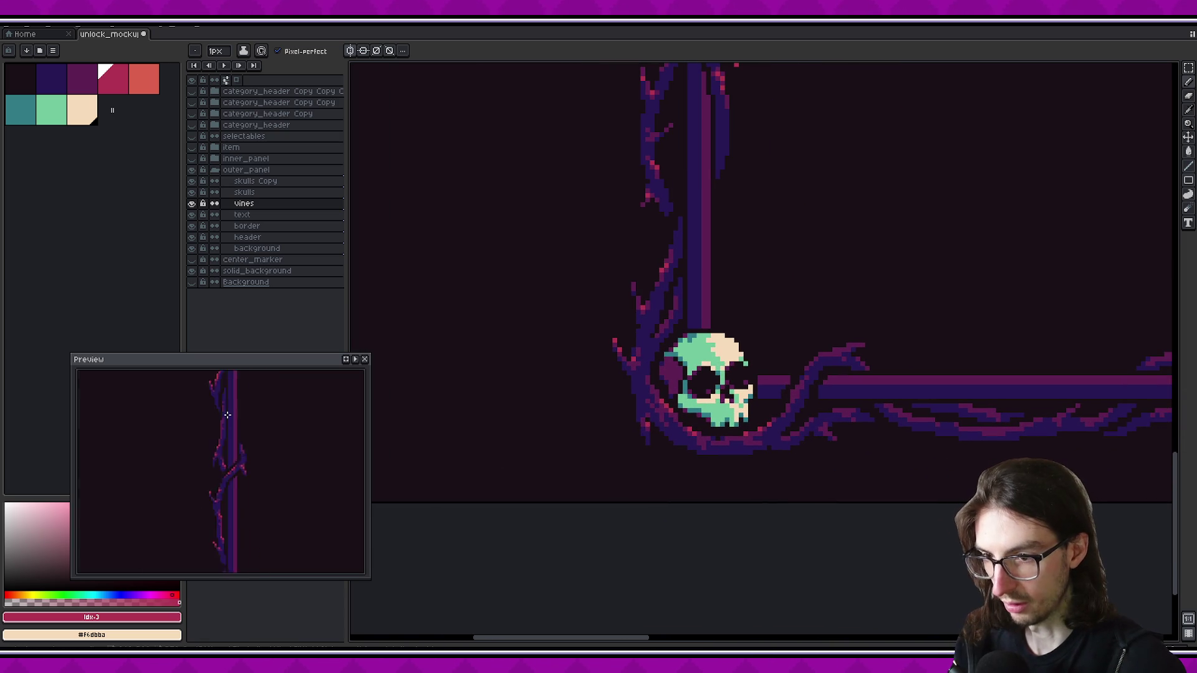
left_click_drag(222, 493, 191, 477)
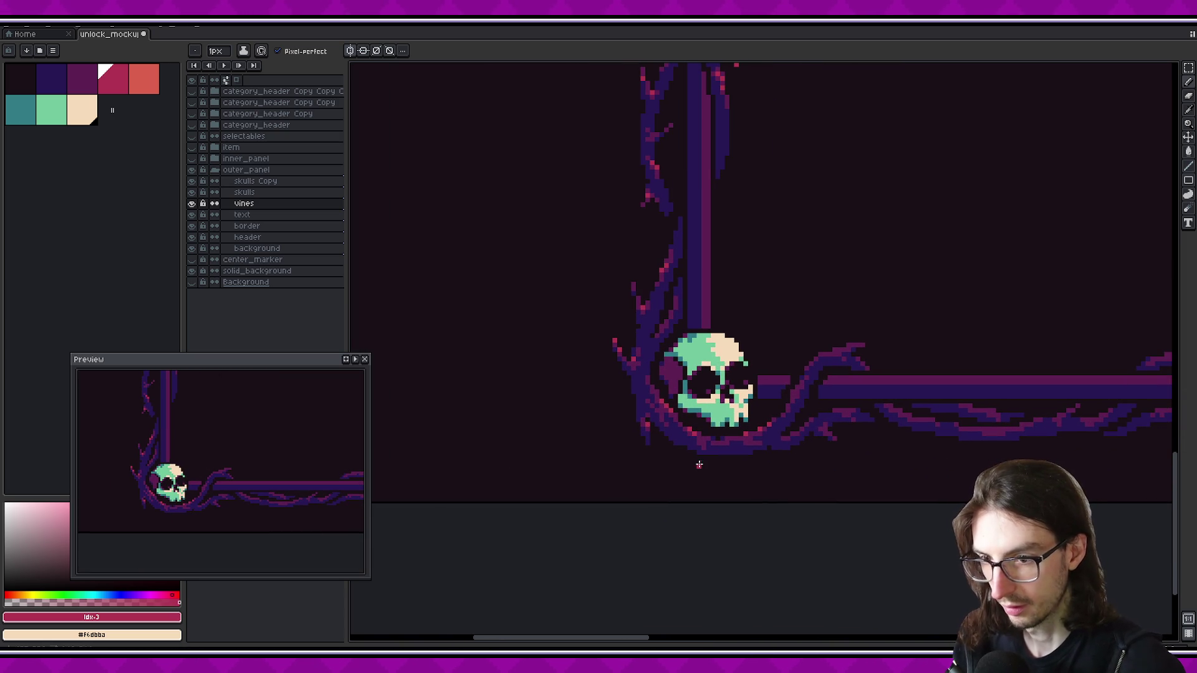
scroll(639, 421, "up", 1)
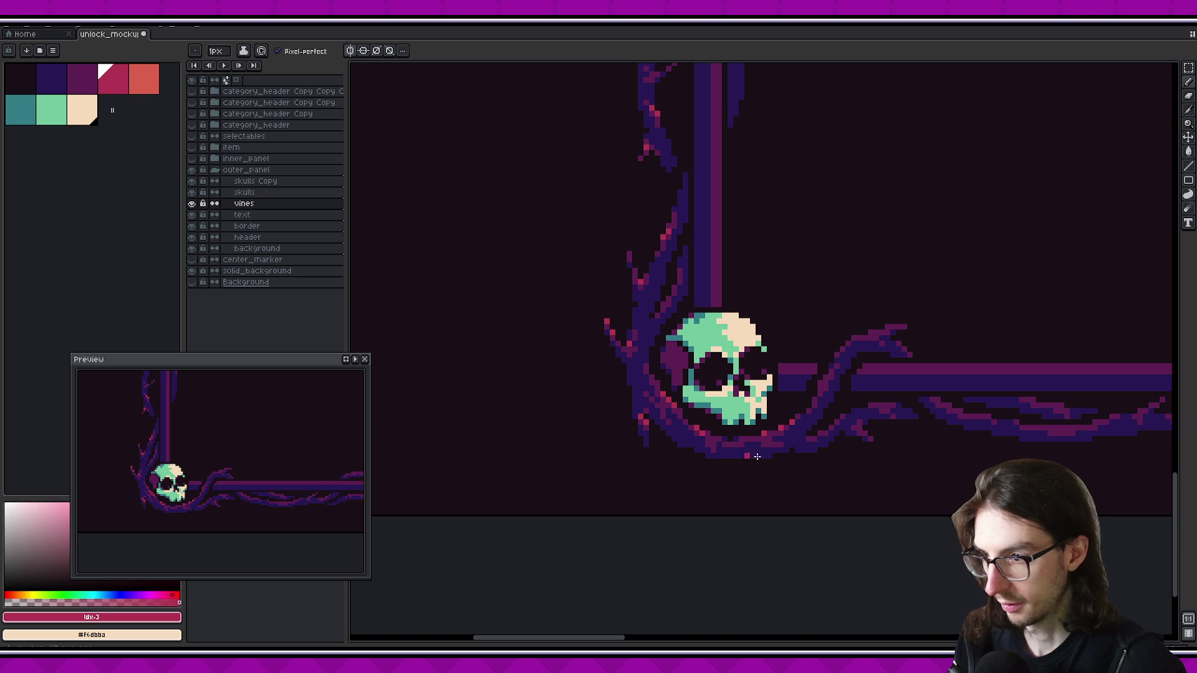
scroll(561, 473, "right", 5)
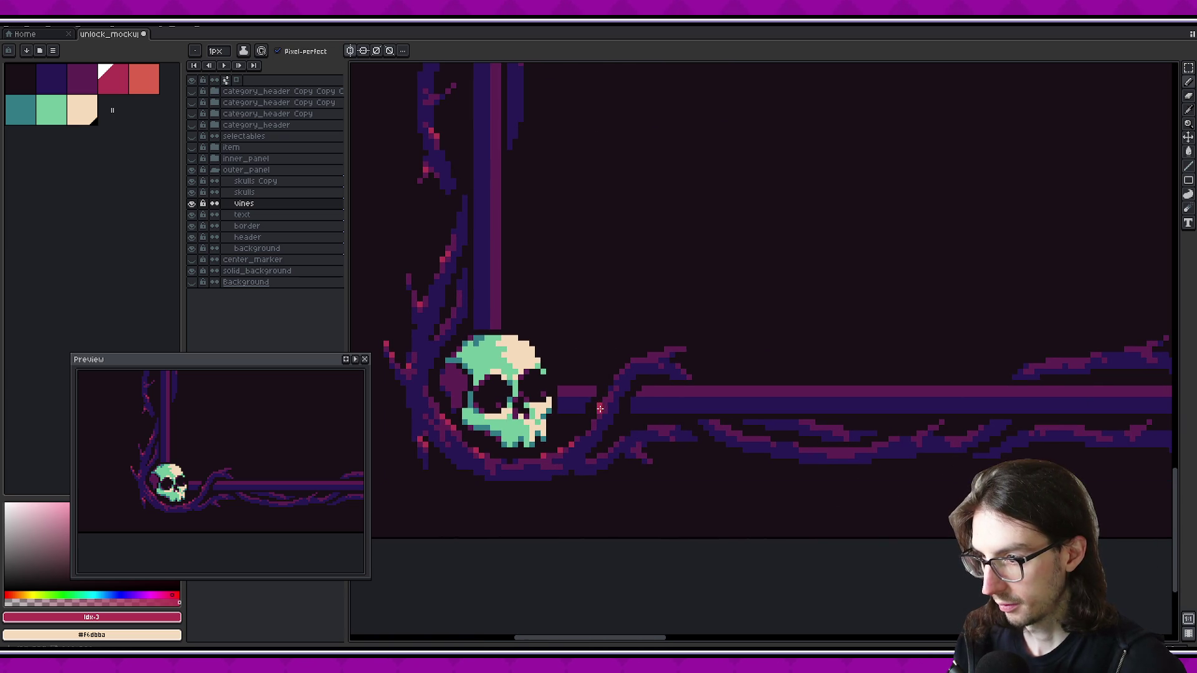
key("alt")
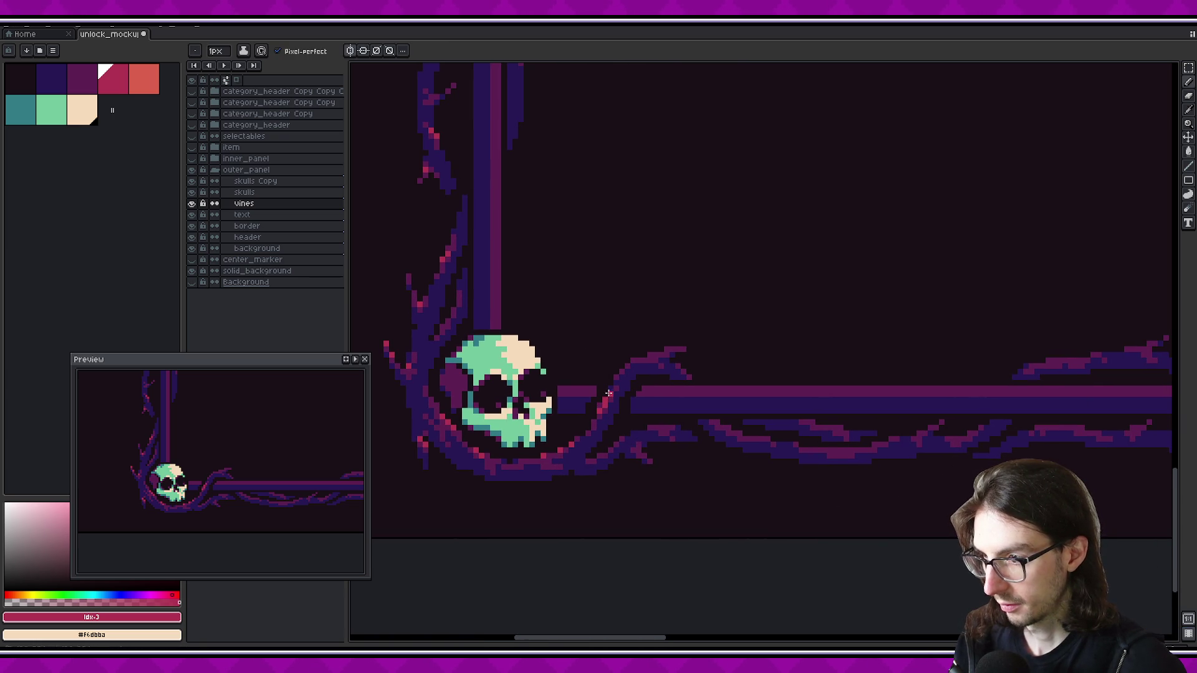
scroll(692, 464, "right", 4)
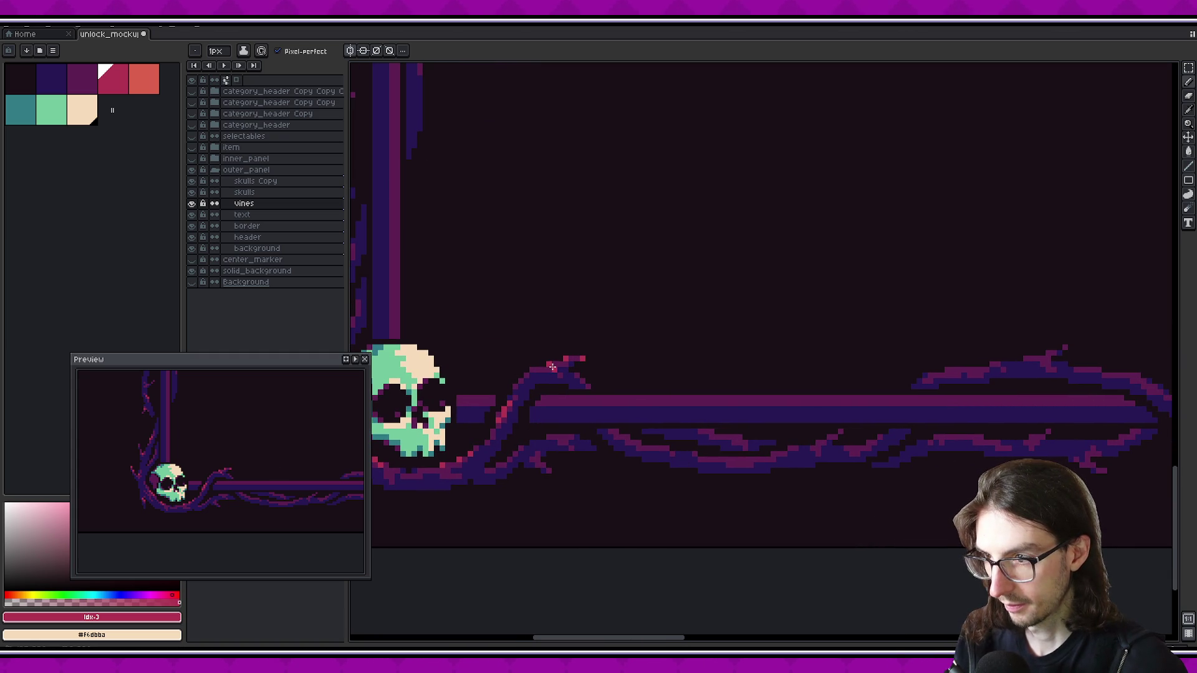
scroll(282, 457, "down", 2)
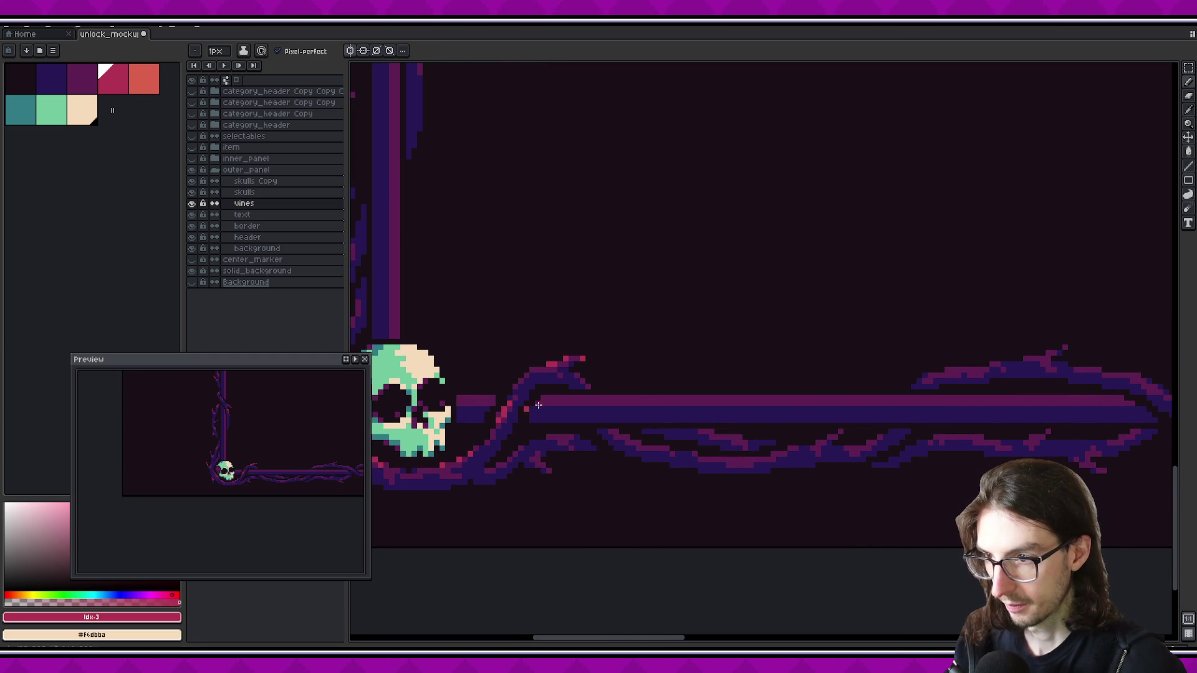
scroll(279, 455, "up", 1)
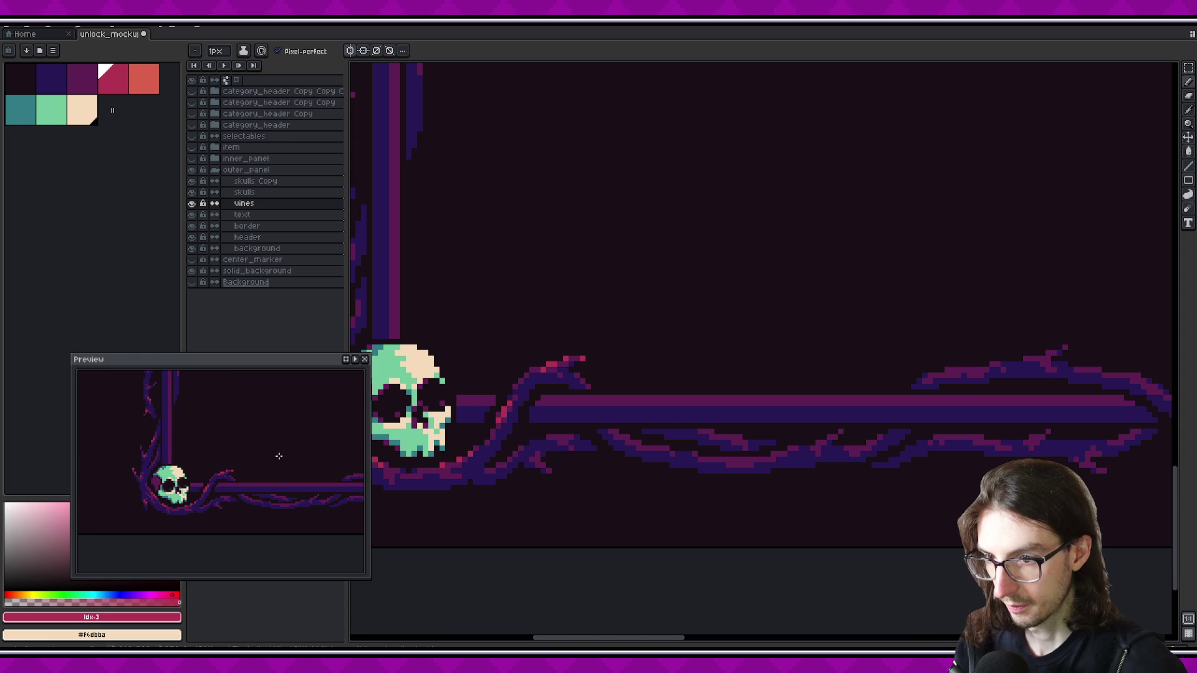
left_click_drag(639, 445, 594, 417)
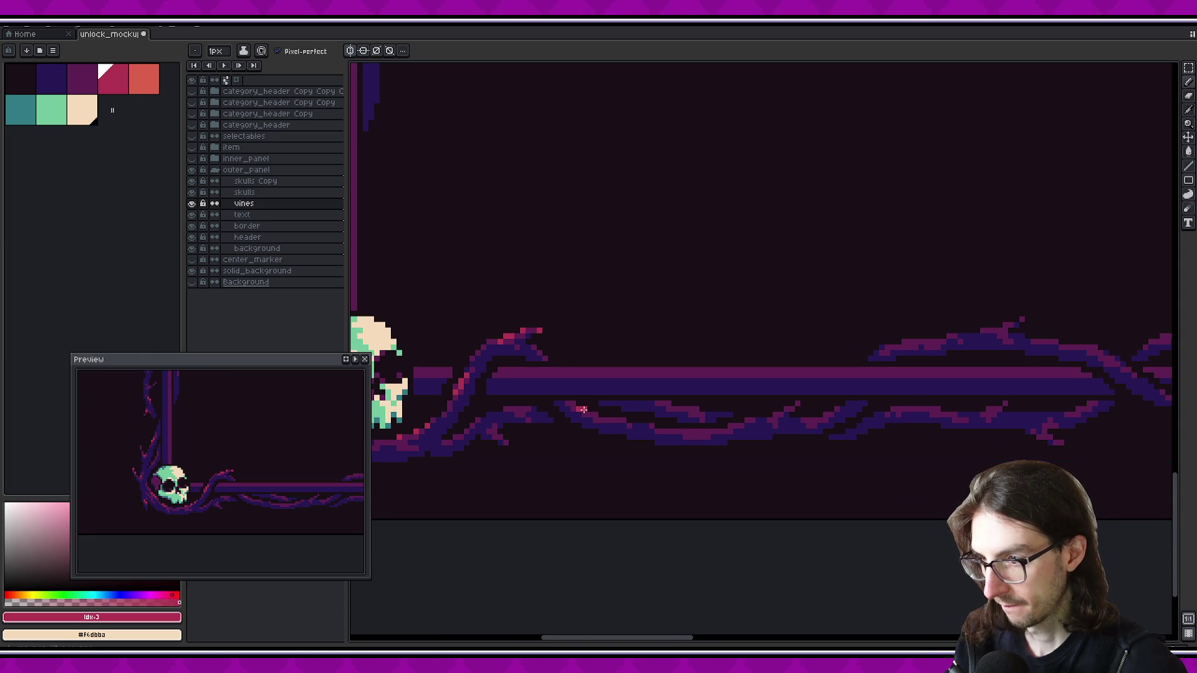
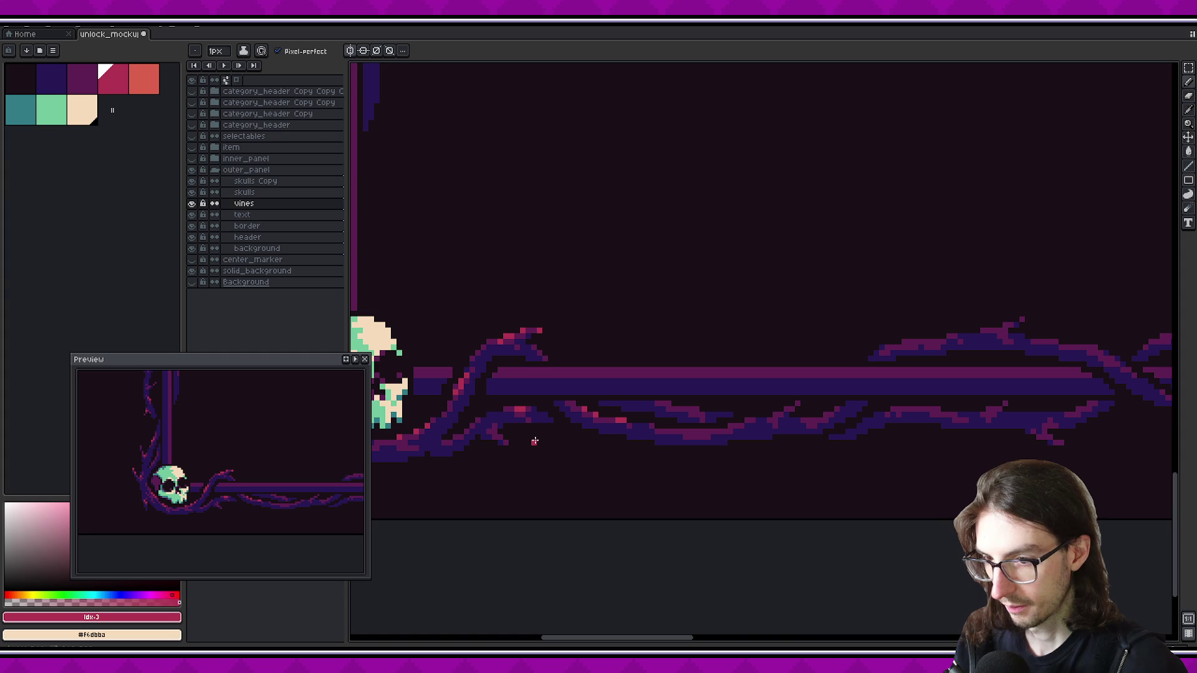
Select the Pencil and zoom in on the lower strands of the bottom vine border
key("b")
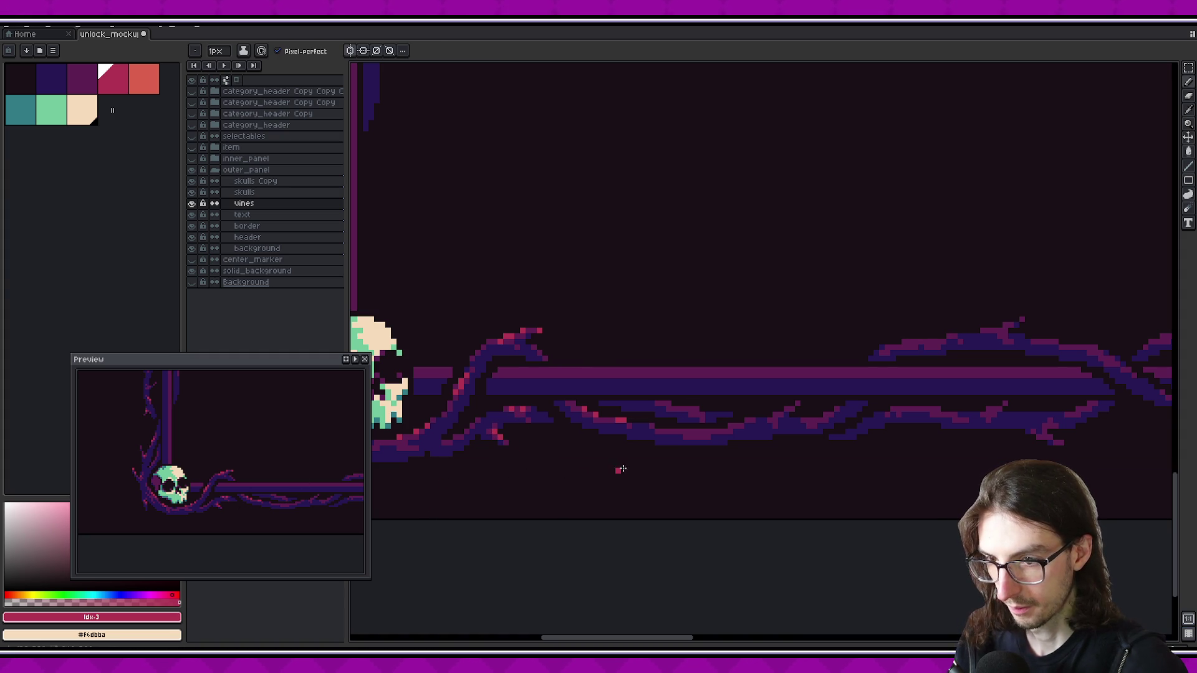
scroll(561, 474, "right", 3)
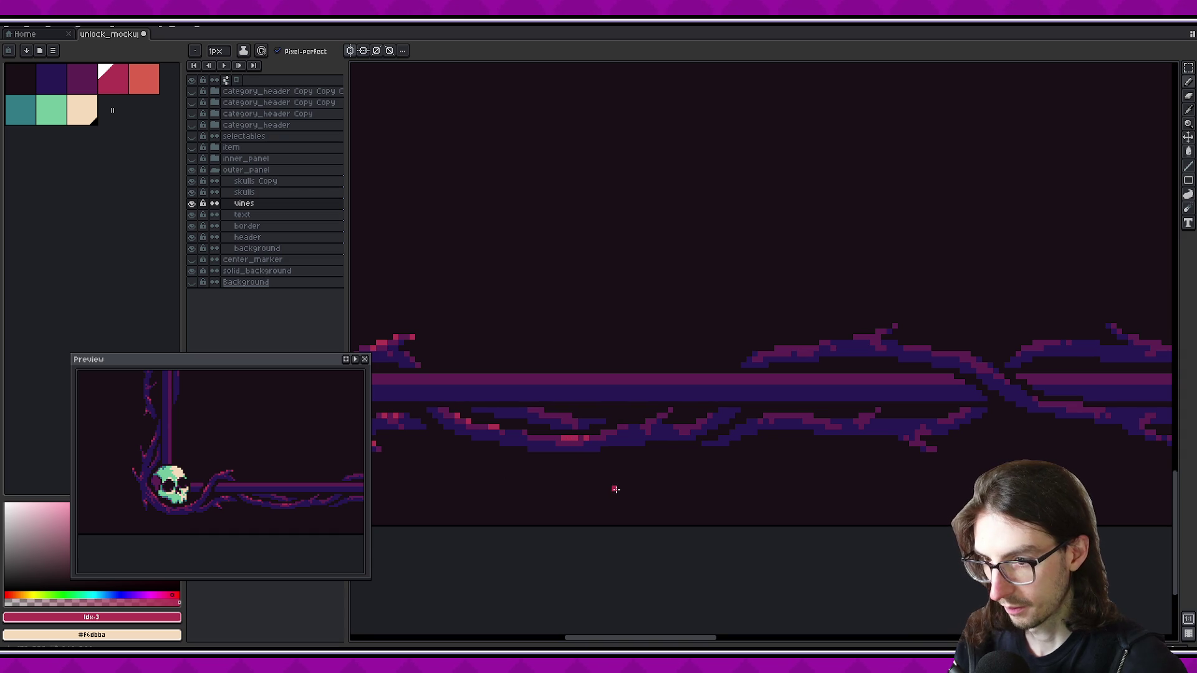
scroll(580, 506, "right", 2)
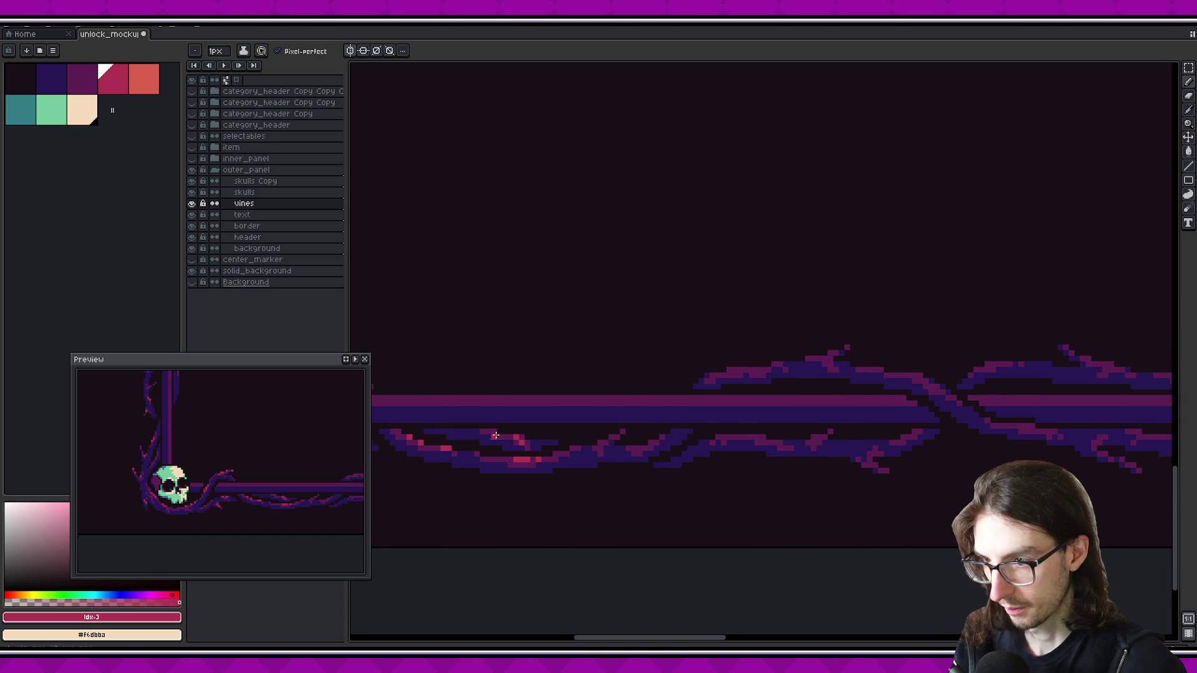
scroll(313, 473, "down", 1)
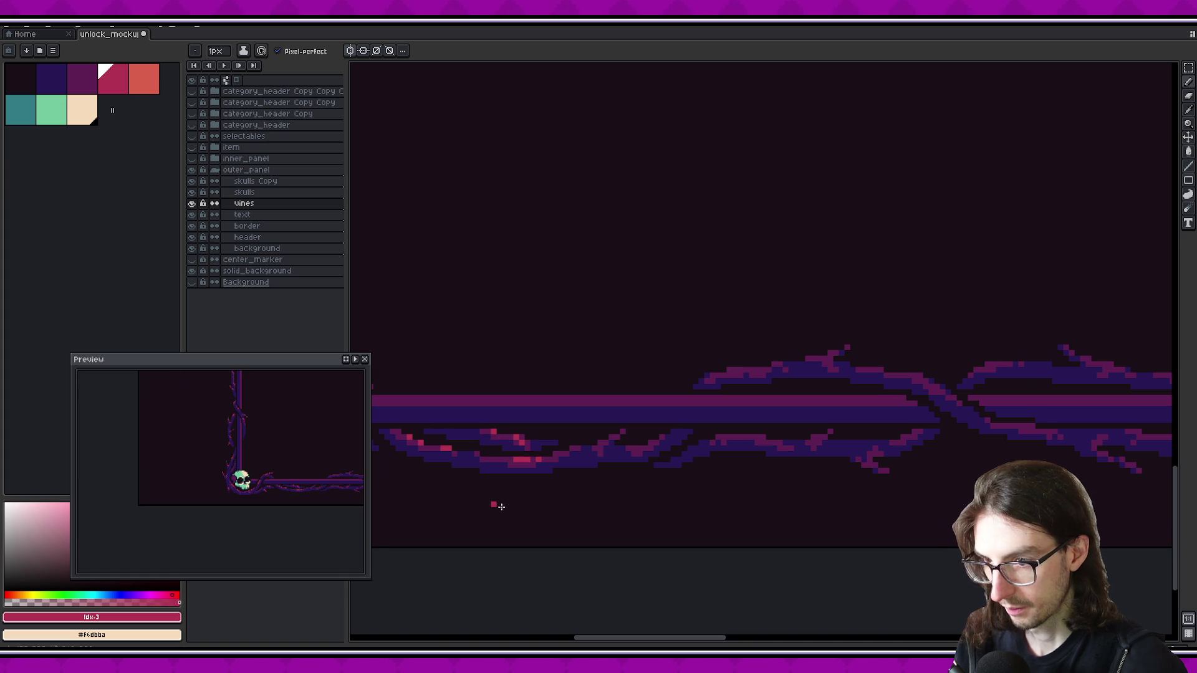
scroll(622, 473, "right", 4)
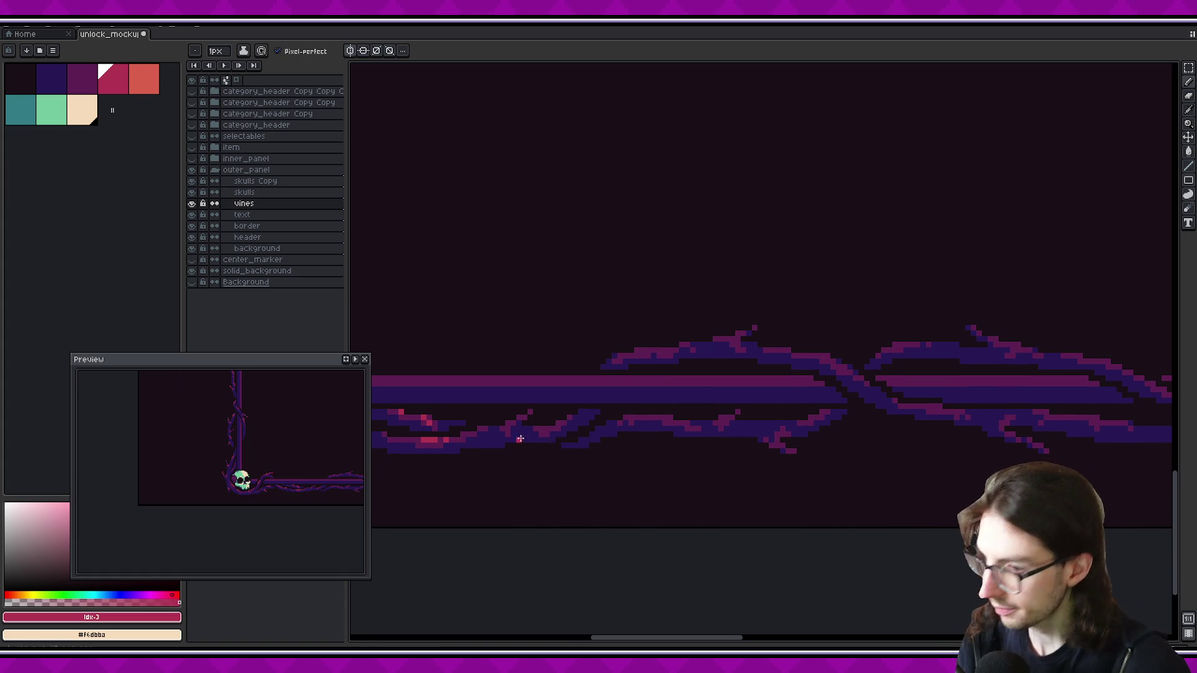
scroll(523, 444, "up", 2)
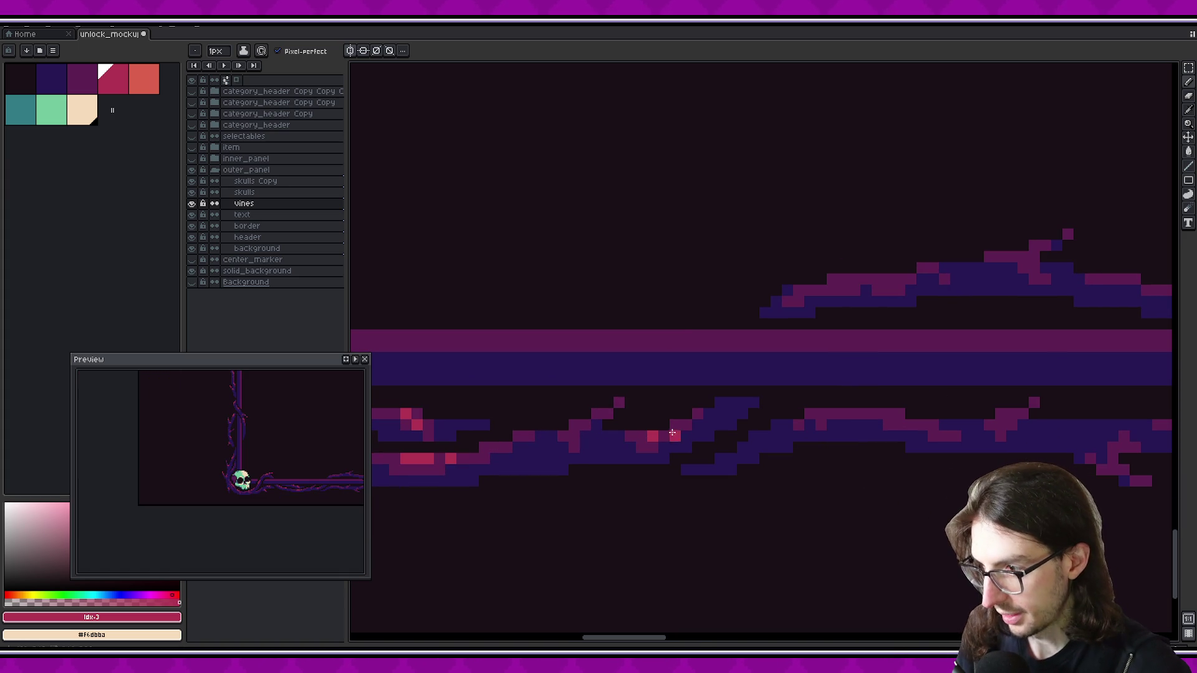
scroll(694, 430, "right", 2)
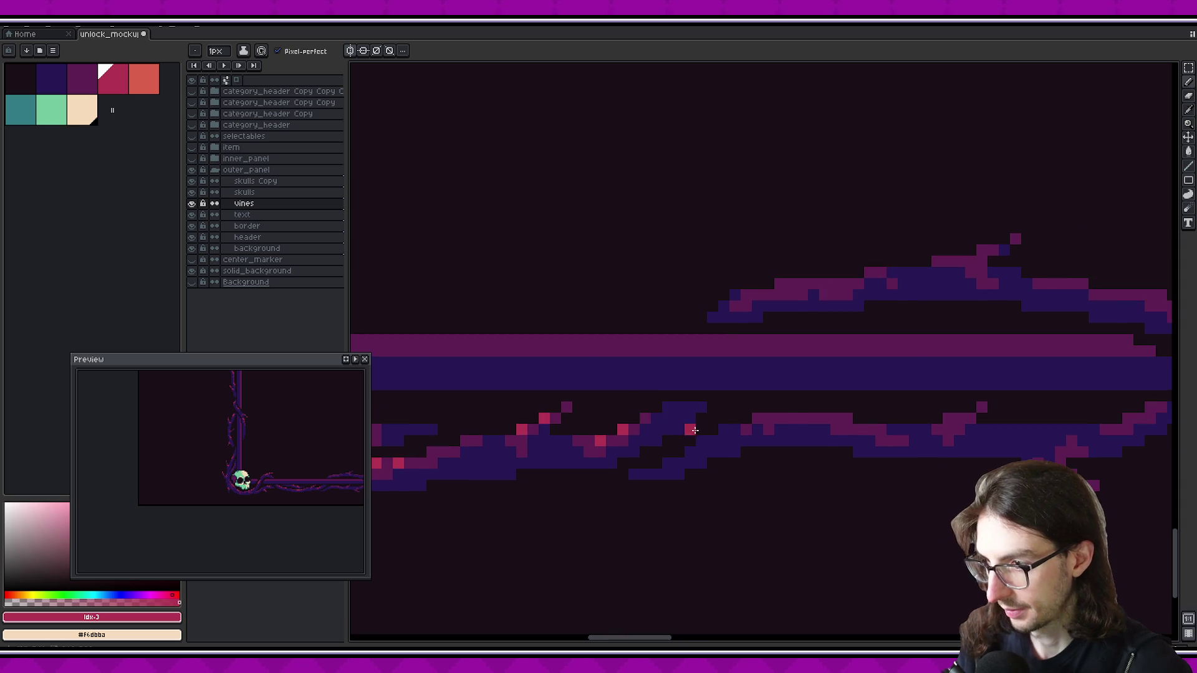
scroll(695, 430, "down", 1)
scroll(673, 413, "down", 1)
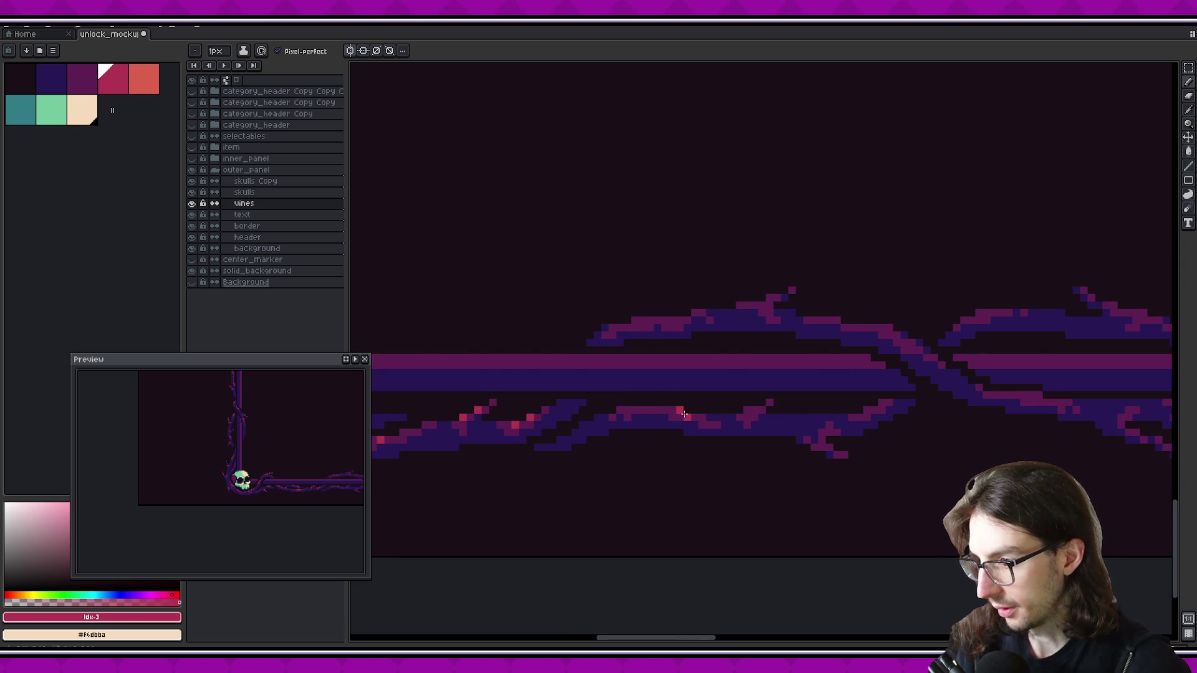
scroll(692, 415, "right", 2)
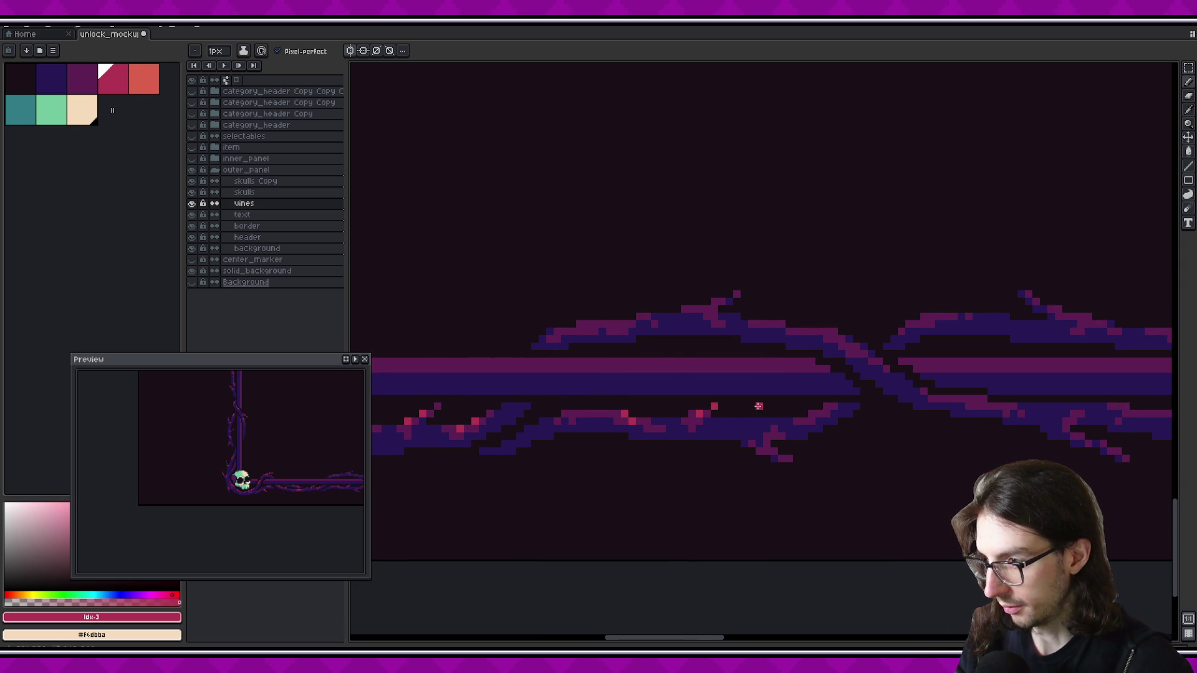
Pan the view further along the bottom vine border, adjusting the zoom
left_click_drag(311, 468, 219, 465)
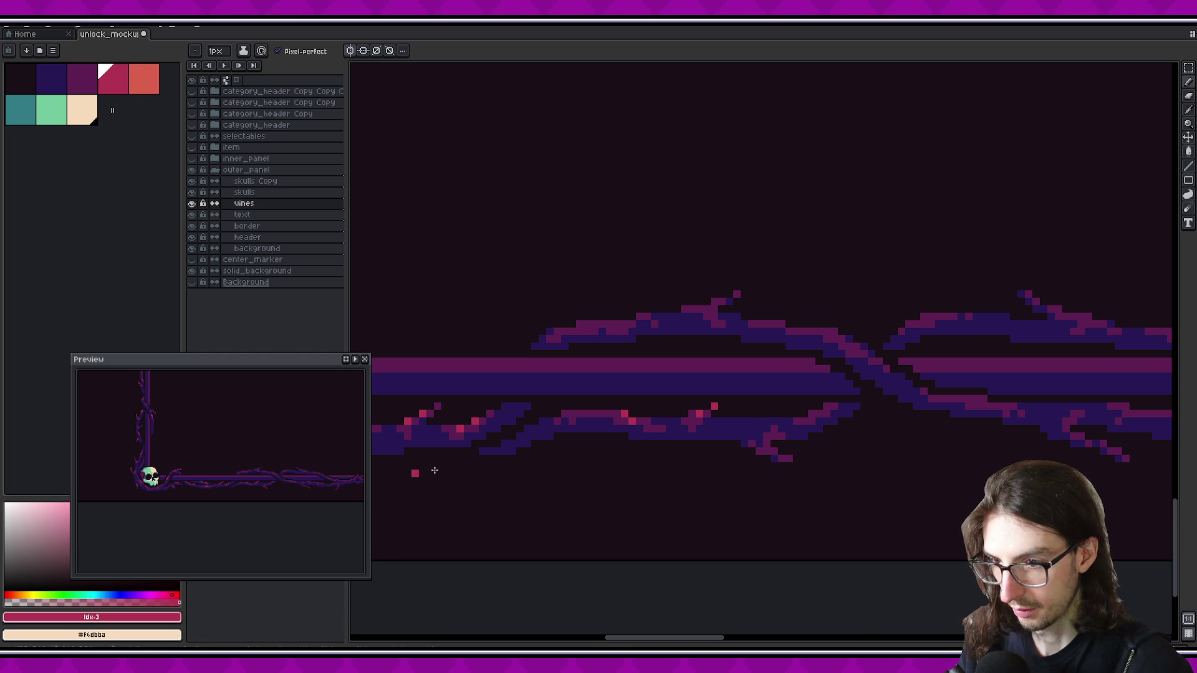
scroll(633, 427, "up", 1)
scroll(700, 436, "up", 1)
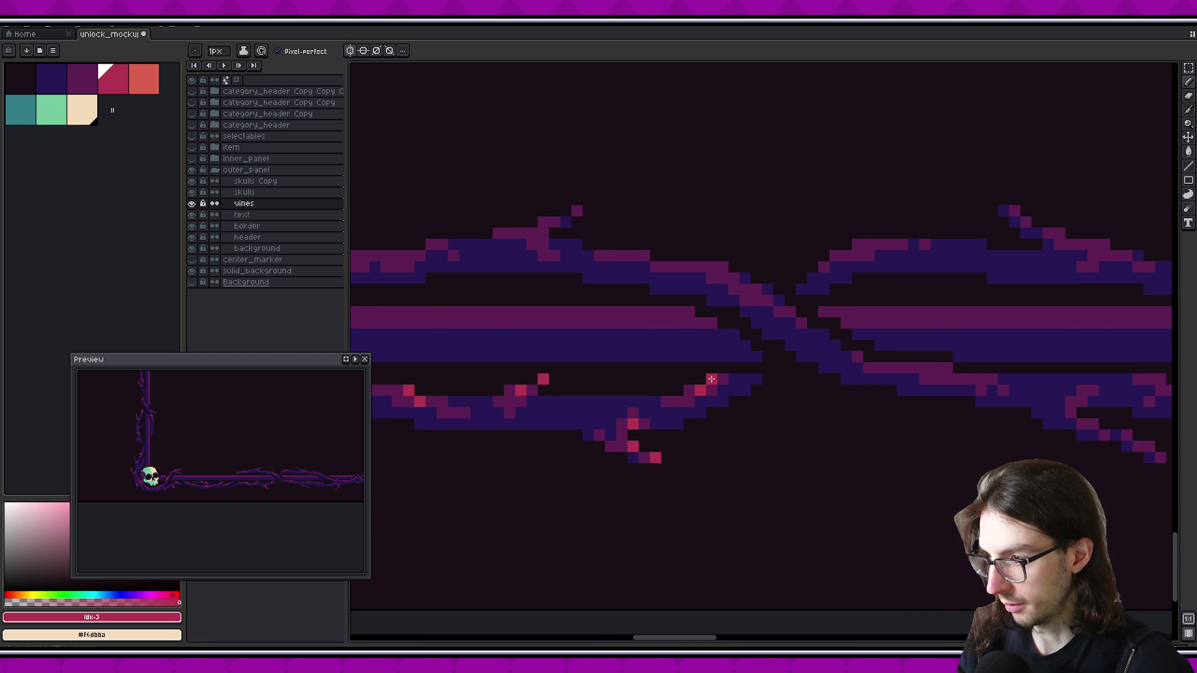
left_click_drag(318, 447, 295, 444)
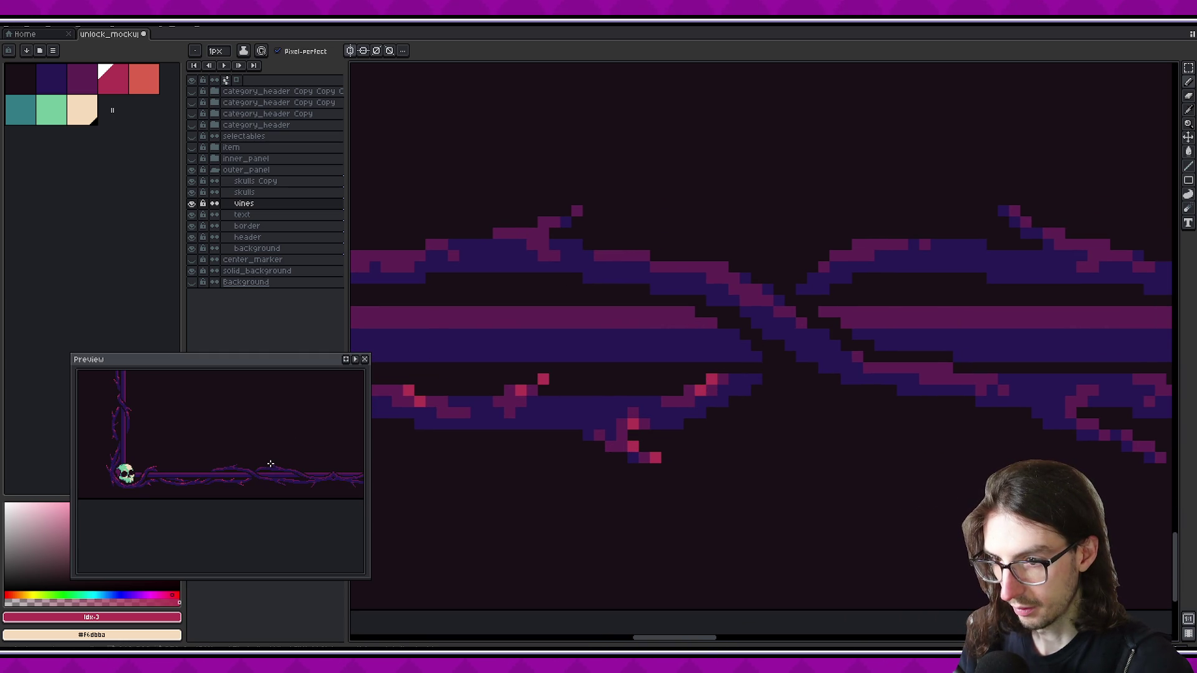
scroll(598, 483, "down", 1)
scroll(724, 489, "down", 1)
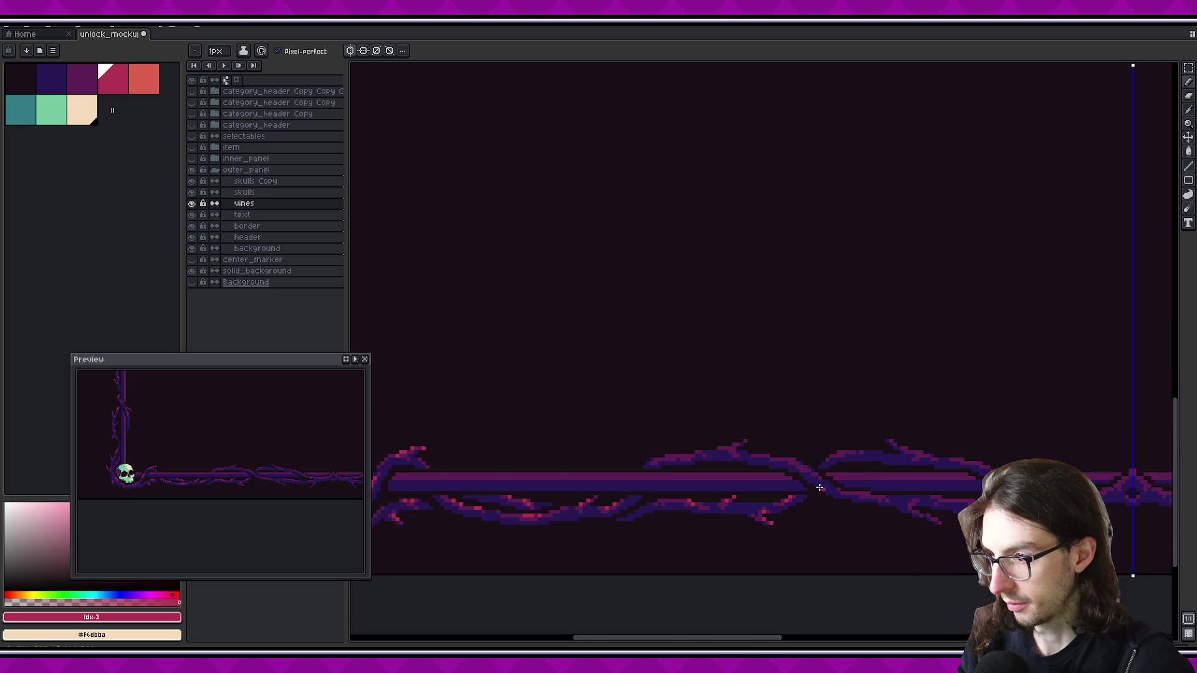
Zoom in on the upper vine strands near the bottom border's centre guide
left_click_drag(761, 447, 656, 449)
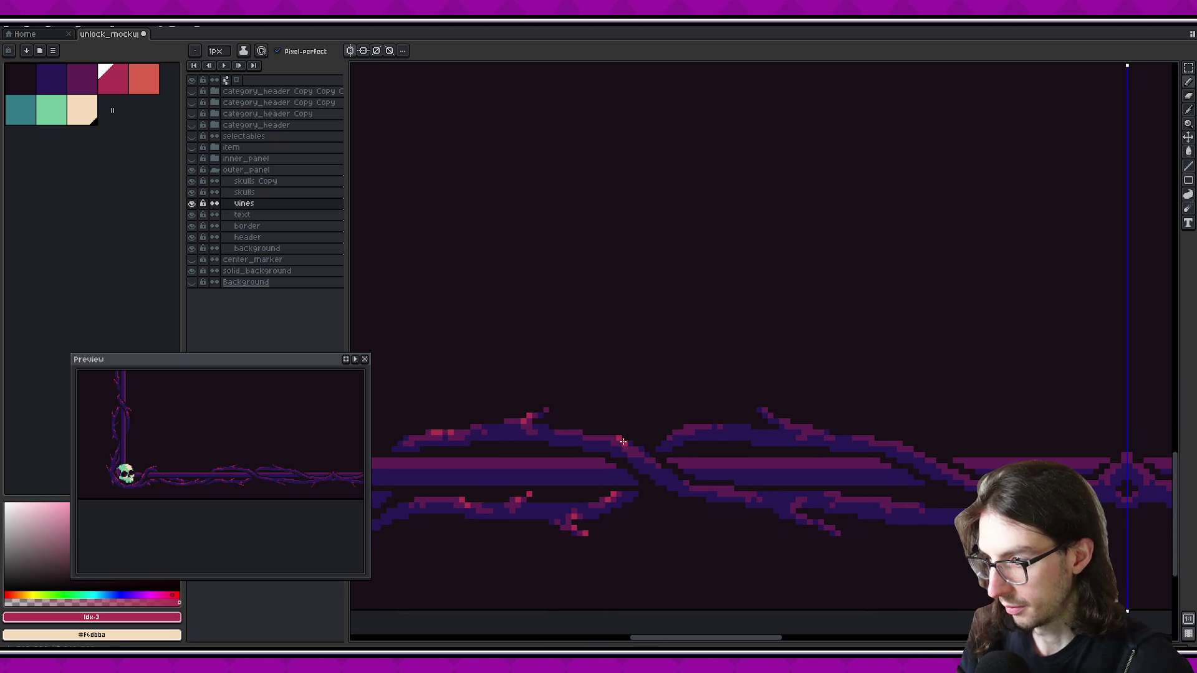
scroll(659, 511, "down", 2)
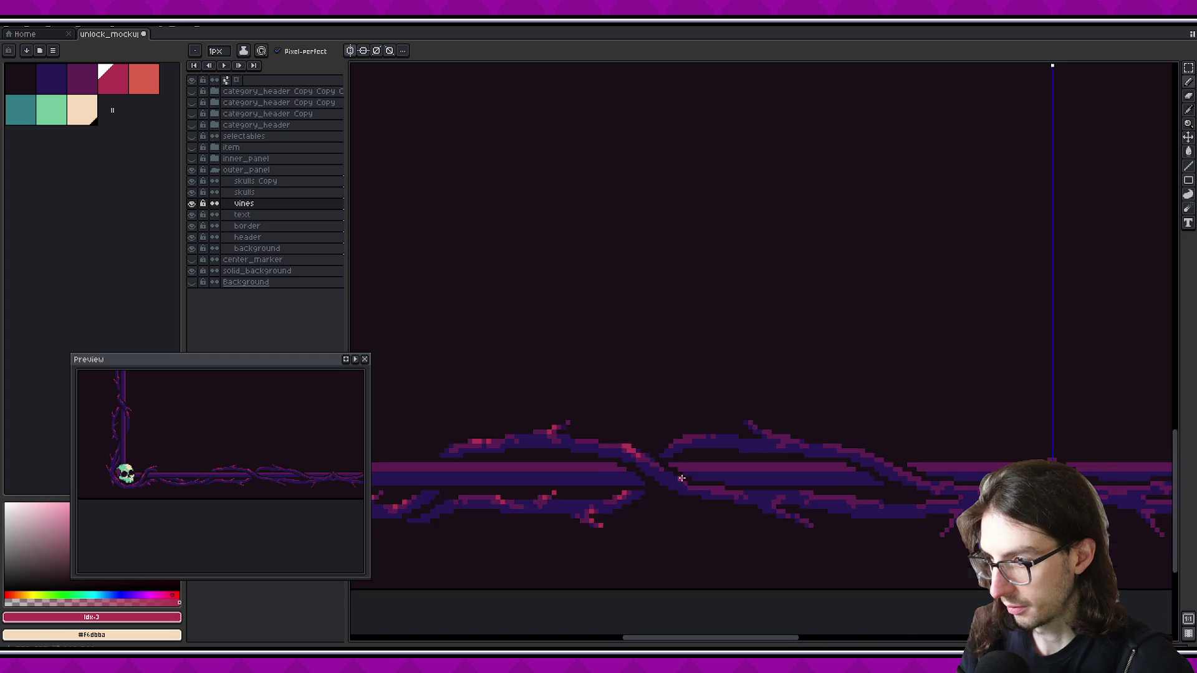
scroll(673, 499, "down", 1)
scroll(698, 487, "down", 2)
scroll(711, 478, "up", 2)
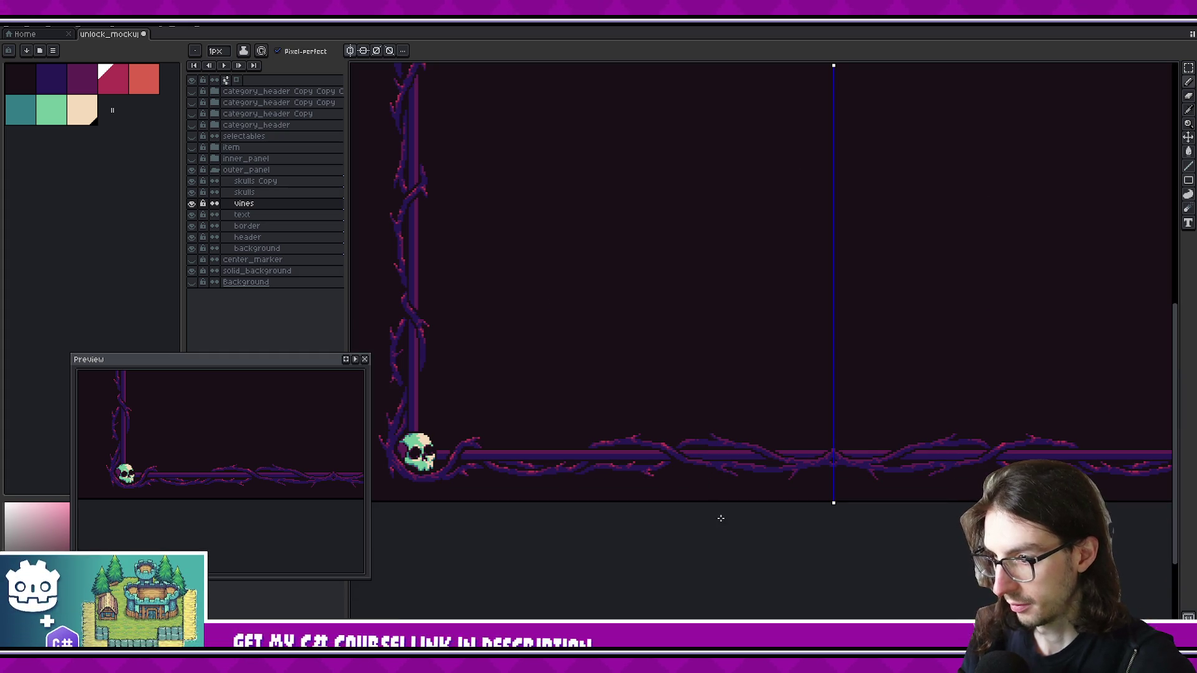
scroll(692, 476, "up", 1)
scroll(620, 437, "up", 2)
scroll(614, 464, "up", 1)
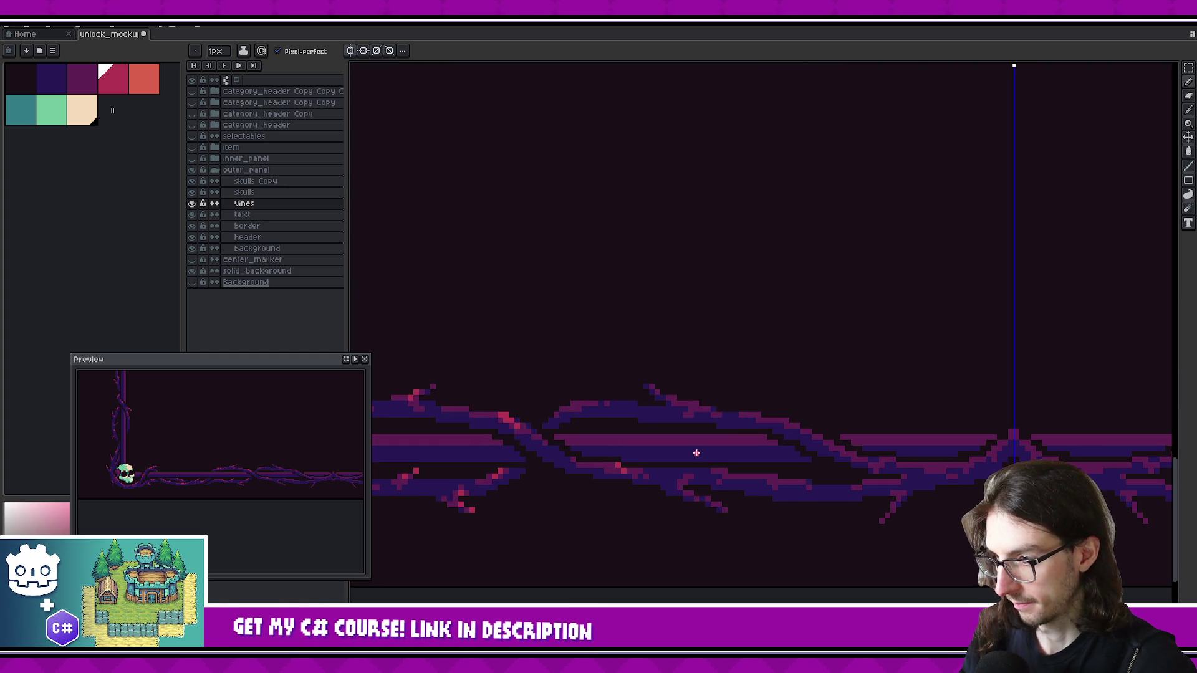
scroll(675, 465, "down", 1)
scroll(655, 467, "down", 1)
scroll(642, 473, "up", 2)
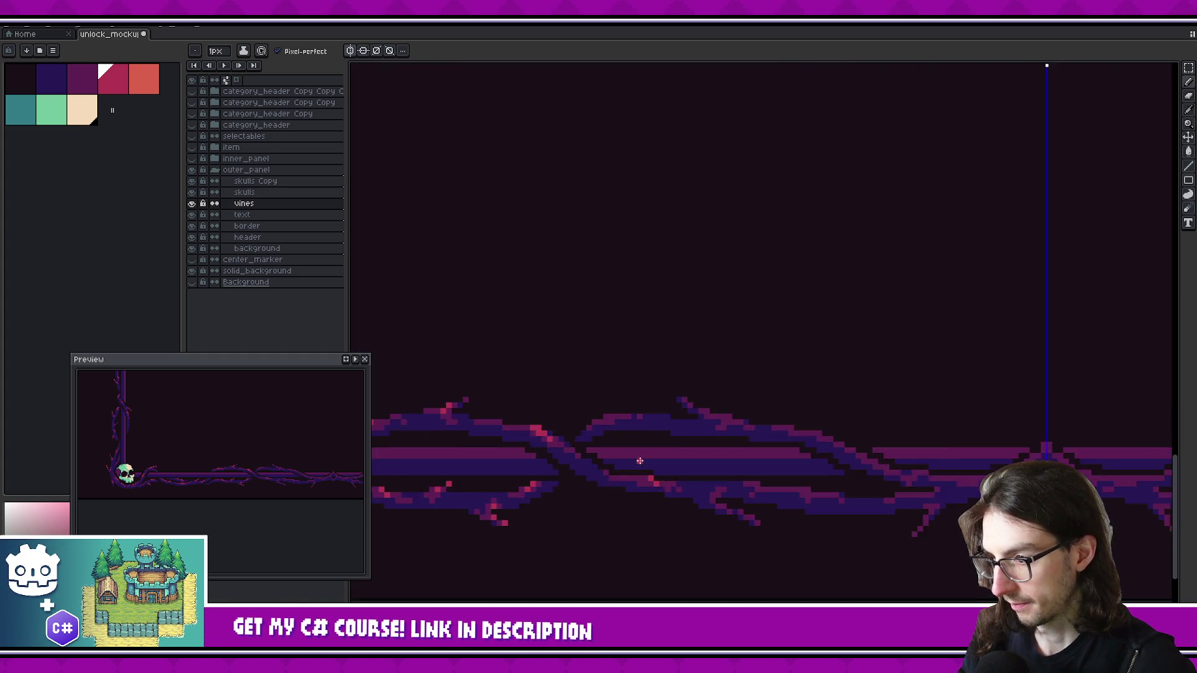
scroll(638, 485, "up", 1)
Return to the Pencil and fine-tune the zoom on the bottom border centre
key("v")
key("b")
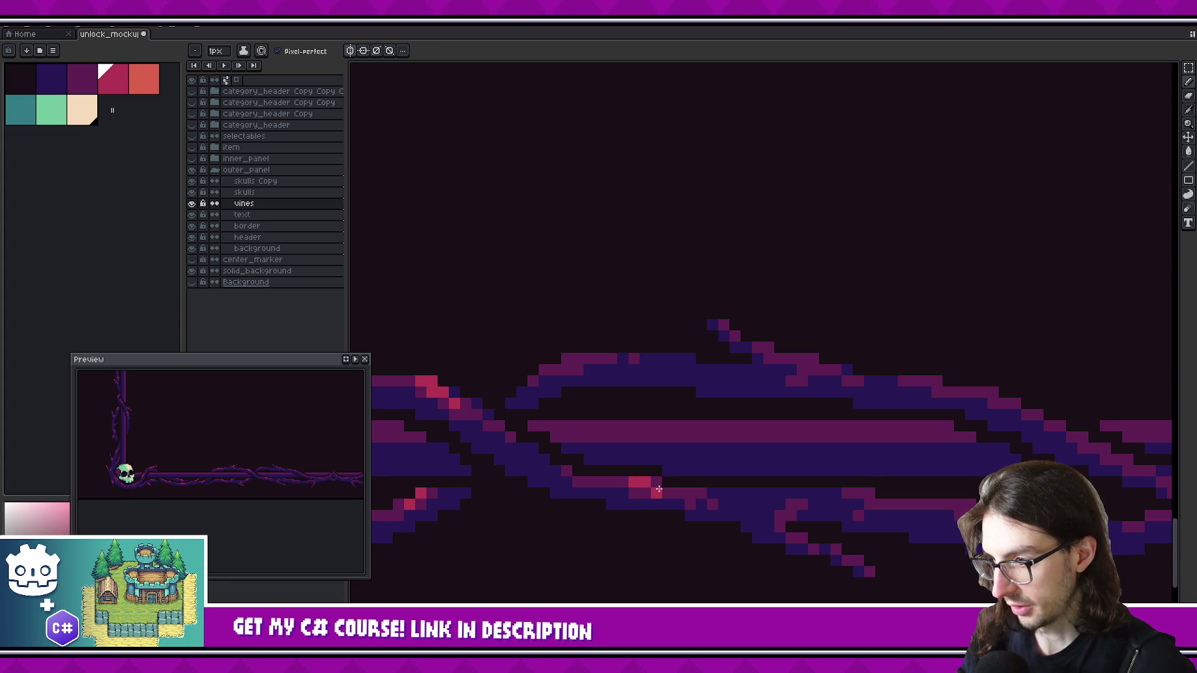
scroll(758, 483, "down", 1)
scroll(761, 469, "down", 1)
scroll(762, 465, "up", 2)
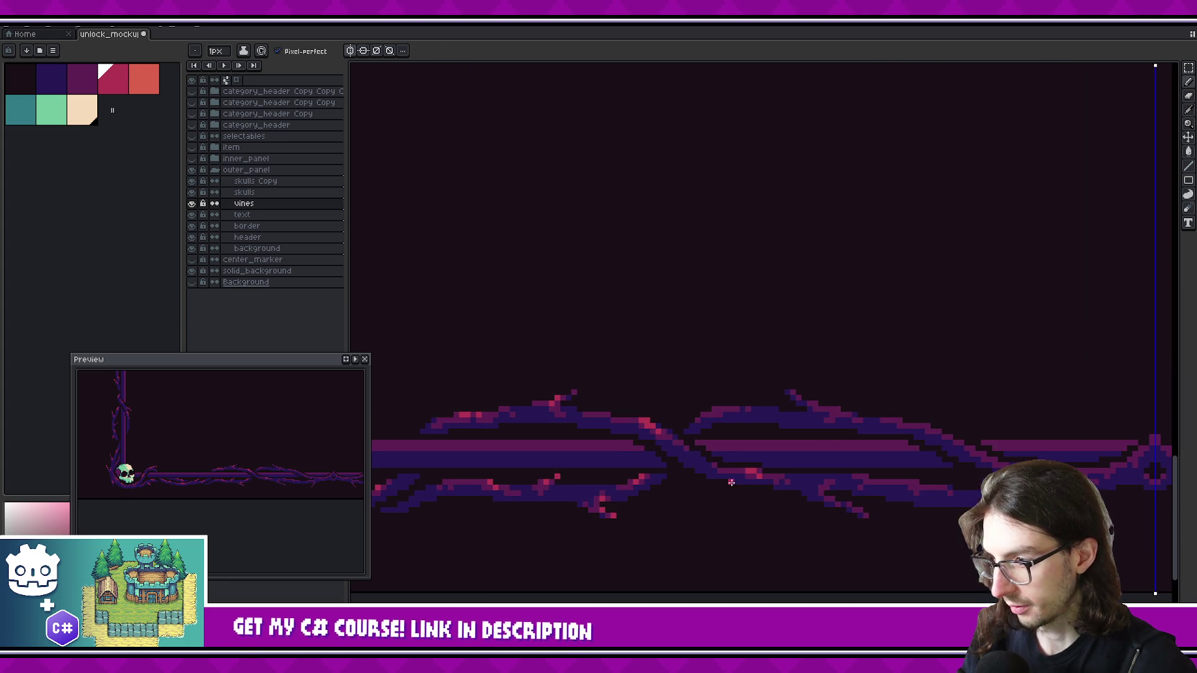
scroll(829, 474, "down", 3)
scroll(844, 455, "up", 1)
Pan along the bottom border to bring the right vine corner and skull into view
left_click_drag(846, 453, 609, 440)
scroll(609, 440, "up", 2)
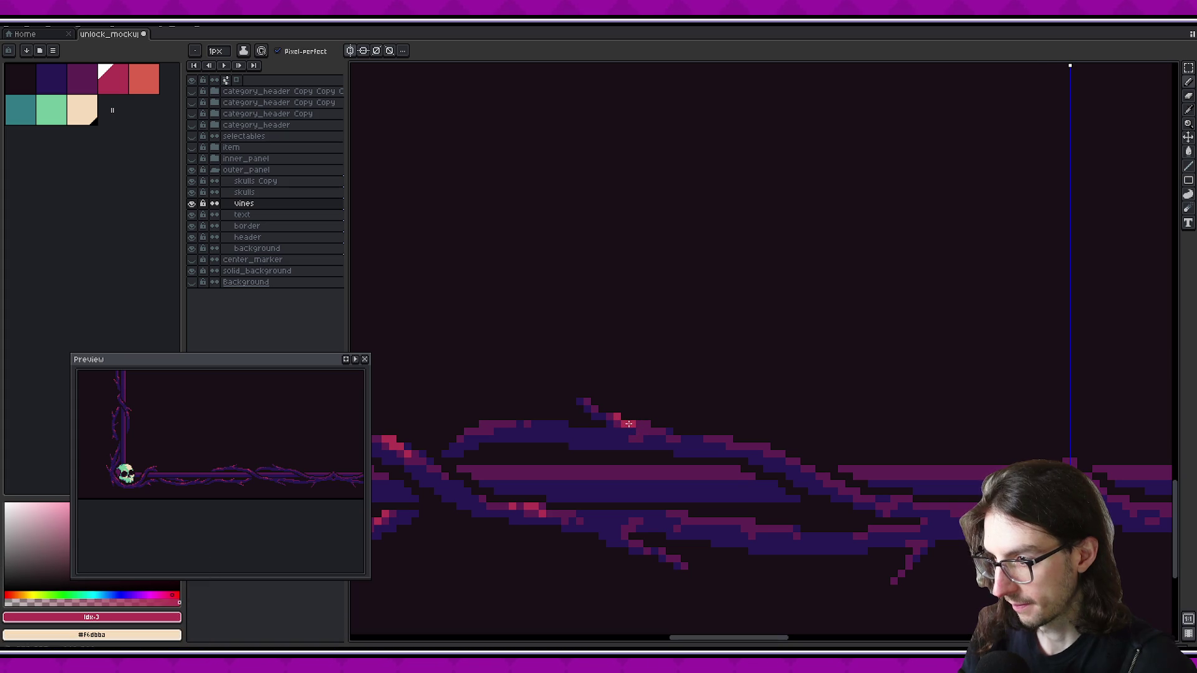
scroll(676, 446, "right", 1)
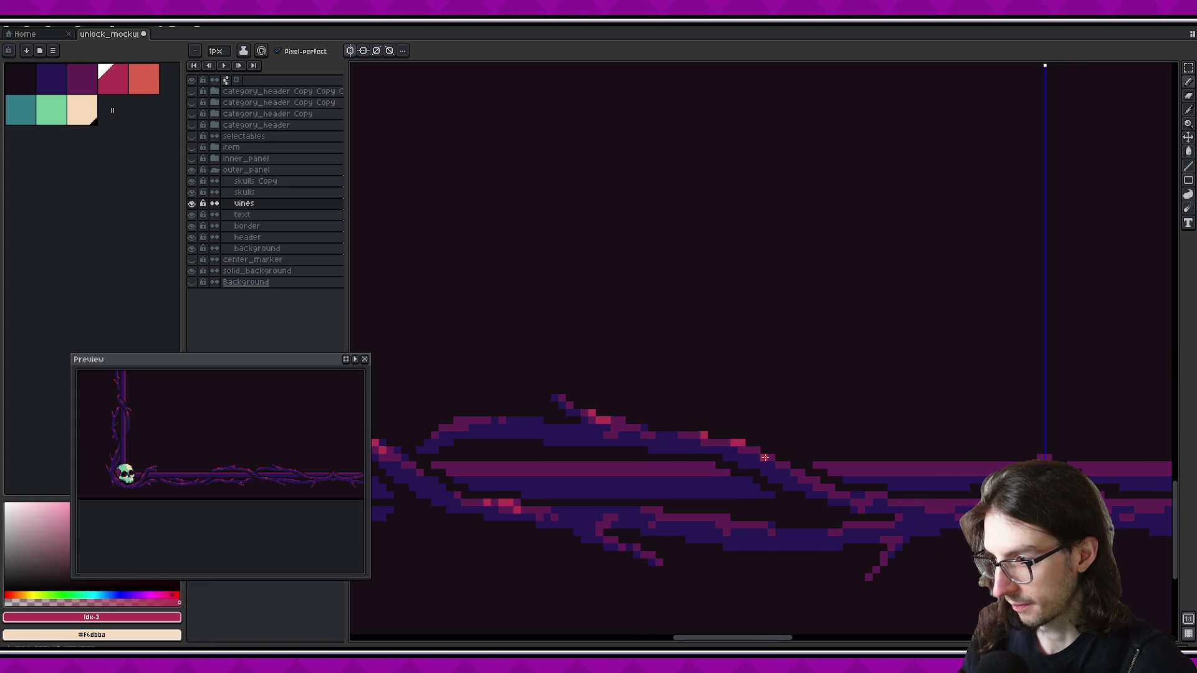
scroll(840, 470, "down", 2)
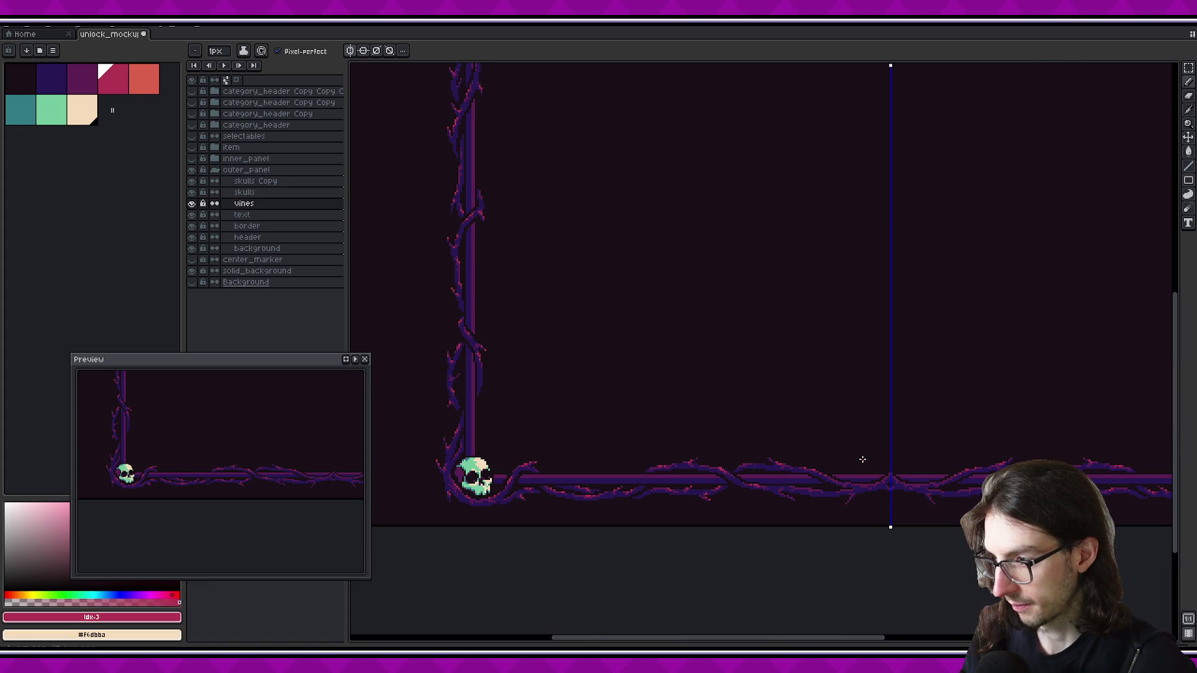
scroll(713, 446, "right", 1)
scroll(694, 449, "up", 1)
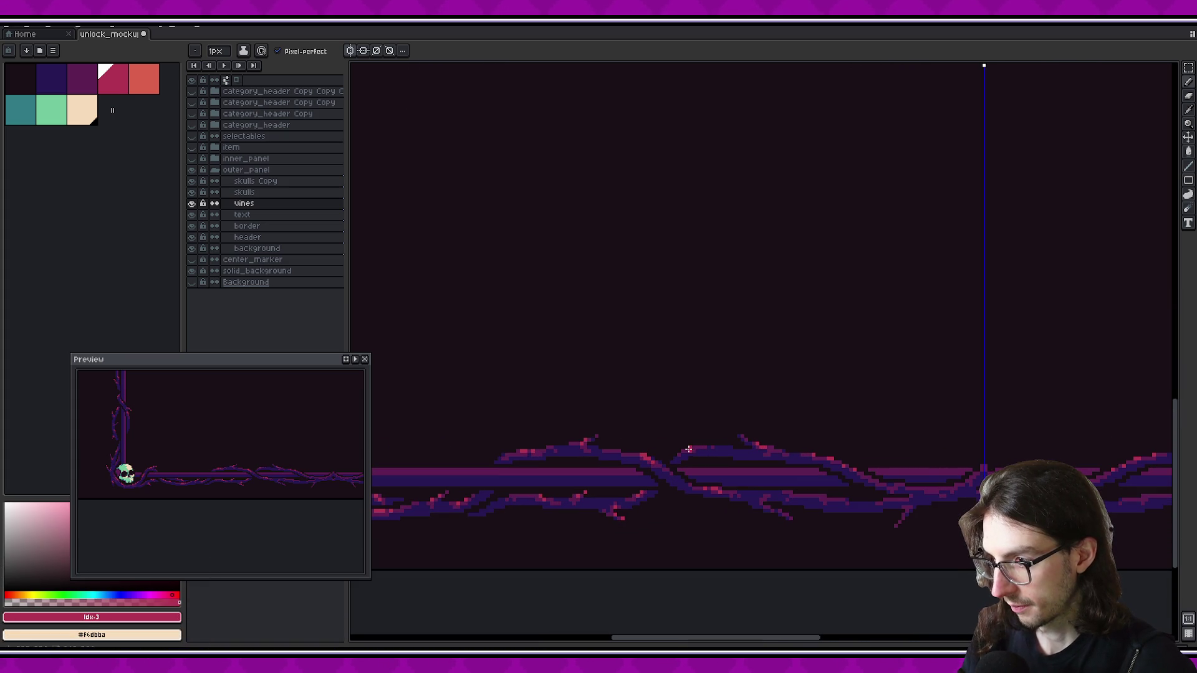
scroll(811, 473, "down", 1)
scroll(741, 440, "right", 5)
scroll(686, 444, "up", 1)
scroll(625, 452, "up", 1)
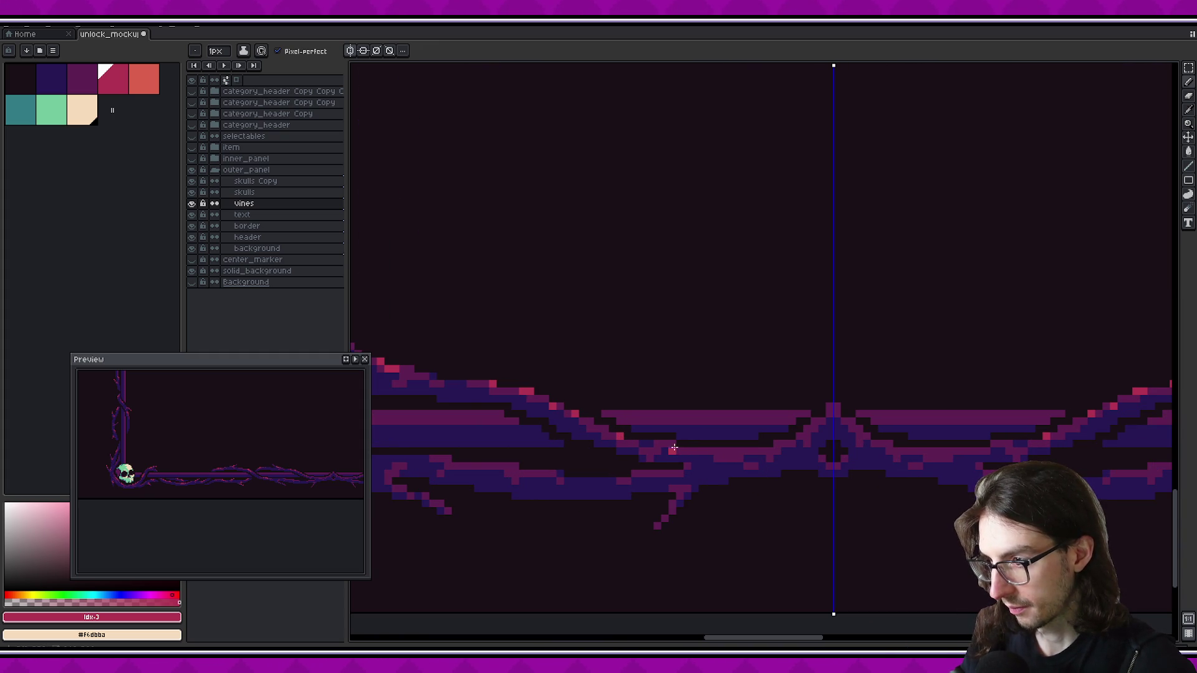
scroll(661, 456, "right", 3)
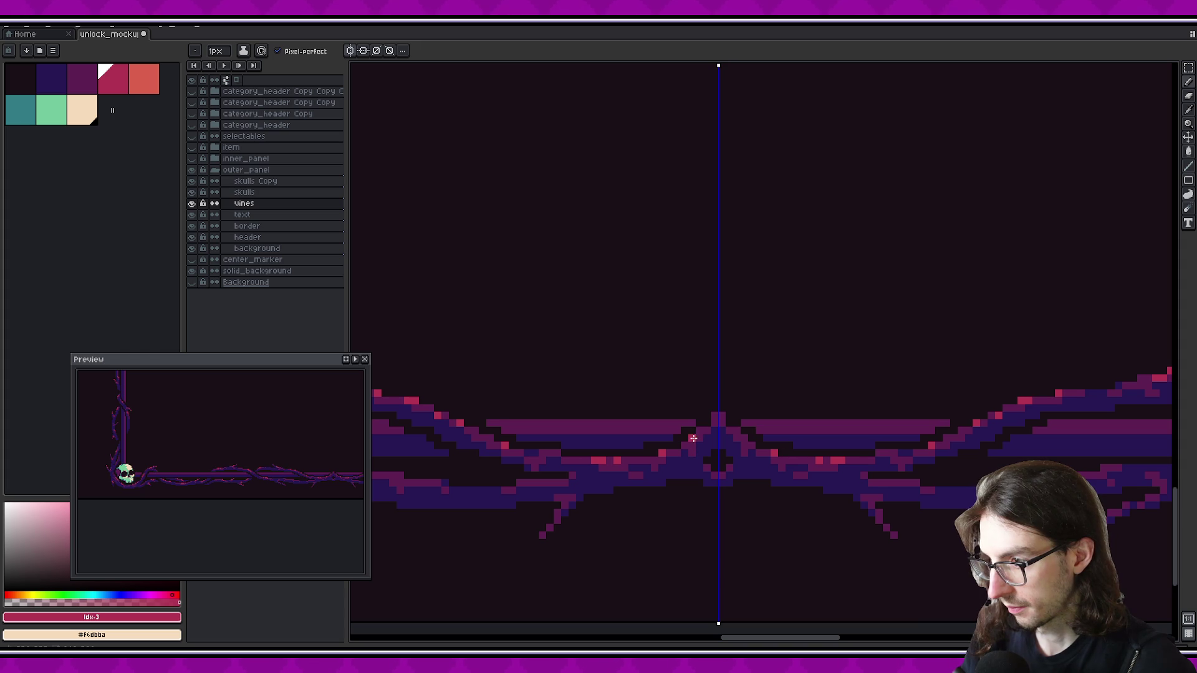
scroll(698, 437, "down", 1)
scroll(711, 437, "down", 2)
scroll(739, 432, "up", 2)
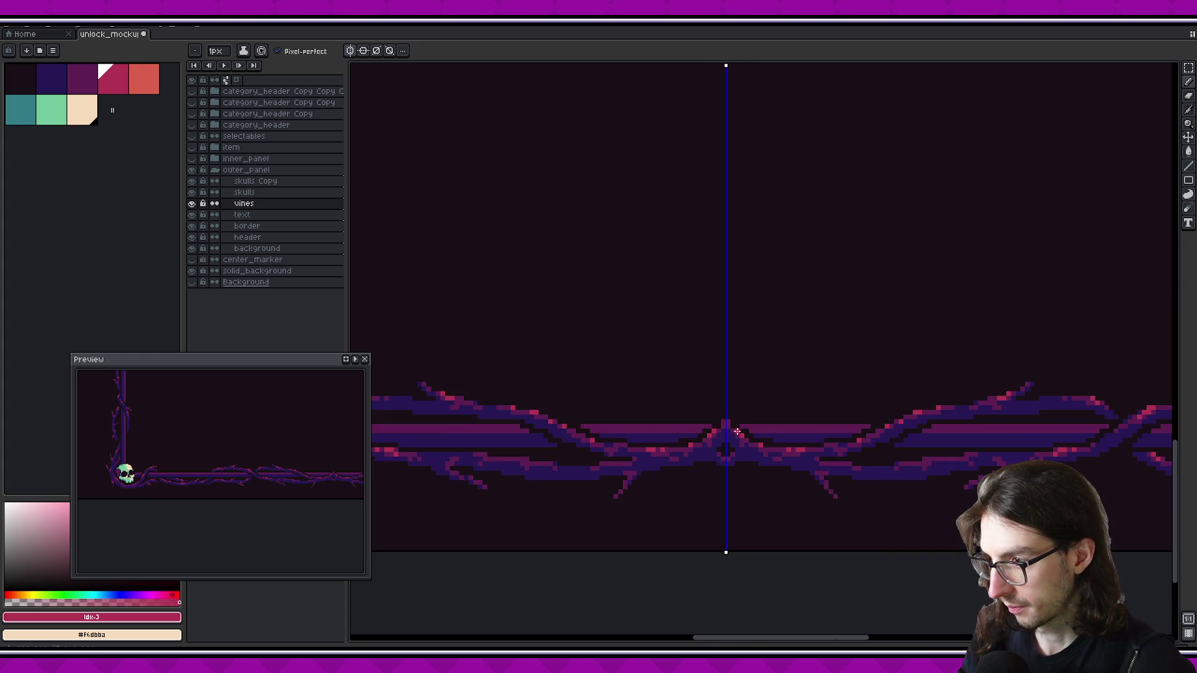
scroll(729, 424, "down", 1)
scroll(748, 430, "down", 1)
scroll(754, 450, "up", 2)
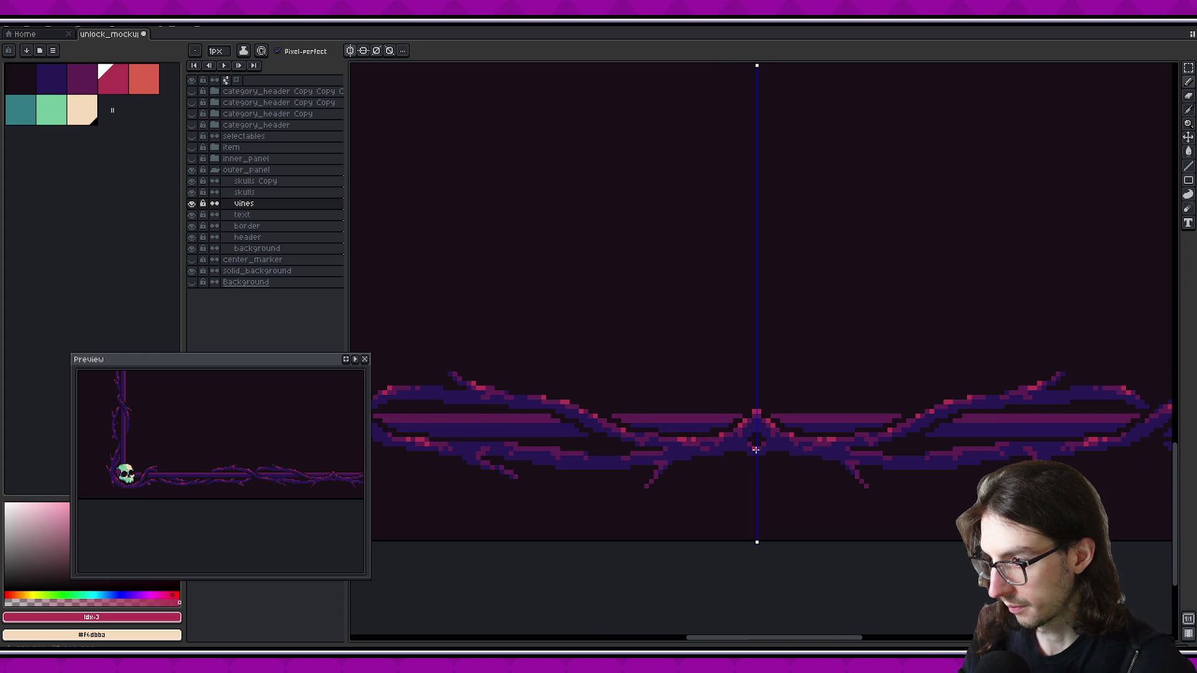
scroll(800, 449, "down", 1)
scroll(801, 448, "up", 2)
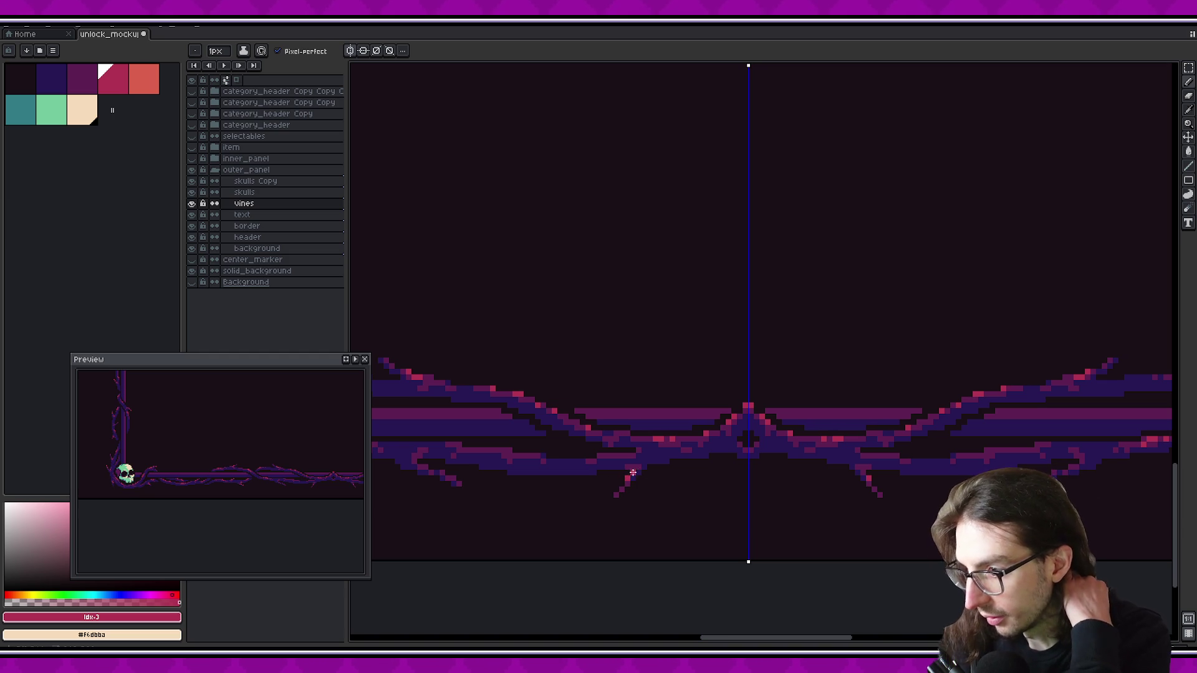
scroll(797, 406, "down", 1)
scroll(798, 406, "down", 1)
scroll(801, 405, "up", 2)
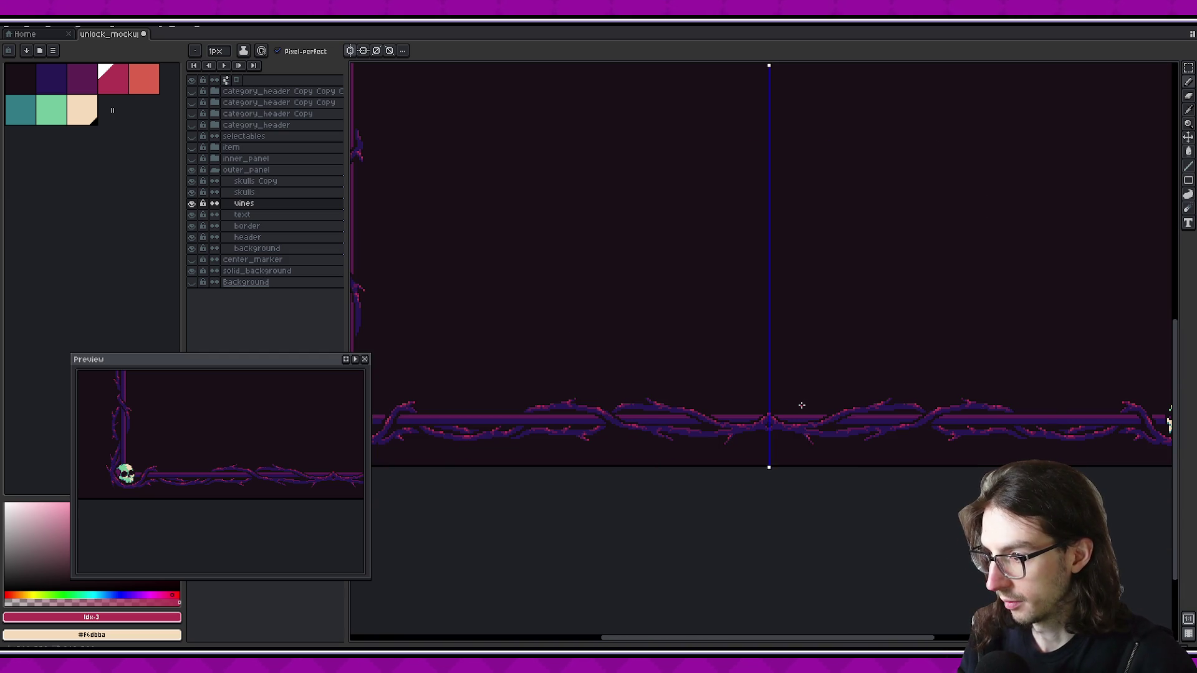
scroll(803, 412, "up", 1)
scroll(810, 443, "up", 1)
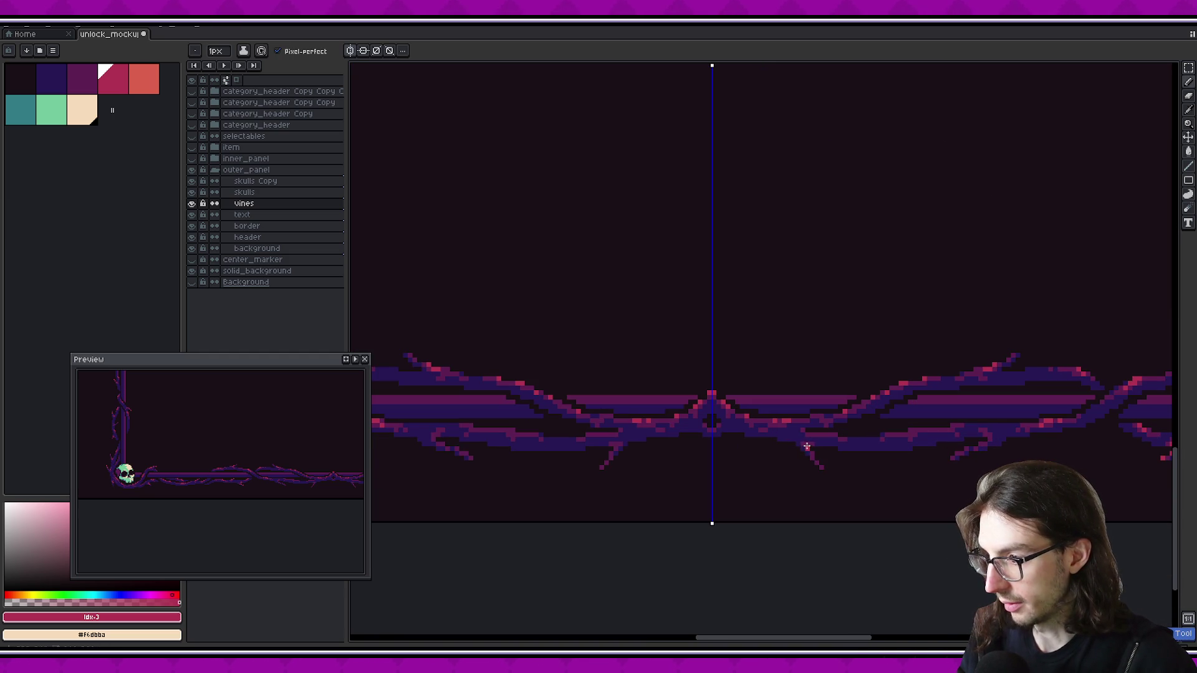
scroll(630, 462, "down", 1)
scroll(649, 427, "down", 1)
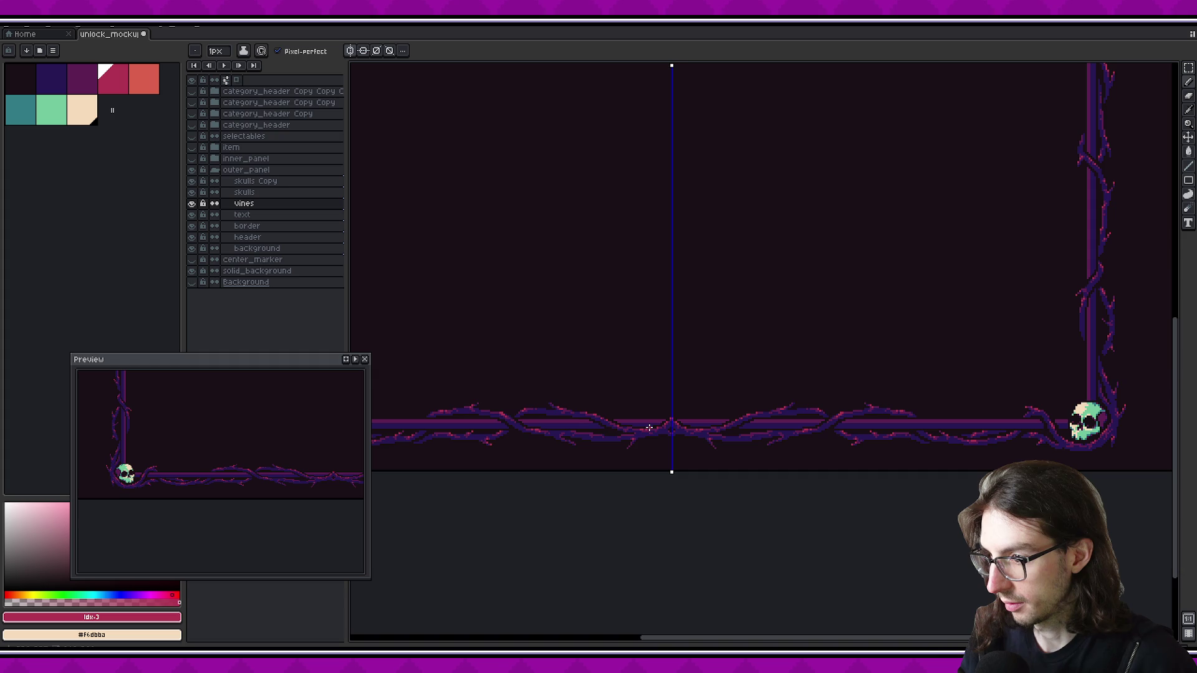
scroll(642, 435, "up", 1)
scroll(620, 445, "up", 1)
scroll(634, 442, "down", 2)
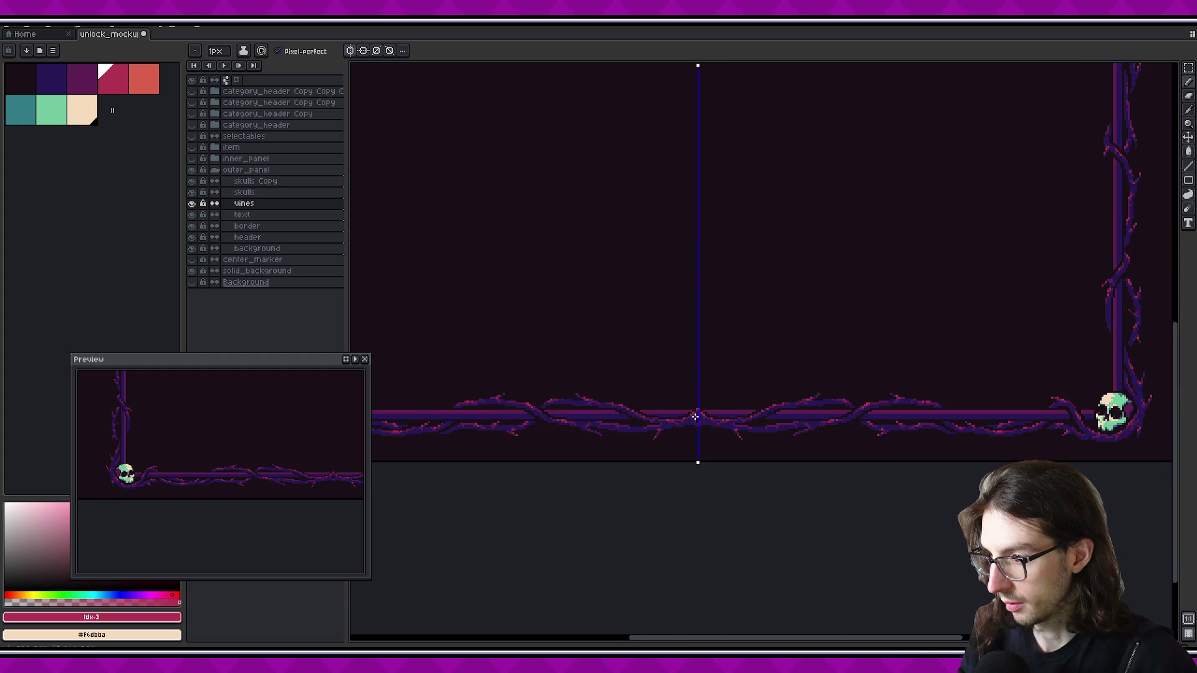
scroll(774, 389, "down", 2)
scroll(728, 411, "up", 2)
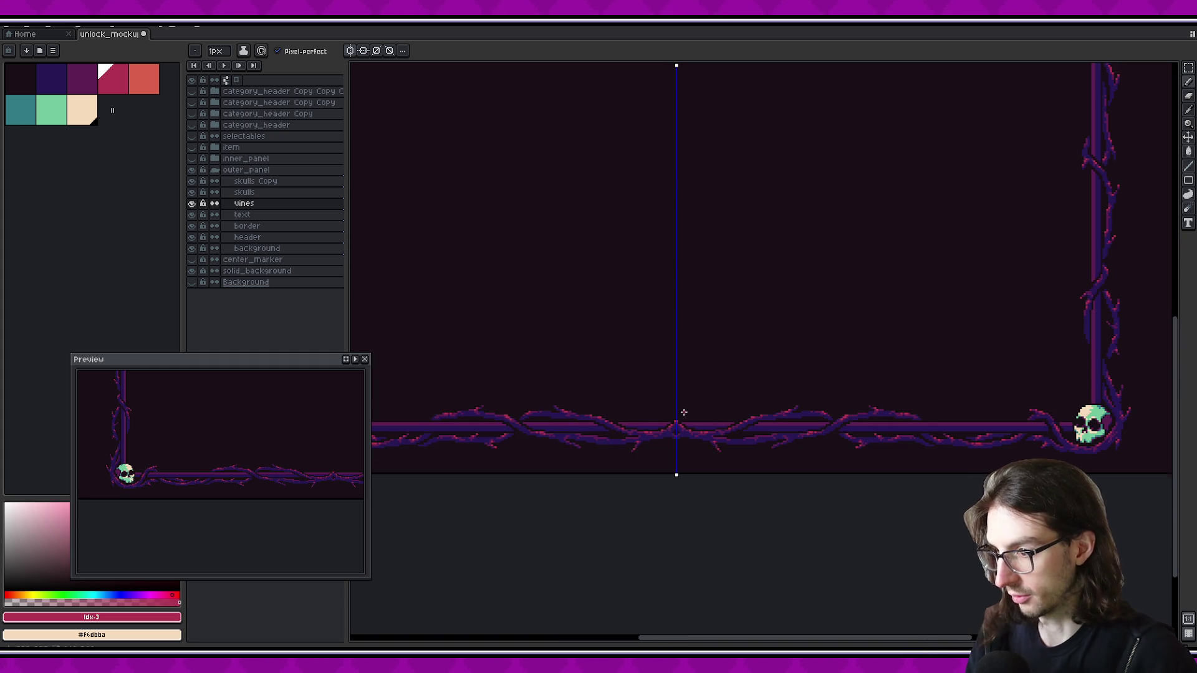
scroll(722, 405, "up", 1)
scroll(810, 440, "up", 1)
scroll(748, 441, "up", 1)
scroll(703, 442, "up", 1)
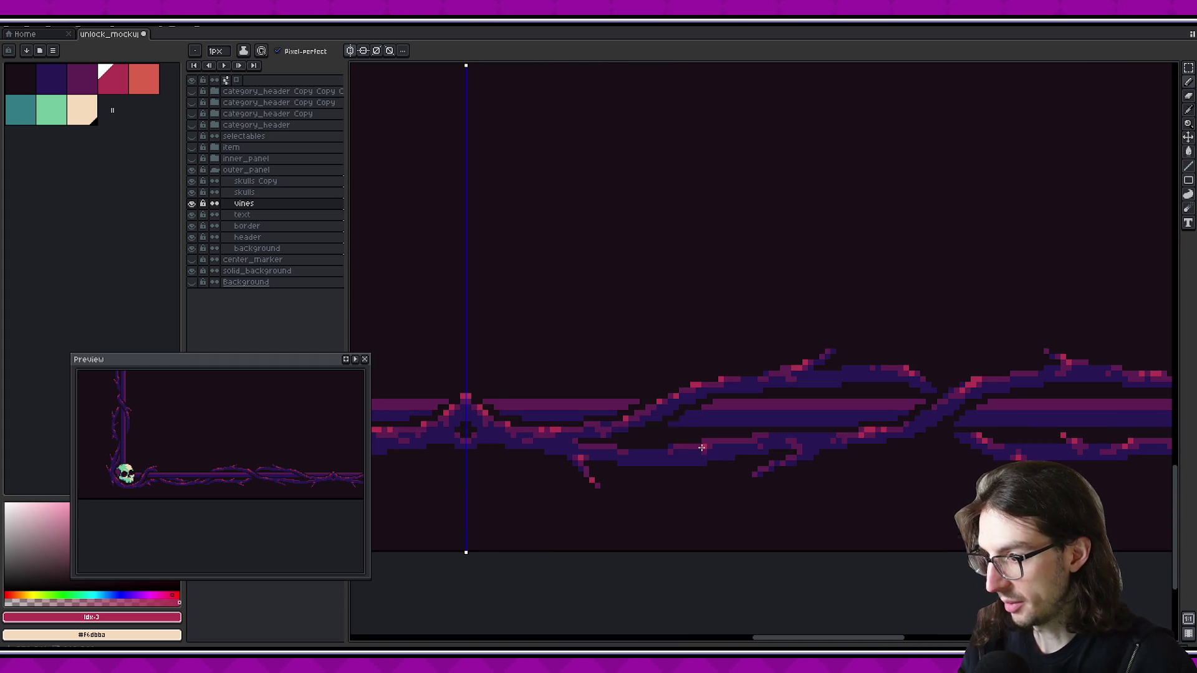
scroll(771, 458, "down", 2)
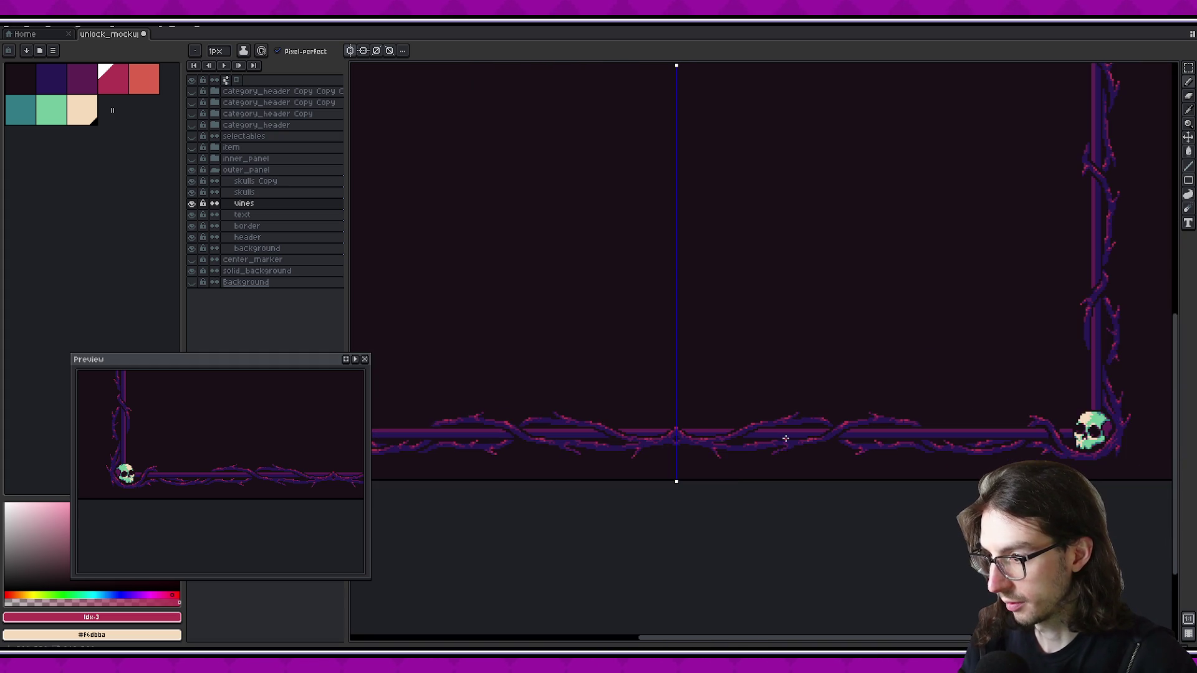
scroll(794, 460, "down", 1)
scroll(797, 462, "up", 2)
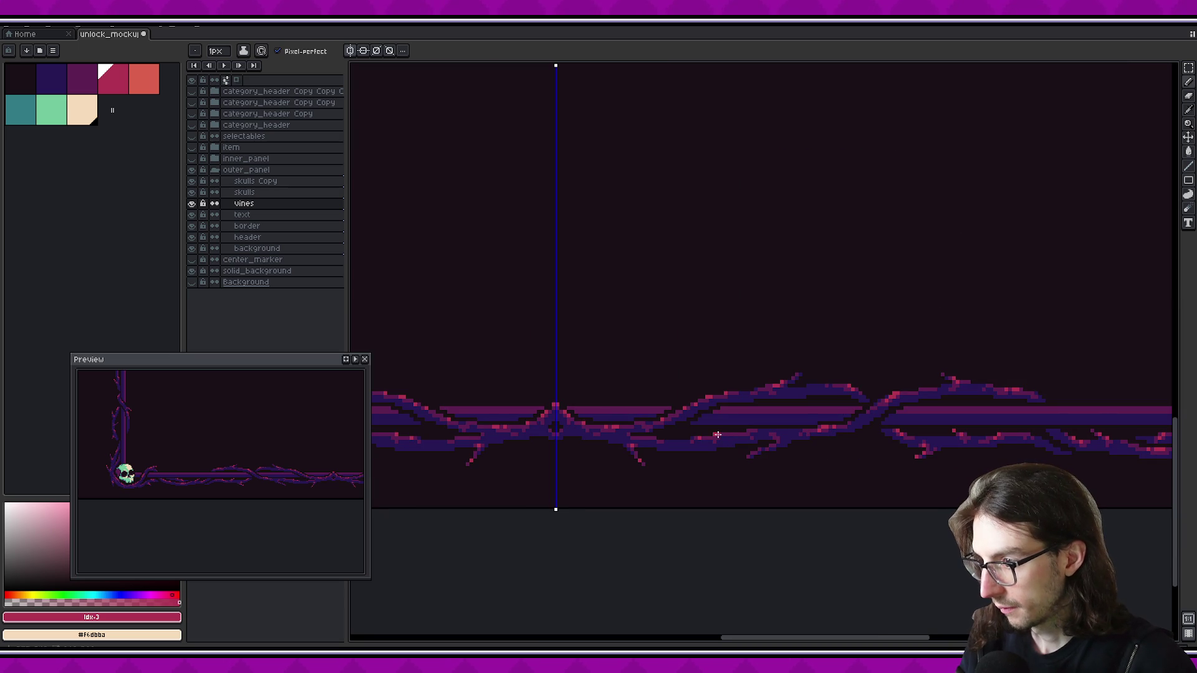
scroll(779, 430, "down", 1)
scroll(800, 428, "down", 1)
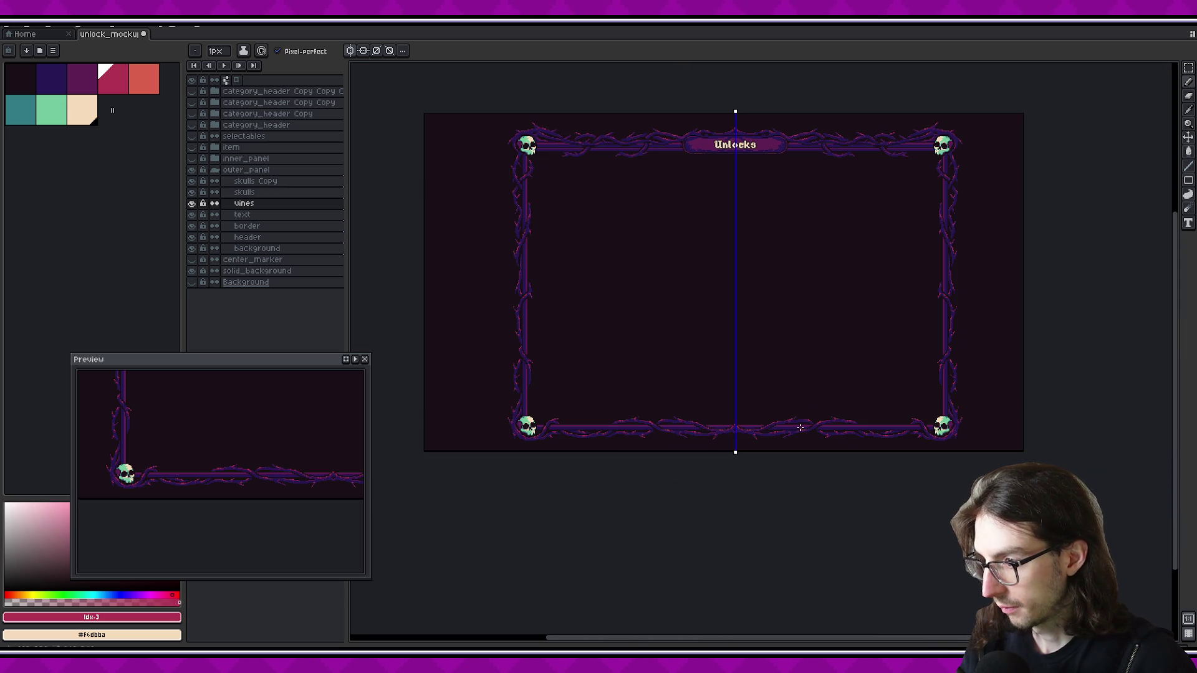
Zoom in beside the right corner skull and recolour three vine thorn pixels bright pink
left_click_drag(860, 450, 813, 446)
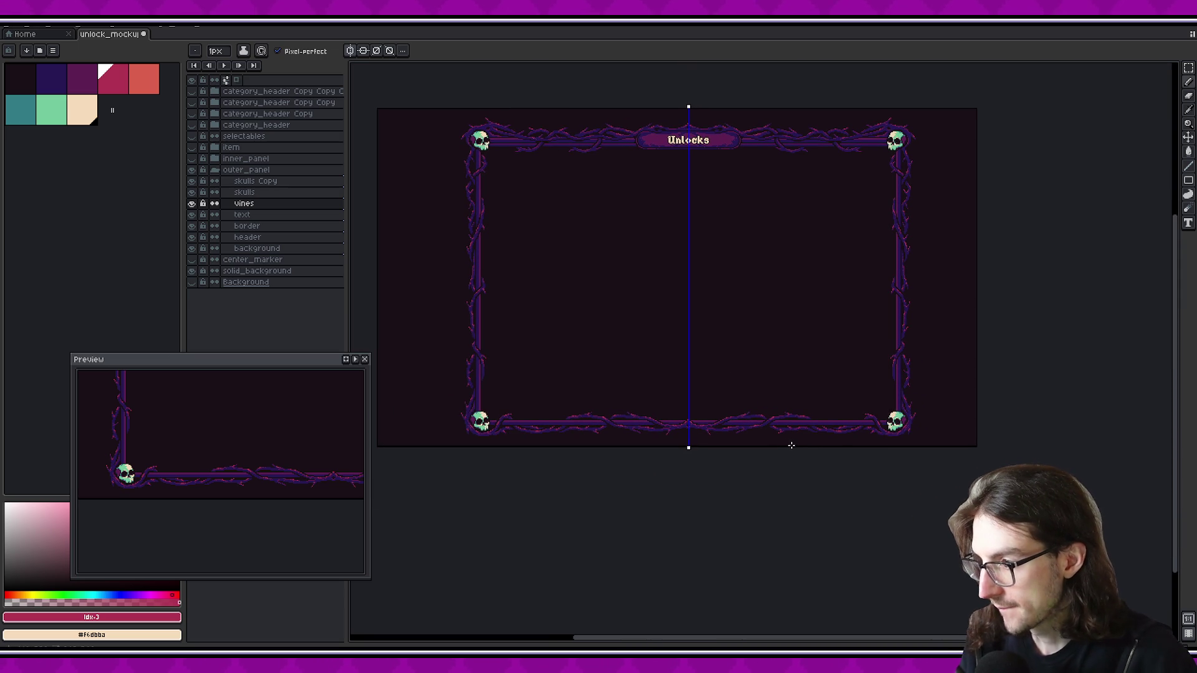
scroll(792, 444, "up", 2)
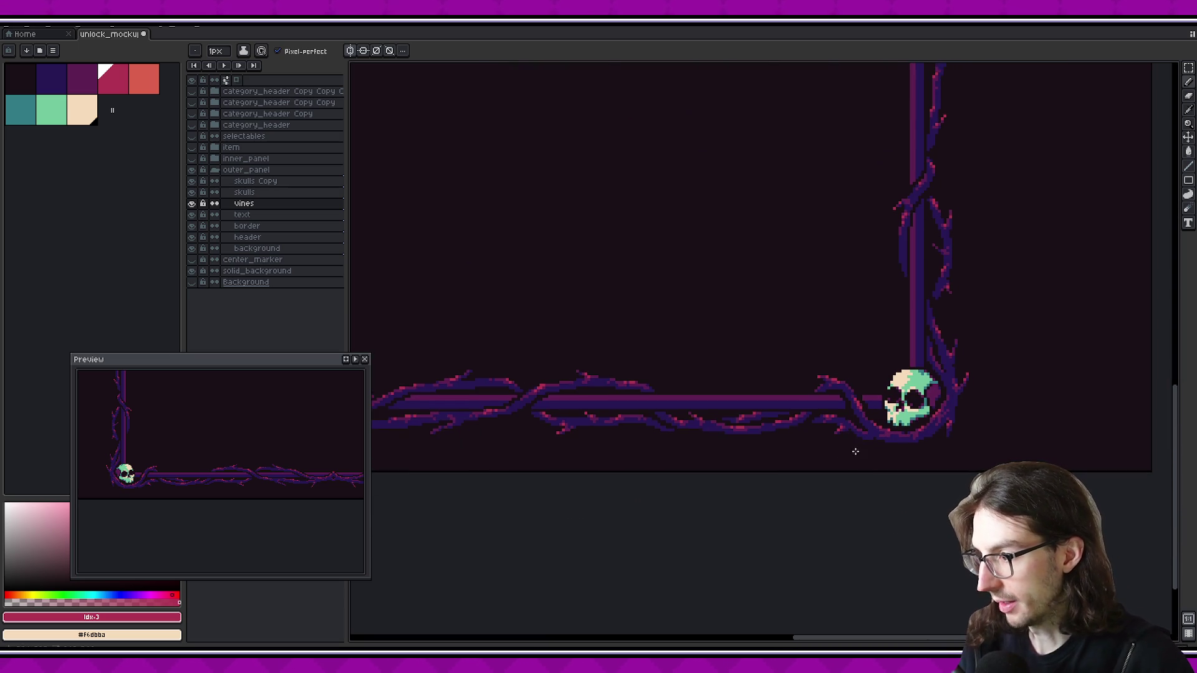
scroll(855, 449, "down", 1)
left_click_drag(771, 271, 795, 404)
scroll(762, 361, "up", 5)
scroll(766, 374, "up", 1)
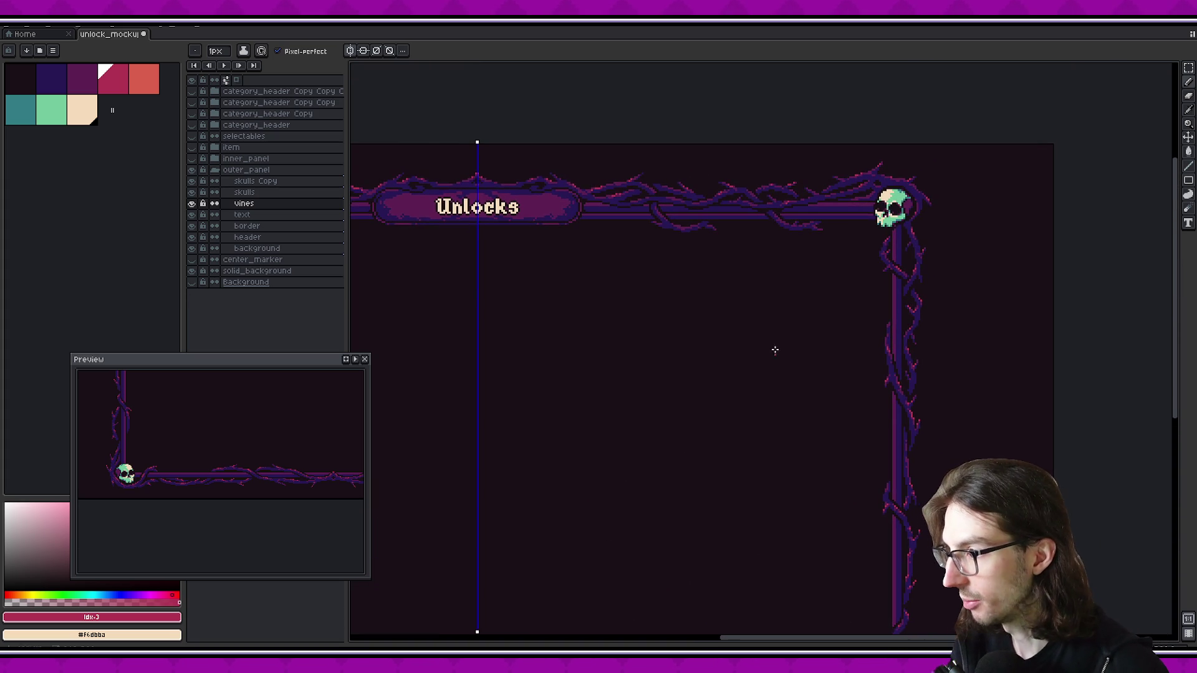
scroll(754, 230, "up", 1)
scroll(826, 198, "up", 1)
scroll(807, 280, "up", 1)
scroll(723, 274, "up", 1)
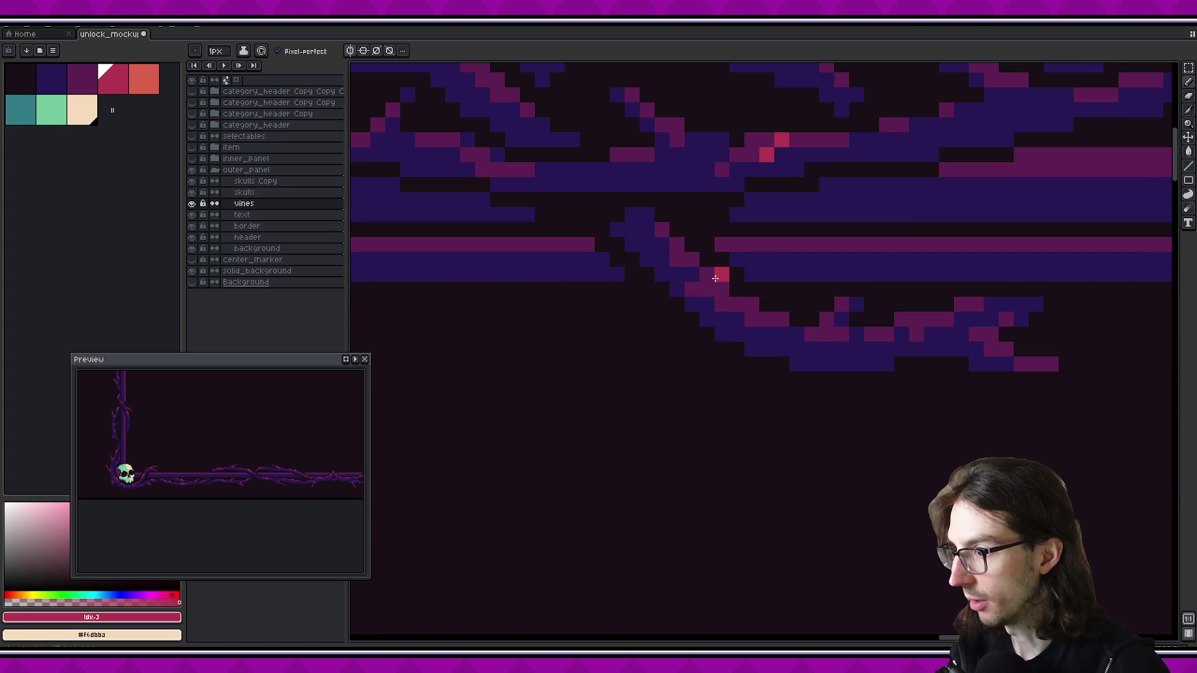
scroll(730, 307, "up", 1)
left_click(700, 312)
left_click(805, 312)
left_click(834, 297)
Zoom in and out to check the new pink thorn highlights on the top vine
scroll(816, 312, "down", 8)
scroll(930, 335, "down", 1)
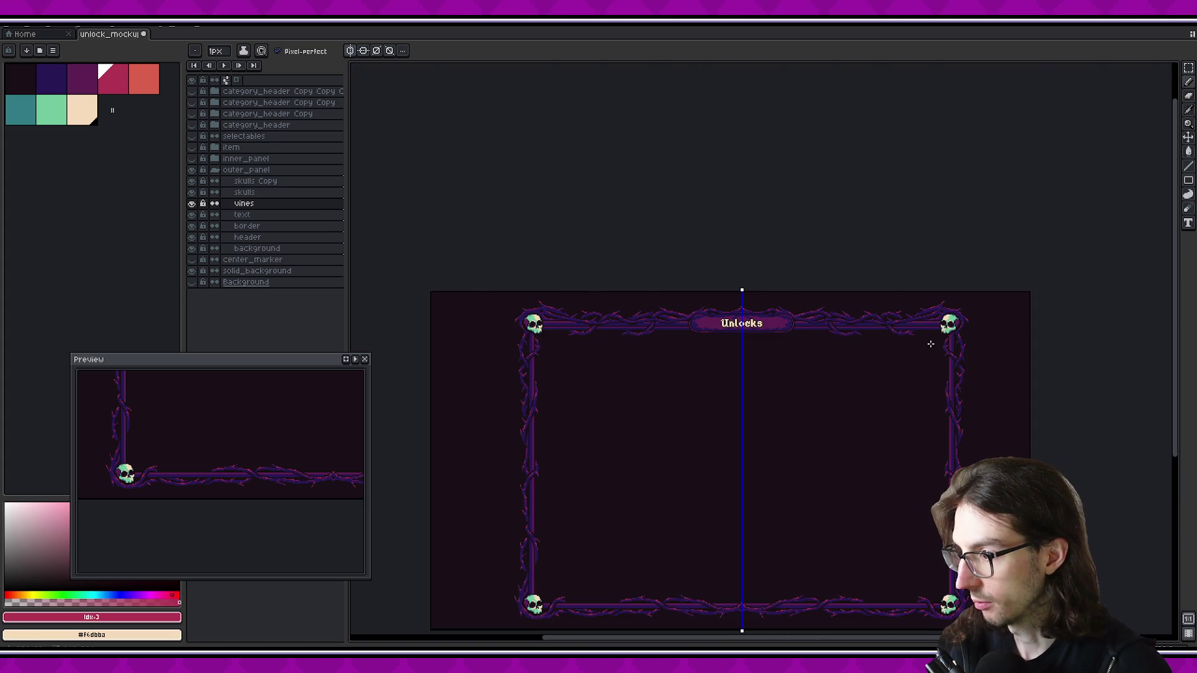
scroll(917, 330, "up", 4)
scroll(906, 330, "up", 1)
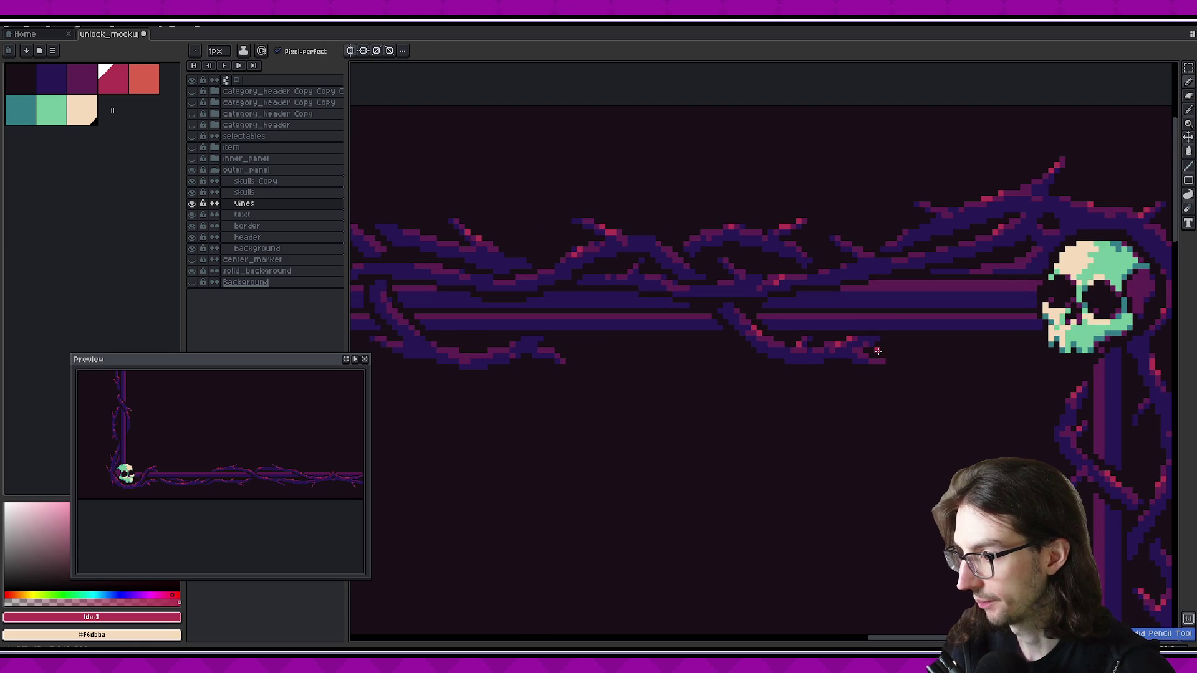
scroll(923, 367, "down", 2)
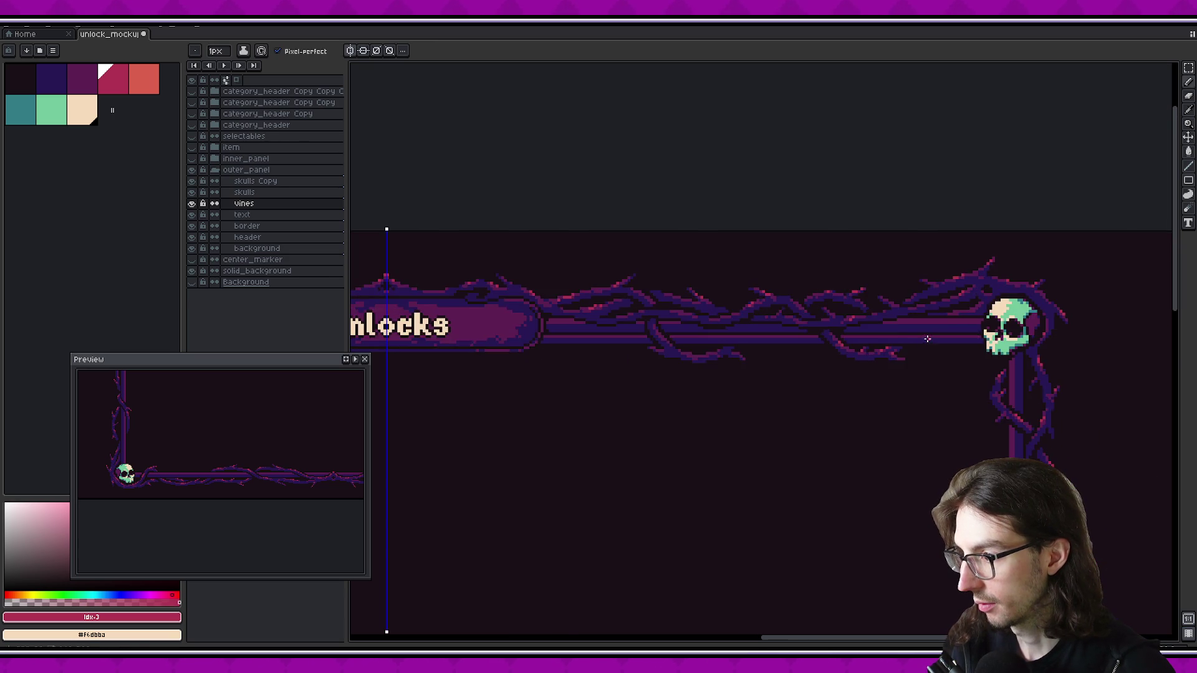
scroll(916, 365, "down", 1)
scroll(905, 359, "up", 2)
scroll(910, 355, "down", 2)
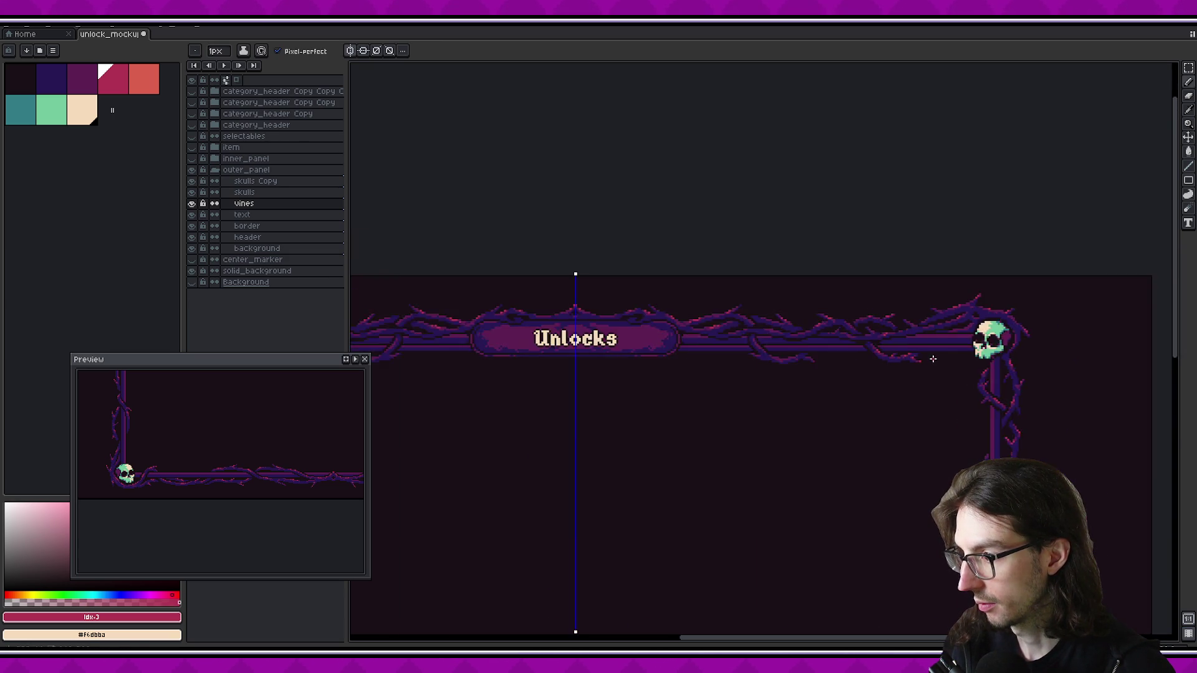
scroll(936, 355, "up", 1)
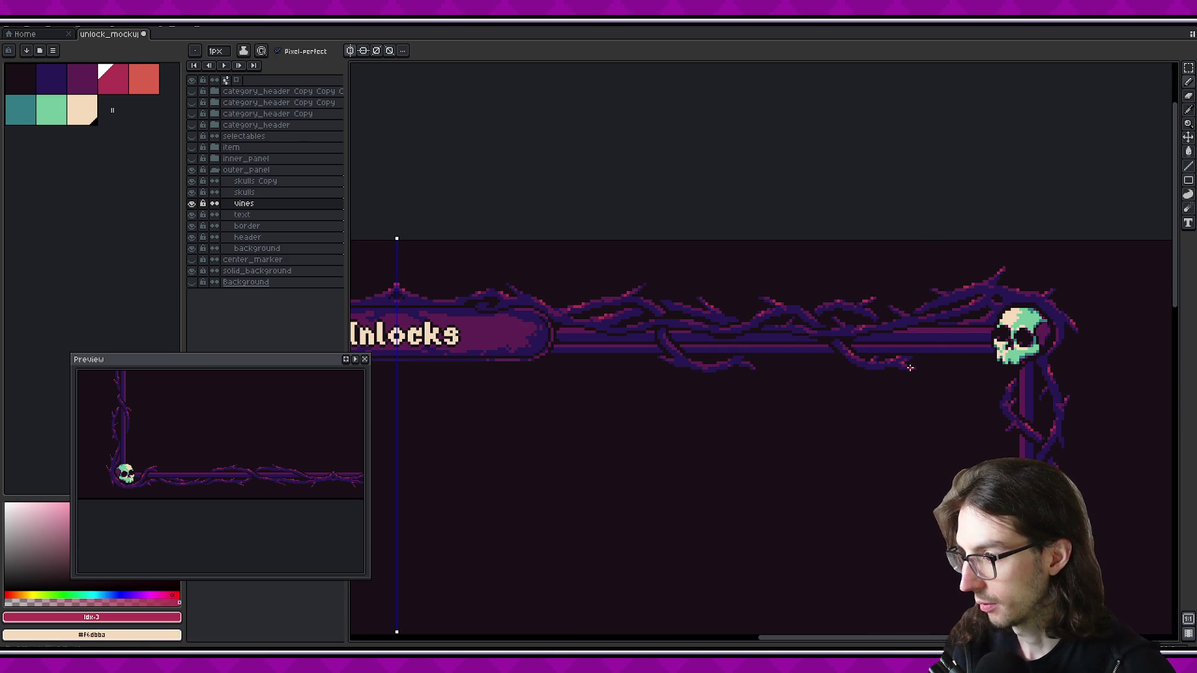
scroll(942, 350, "down", 1)
scroll(944, 349, "down", 1)
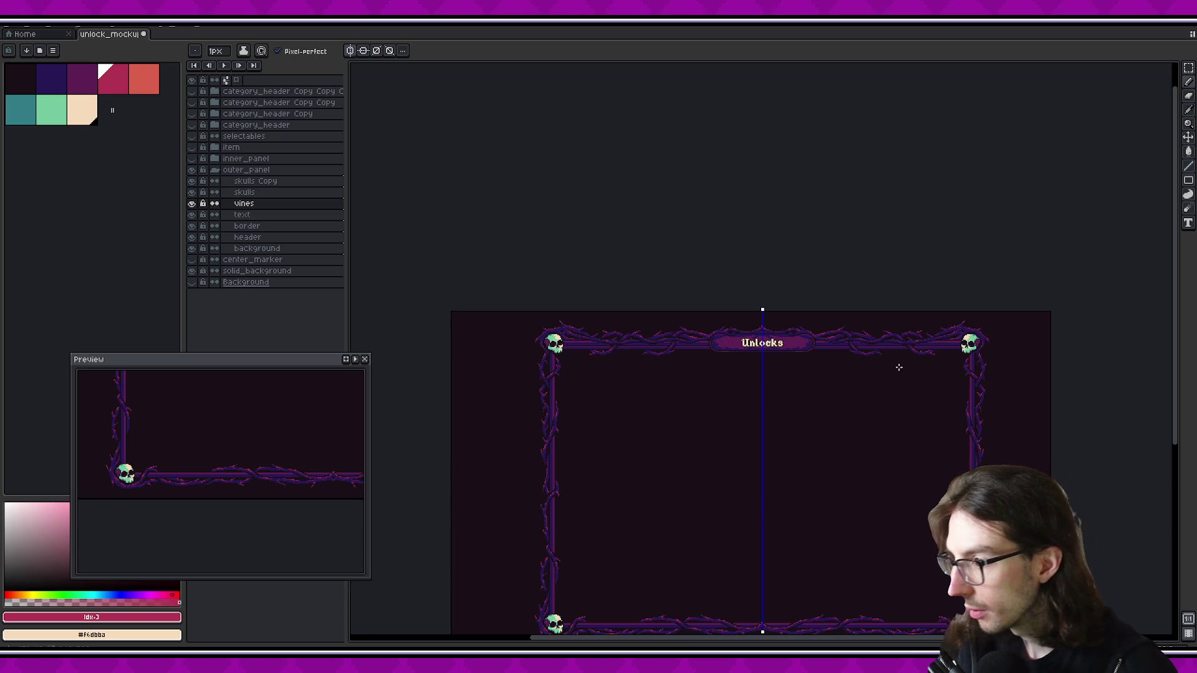
scroll(898, 366, "up", 3)
scroll(736, 351, "up", 2)
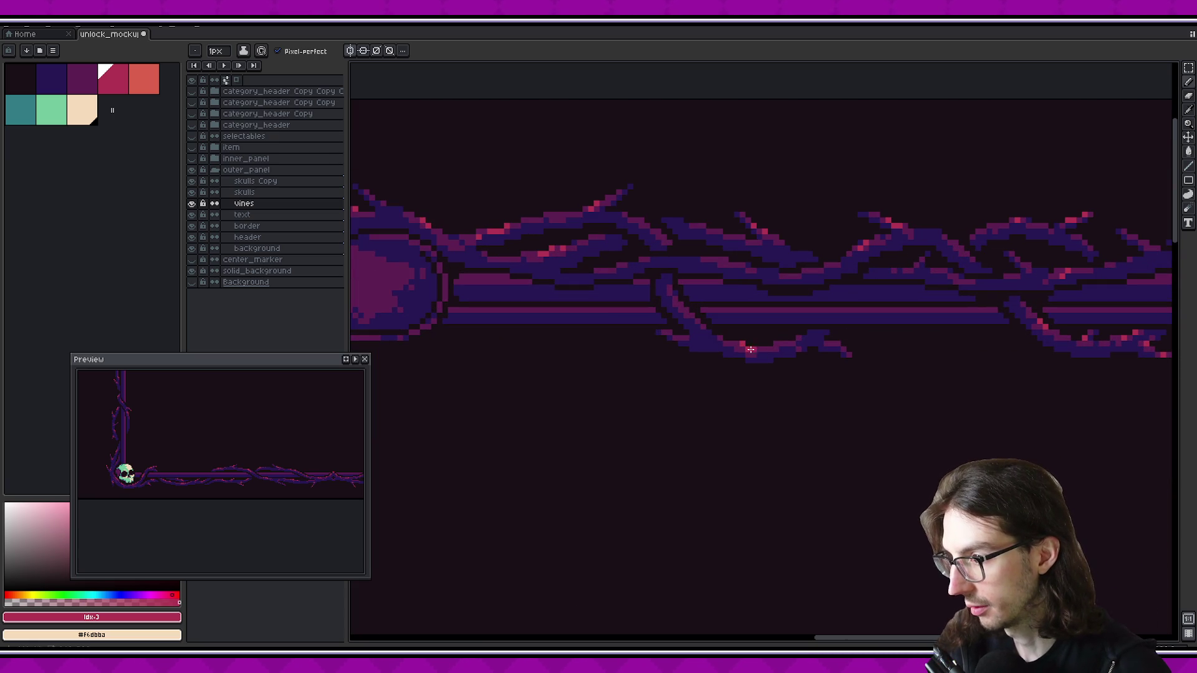
scroll(694, 328, "up", 1)
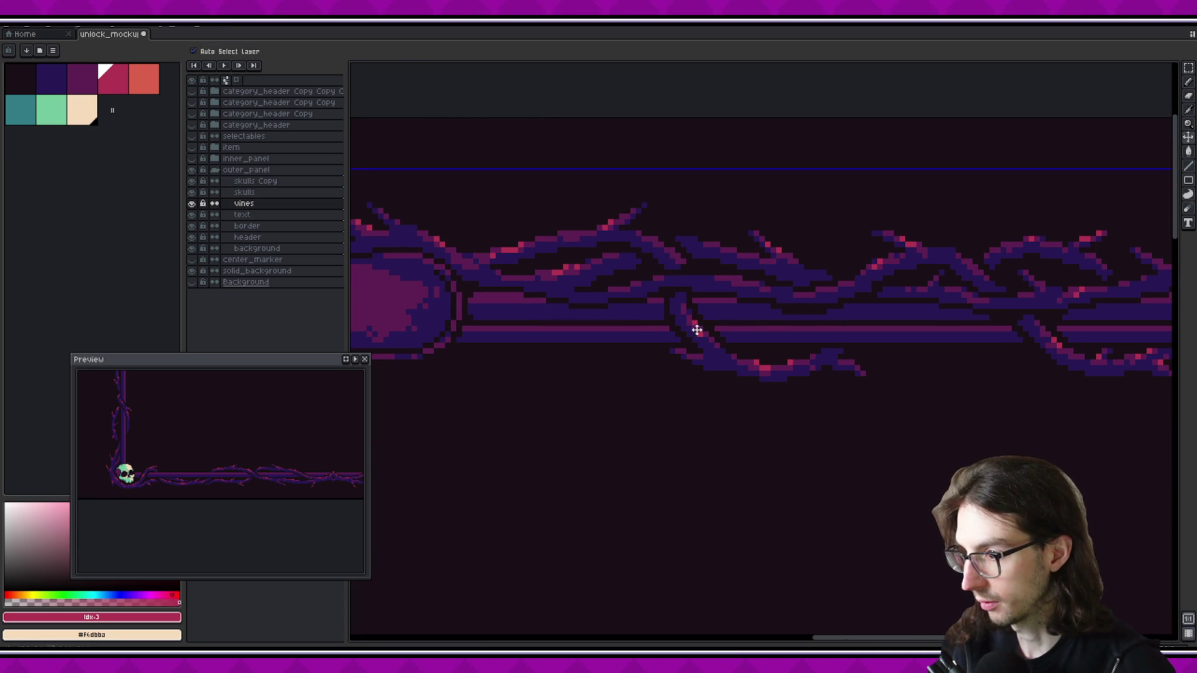
Return to the Pencil and pan across the top and left border vines
key("v")
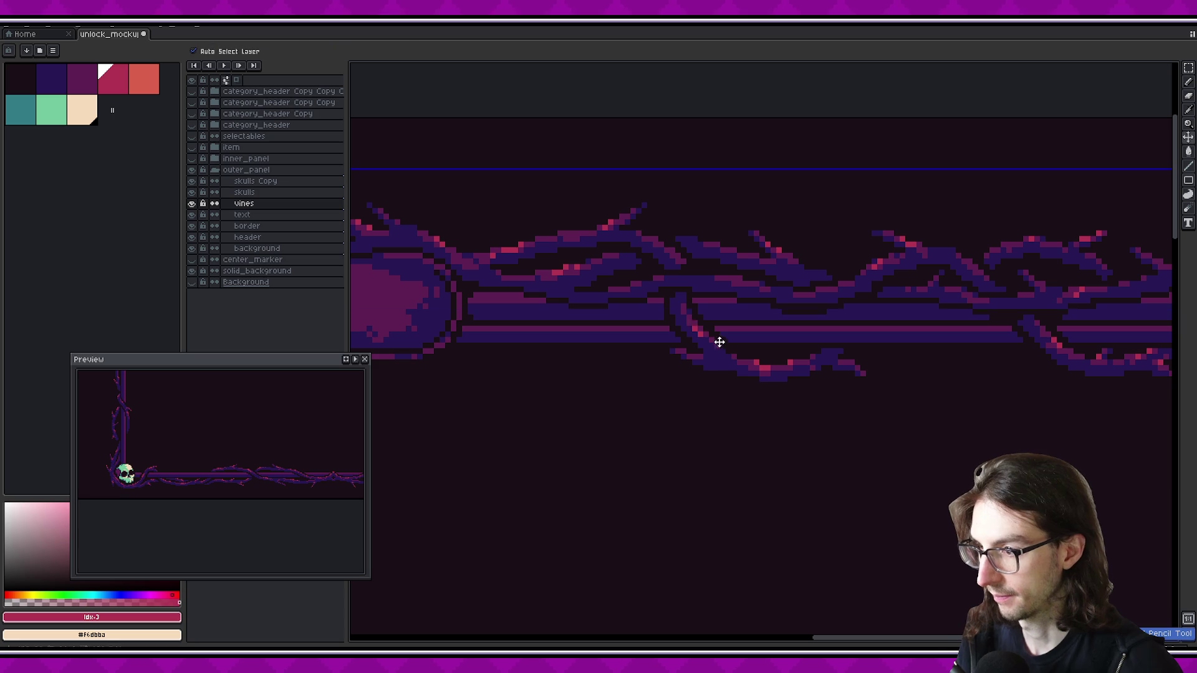
key("b")
scroll(761, 401, "down", 3)
scroll(742, 388, "up", 2)
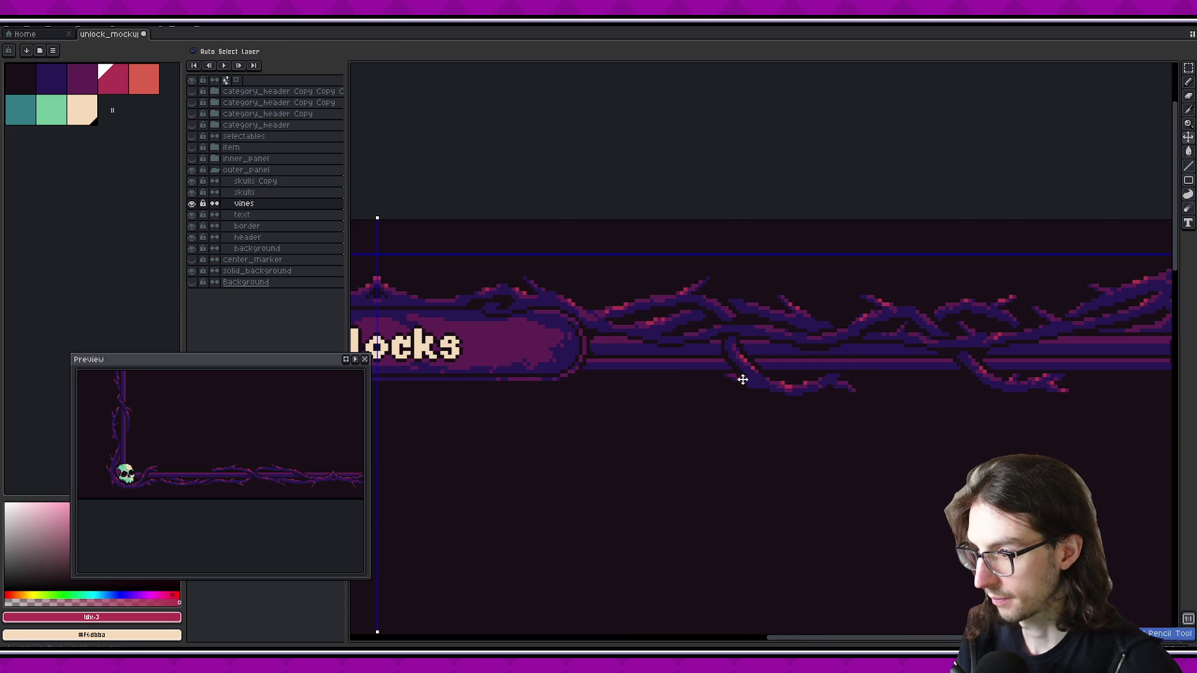
scroll(771, 459, "down", 2)
scroll(822, 444, "left", 3)
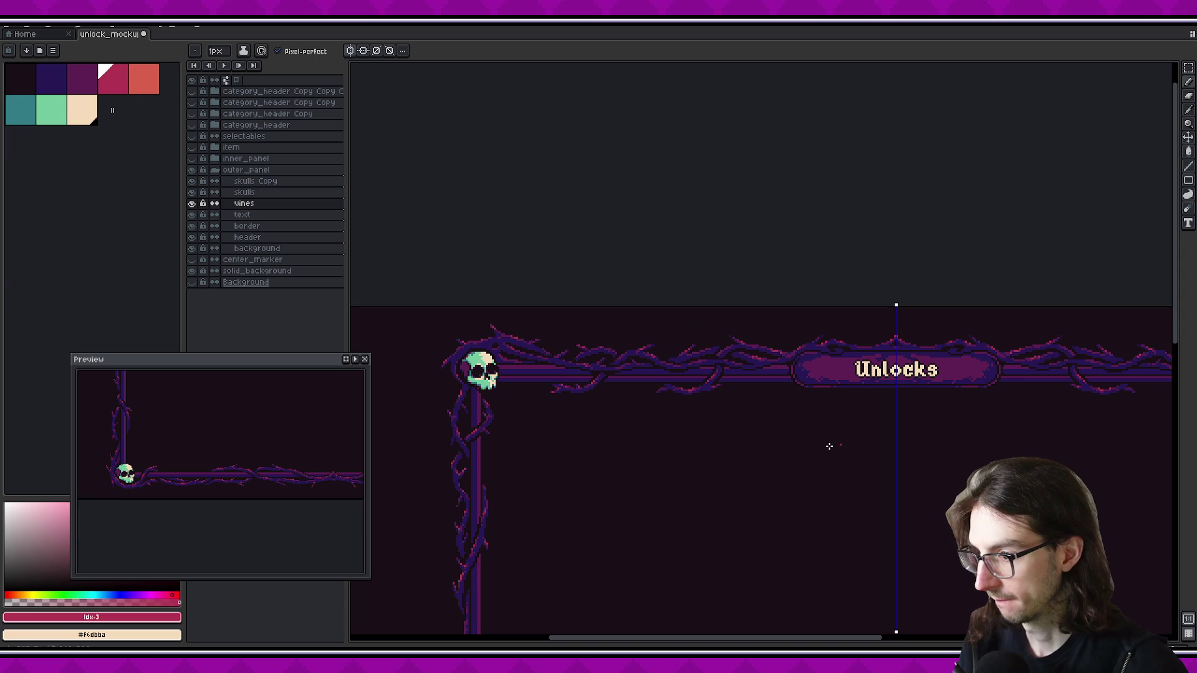
scroll(668, 385, "up", 3)
scroll(669, 384, "up", 1)
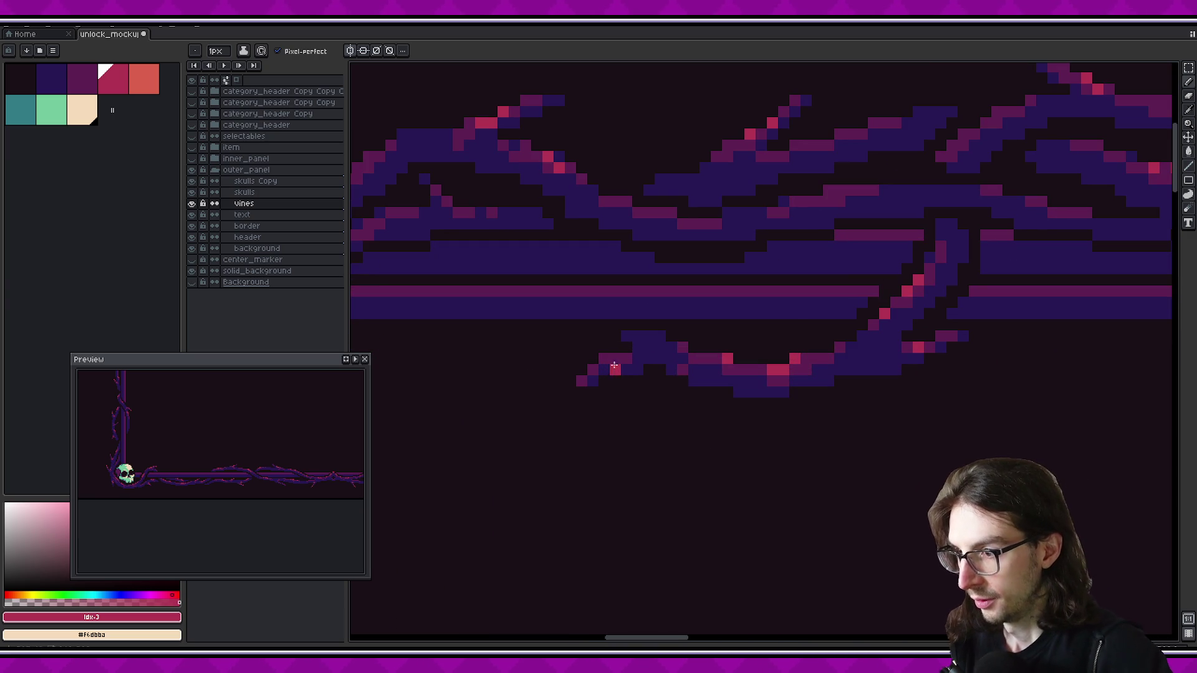
scroll(684, 424, "down", 3)
scroll(735, 394, "down", 2)
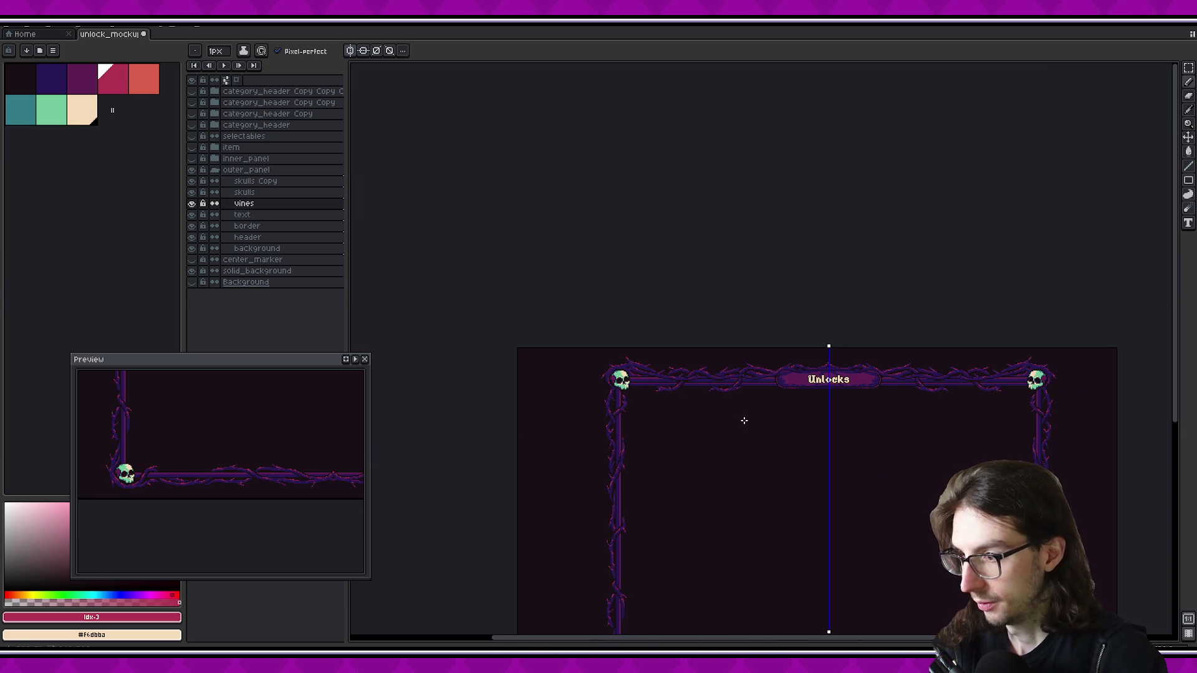
scroll(719, 435, "right", 3)
scroll(713, 399, "down", 2)
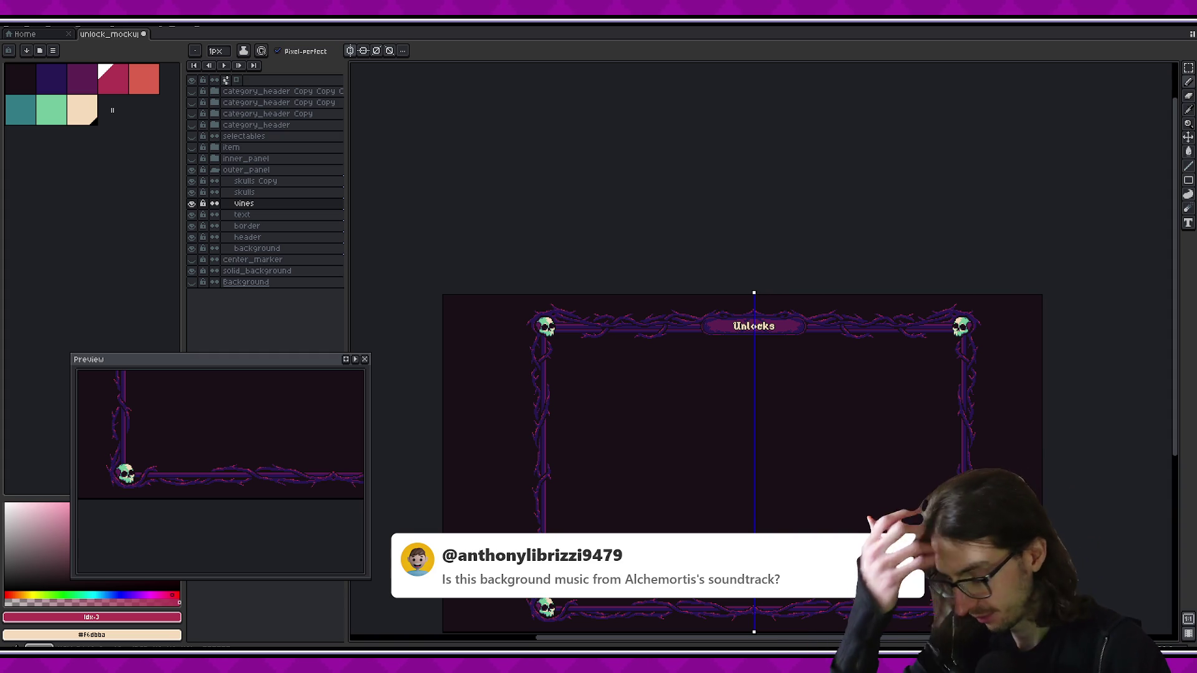
scroll(742, 375, "up", 5)
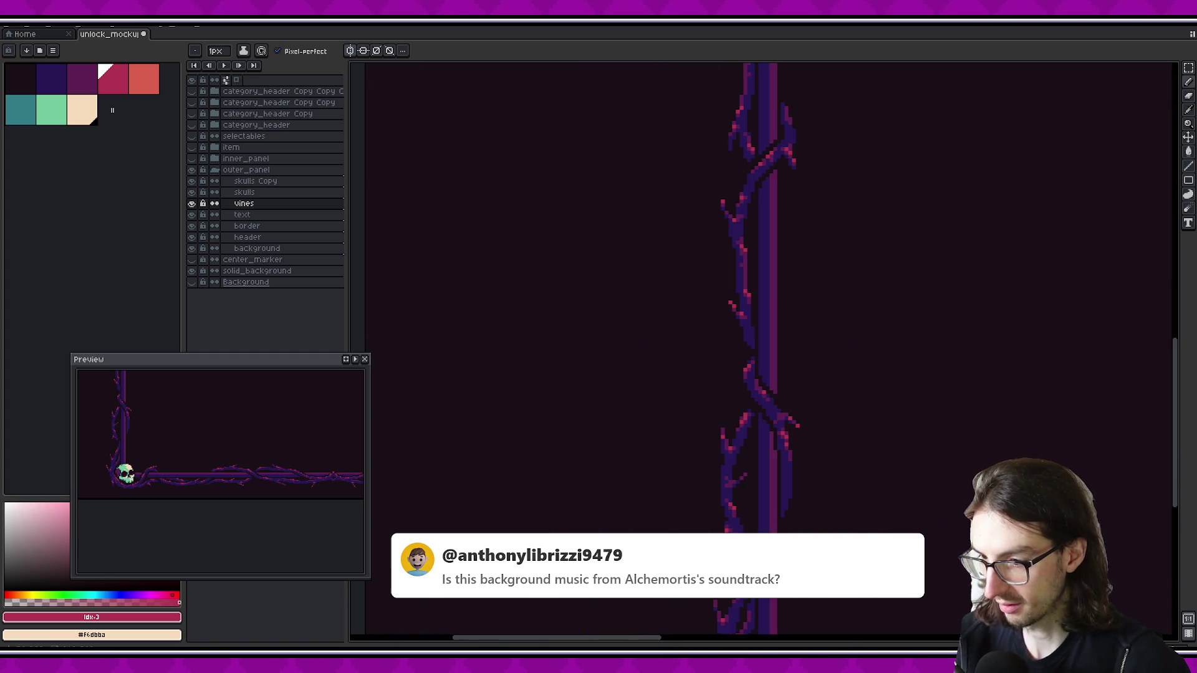
Paint a dark magenta highlight down the right vine edge, undo a stray pixel, add dark blue
left_click(737, 373, "alt")
scroll(735, 387, "up", 2)
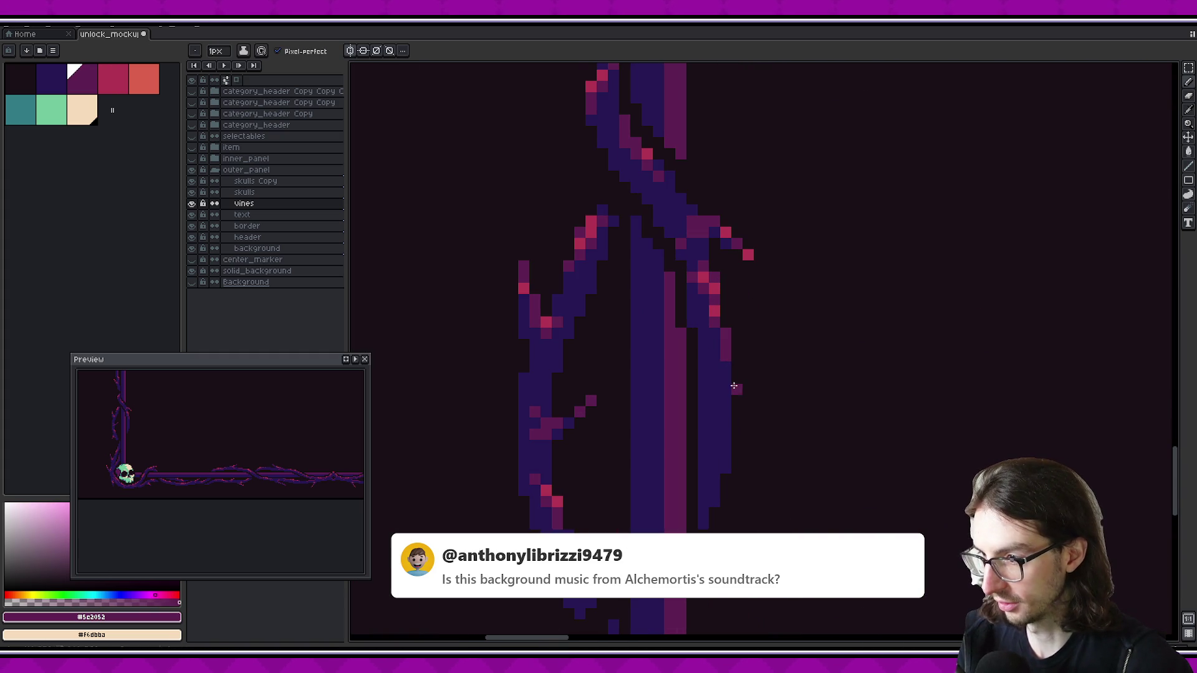
left_click_drag(723, 368, 710, 443)
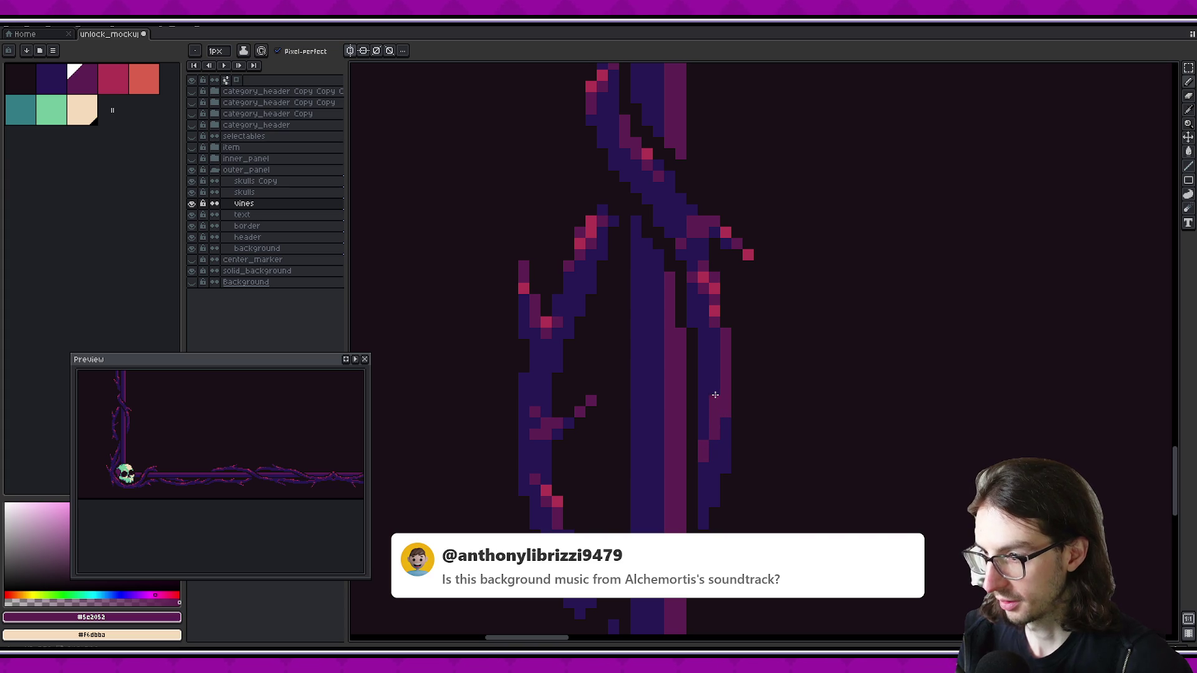
left_click_drag(198, 436, 197, 440)
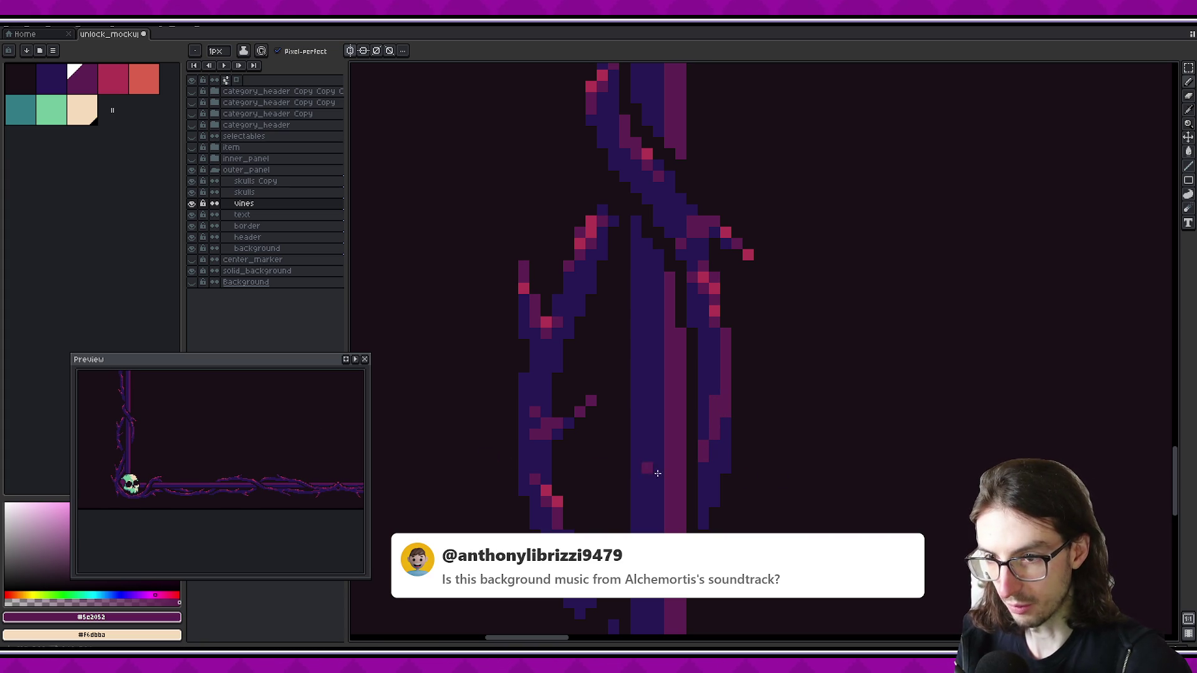
key("ctrl+z")
left_click(714, 460, "alt")
left_click(718, 418)
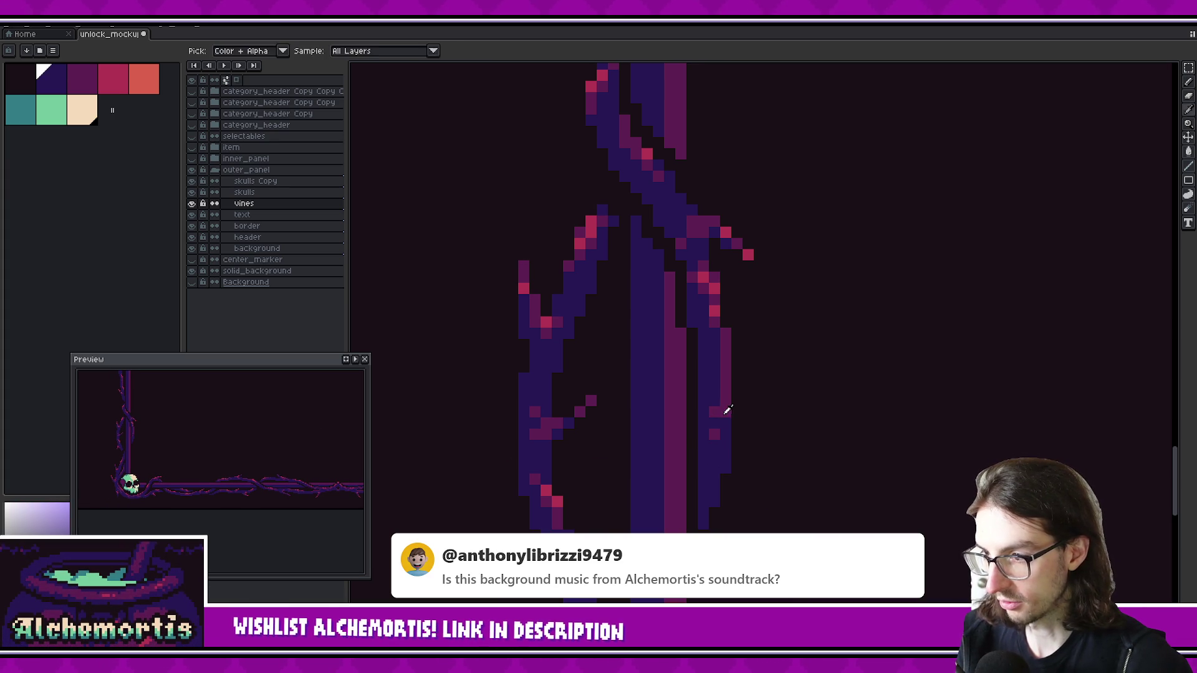
Eyedrop the vine's purple and dark blue, then darken a run of right-strand pixels
key("alt")
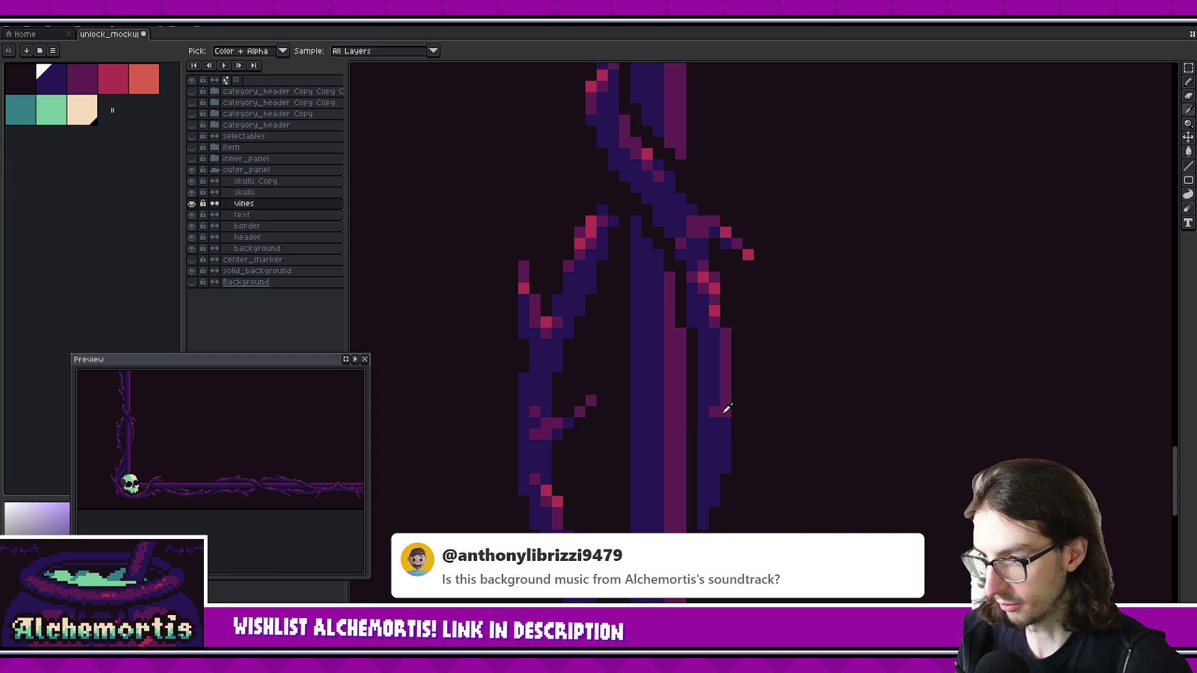
left_click(725, 412, "alt")
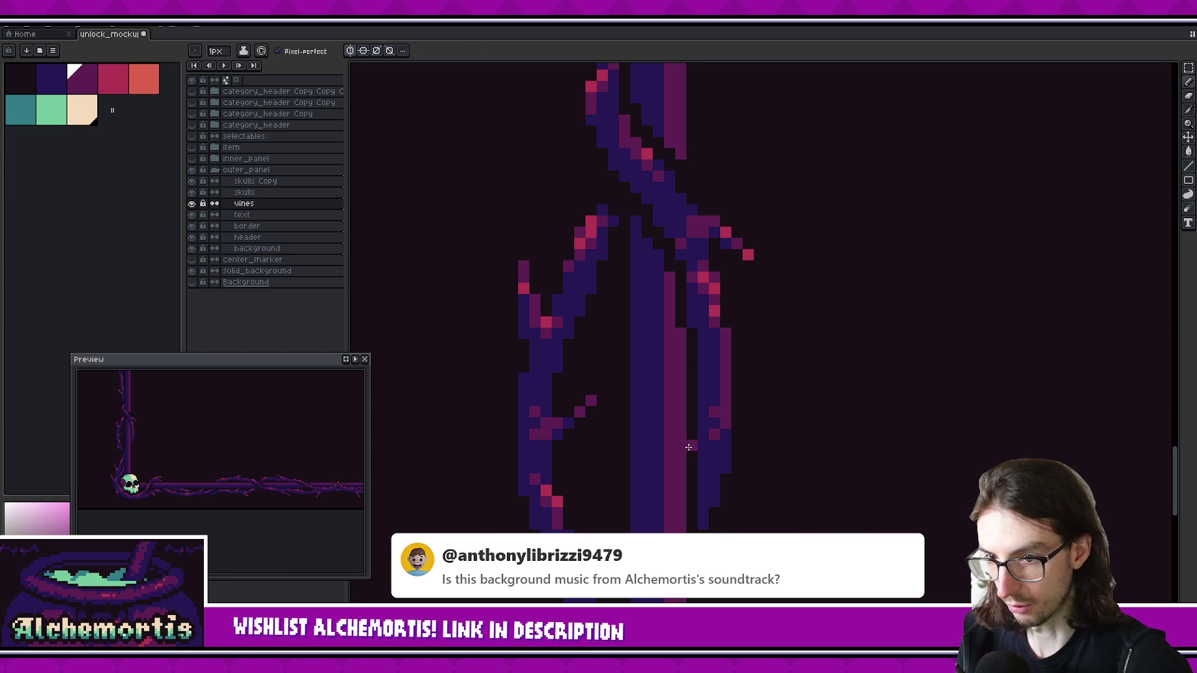
left_click(716, 344, "alt")
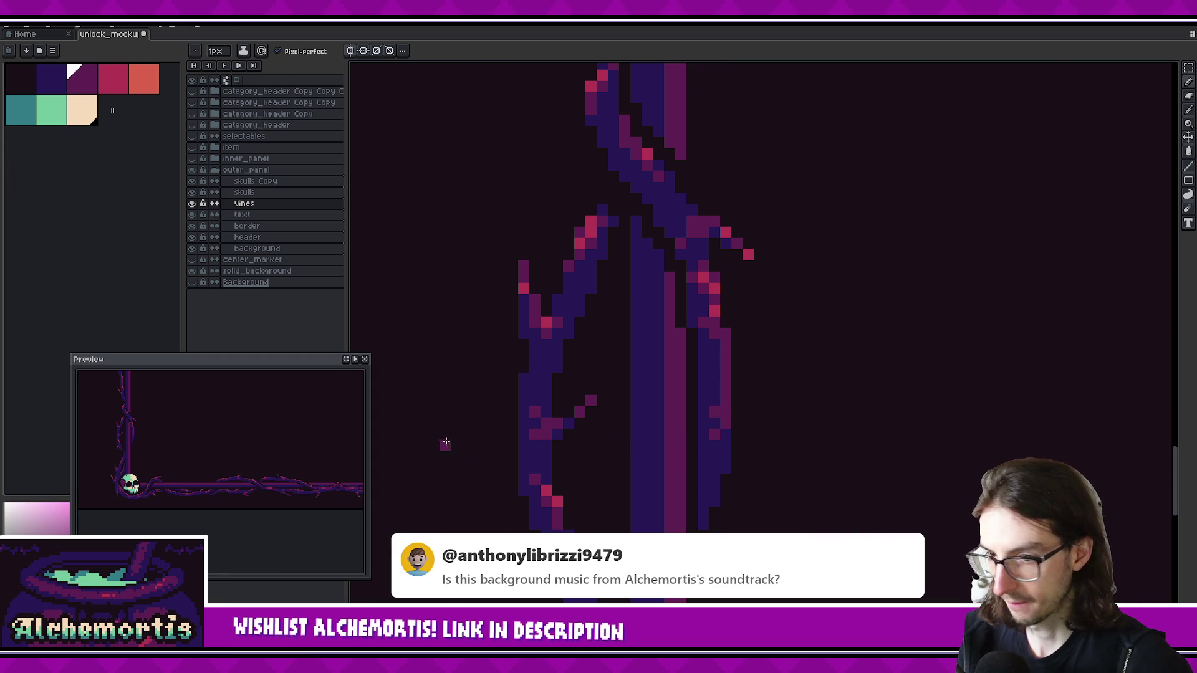
left_click(714, 391, "alt")
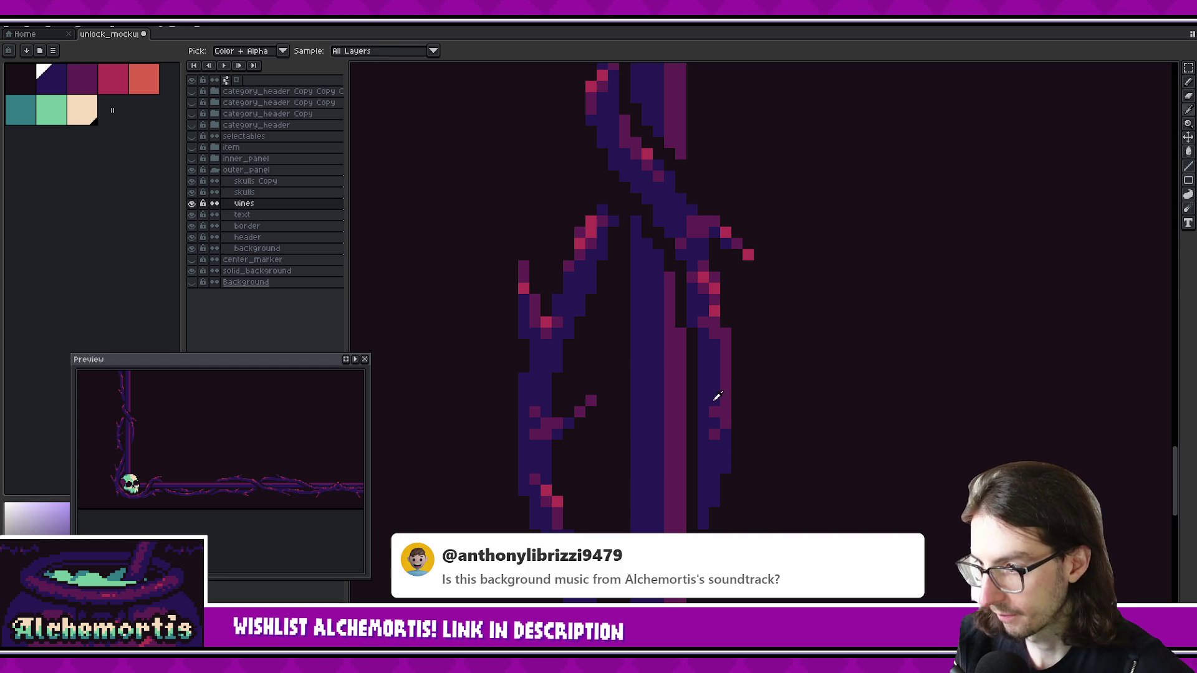
left_click_drag(716, 404, 712, 432)
left_click(712, 438, "alt")
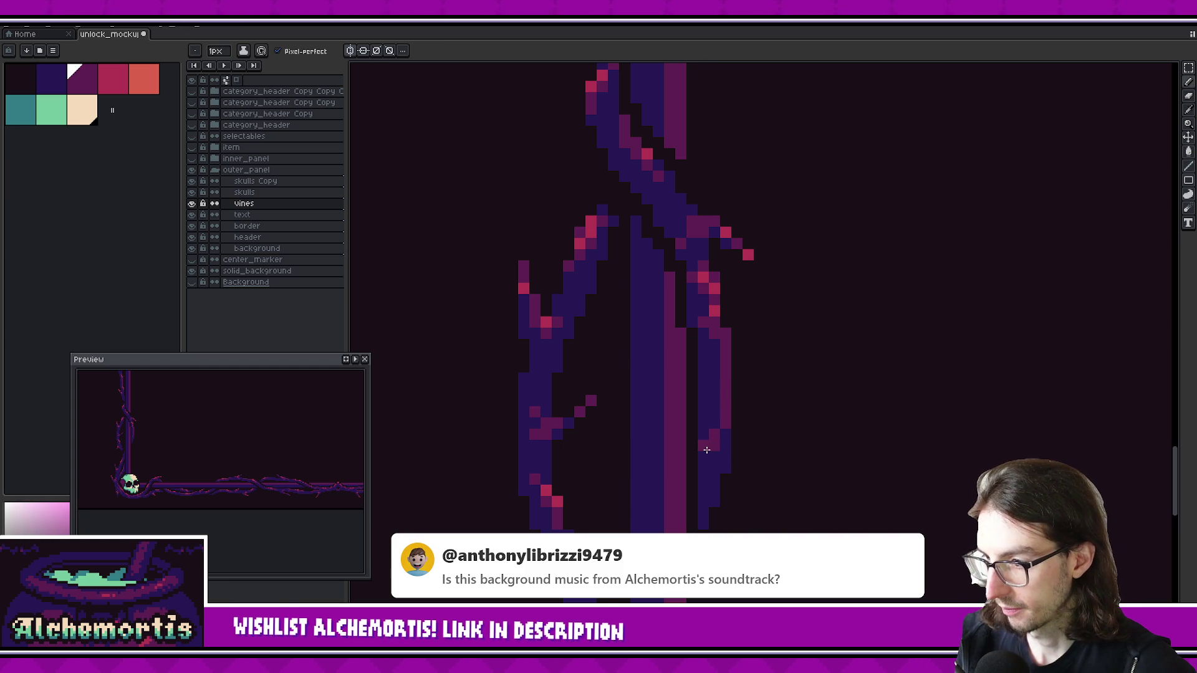
left_click(717, 420)
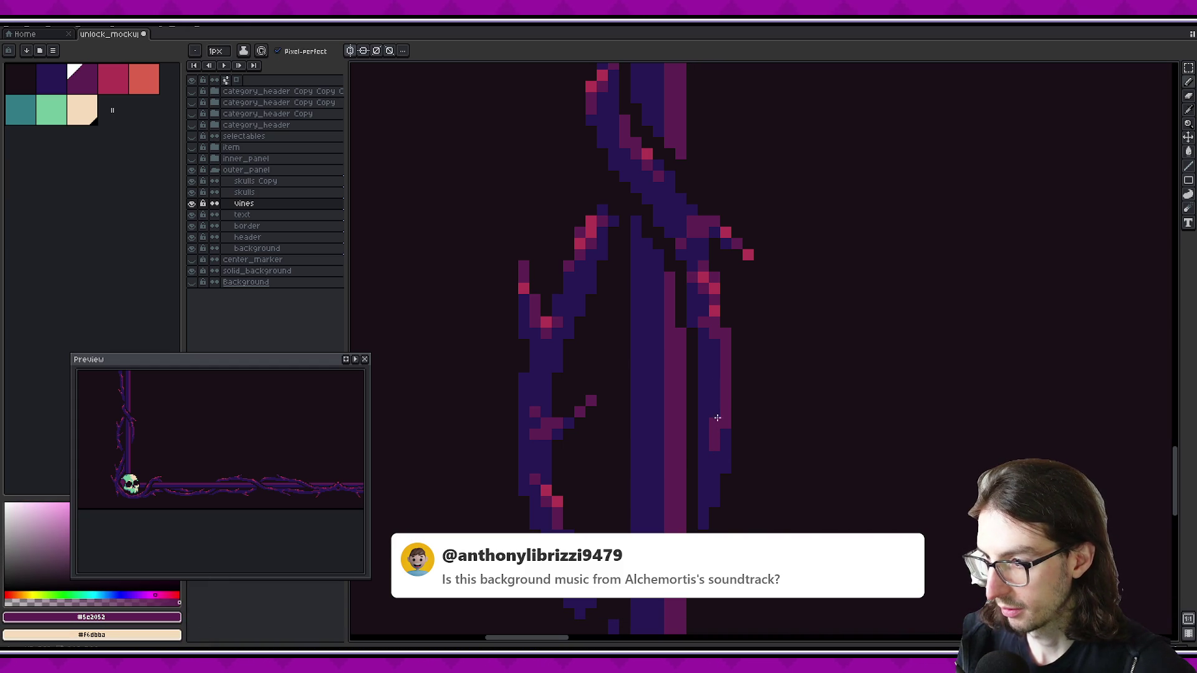
Add a #b13353 red highlight pixel on the vine, then switch between #271854 and #5c2052
left_click(714, 457, "alt")
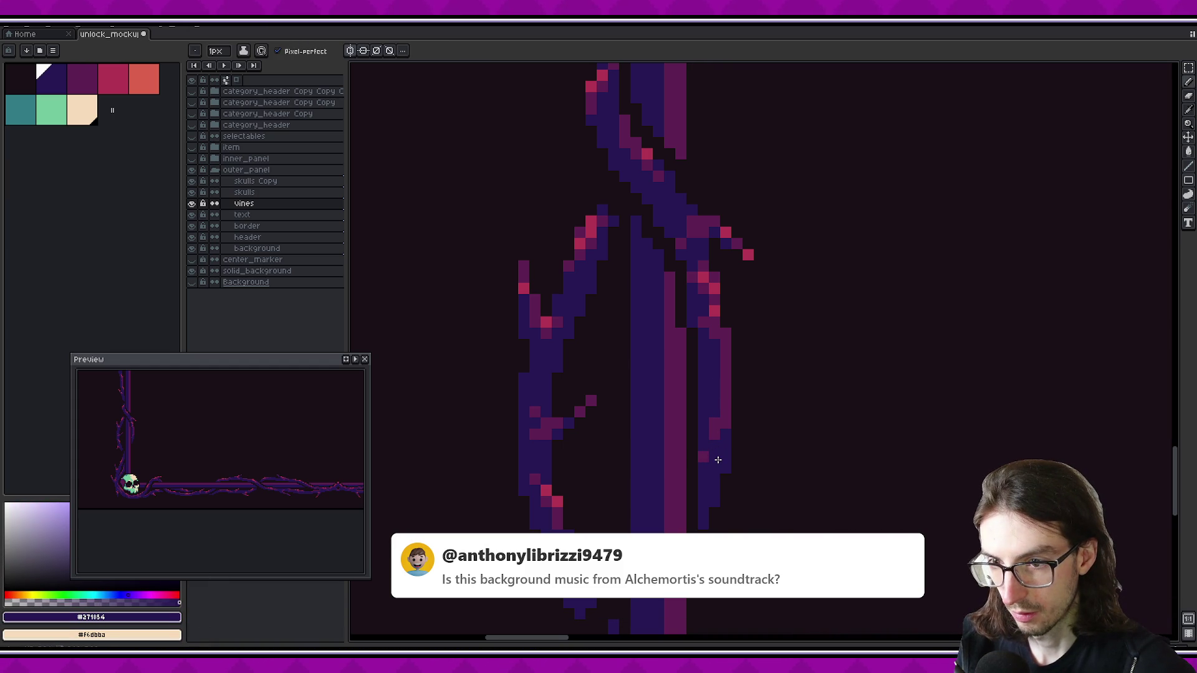
left_click(714, 308, "alt")
left_click(727, 408)
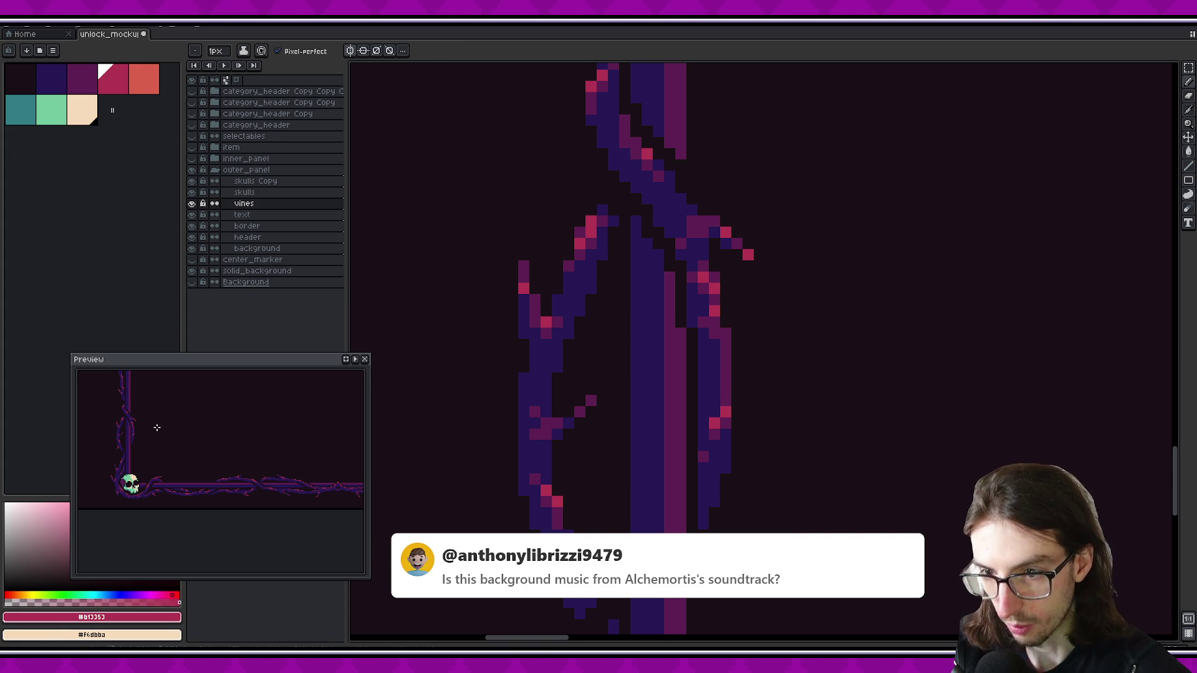
left_click(705, 402, "alt")
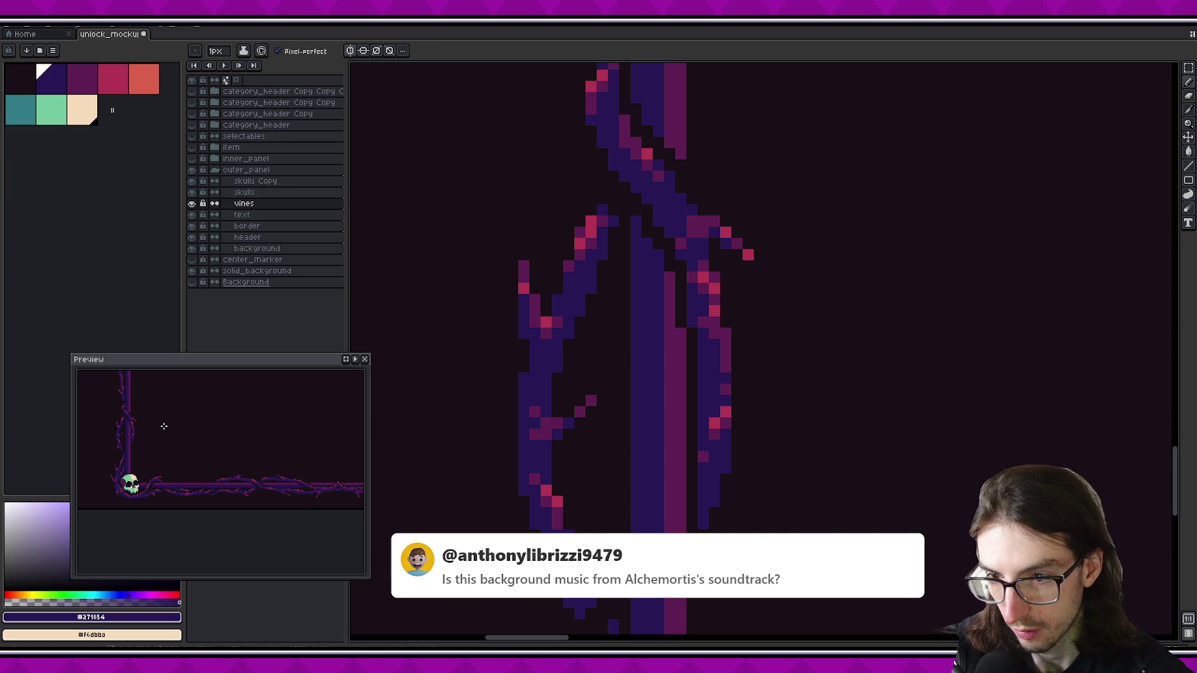
left_click(726, 444, "alt")
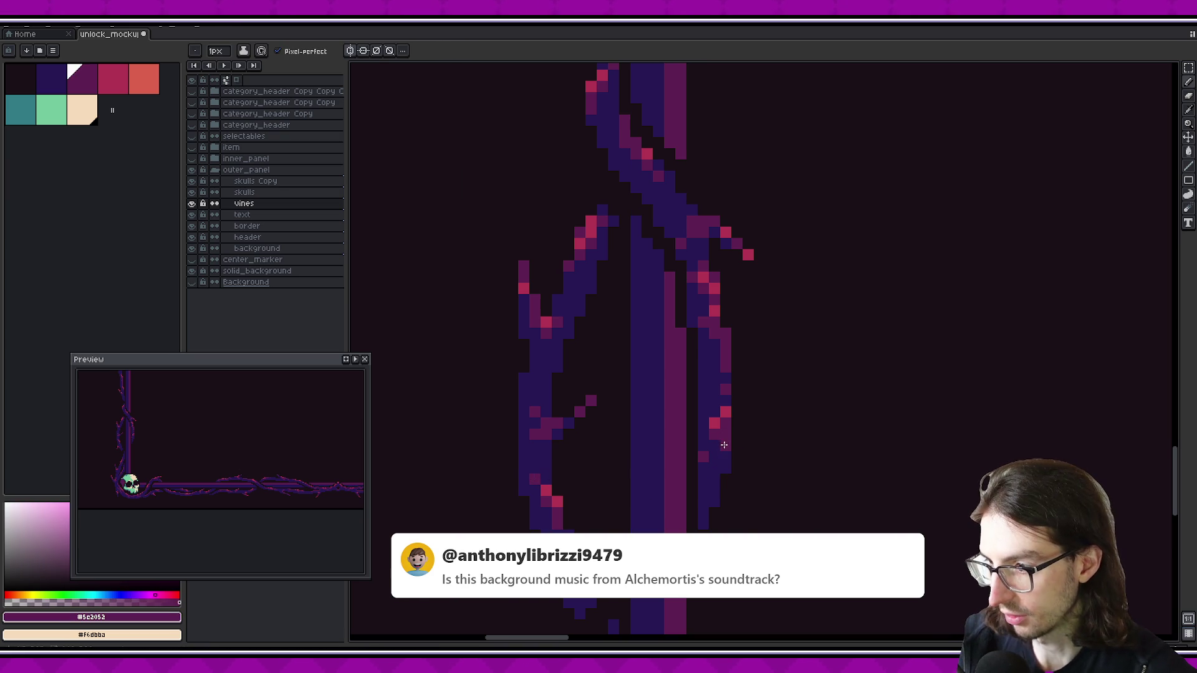
scroll(144, 433, "up", 2)
scroll(259, 449, "up", 1)
Turn two pink right-vine pixels #271854, paint one #5c2052, and add a #b13353 highlight higher up
scroll(256, 440, "up", 1)
scroll(256, 440, "down", 2)
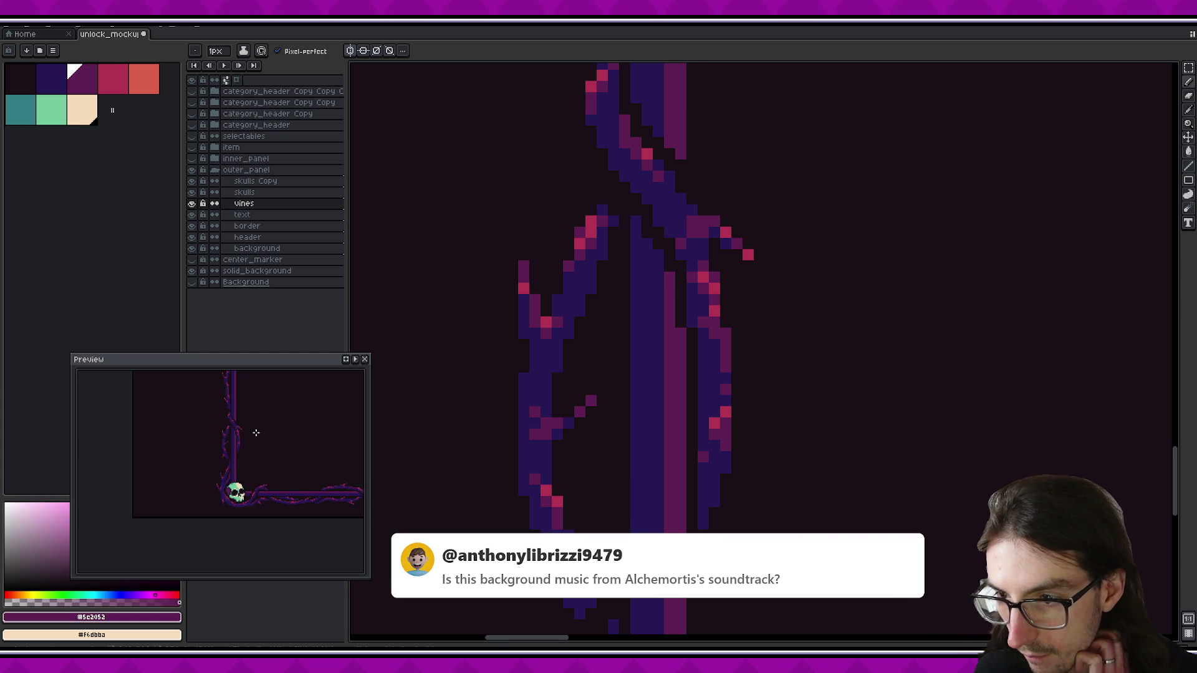
left_click(713, 470, "alt")
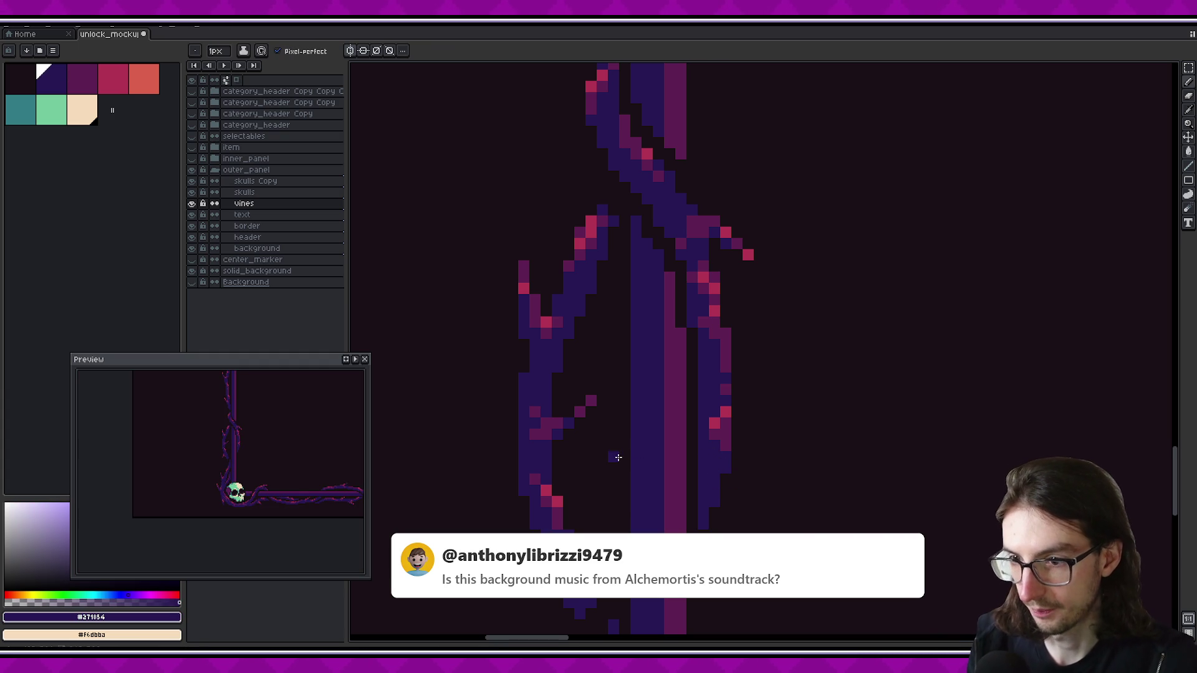
left_click(724, 388)
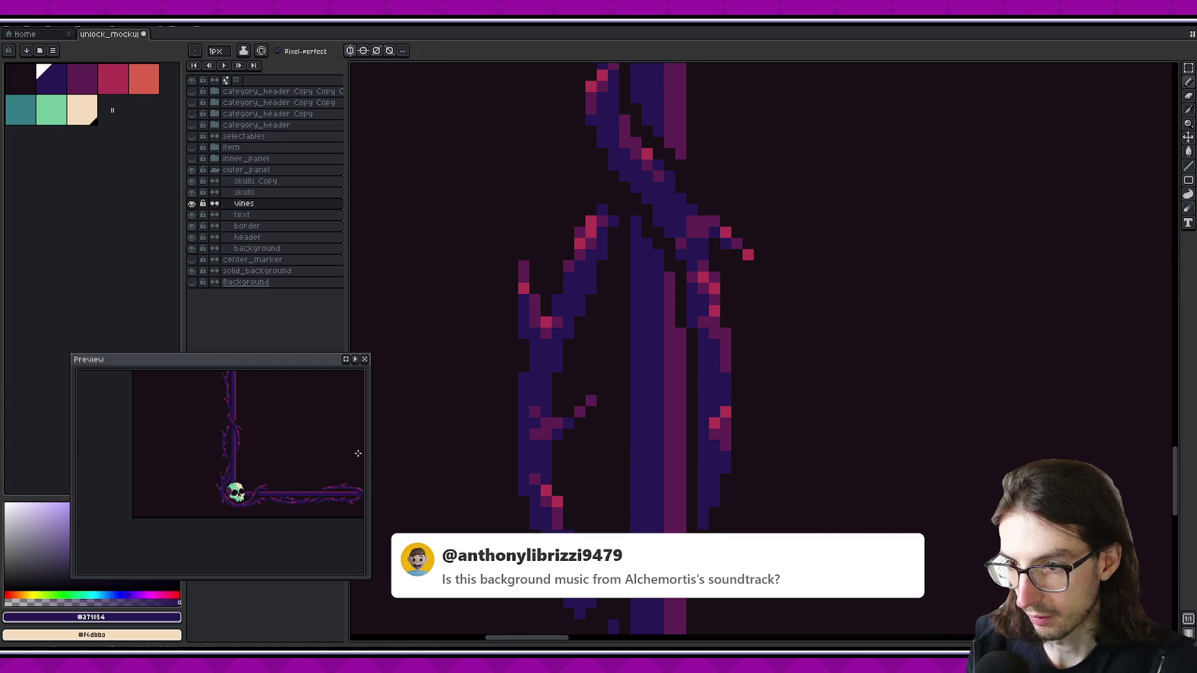
left_click(714, 426)
key("]")
left_click(725, 414)
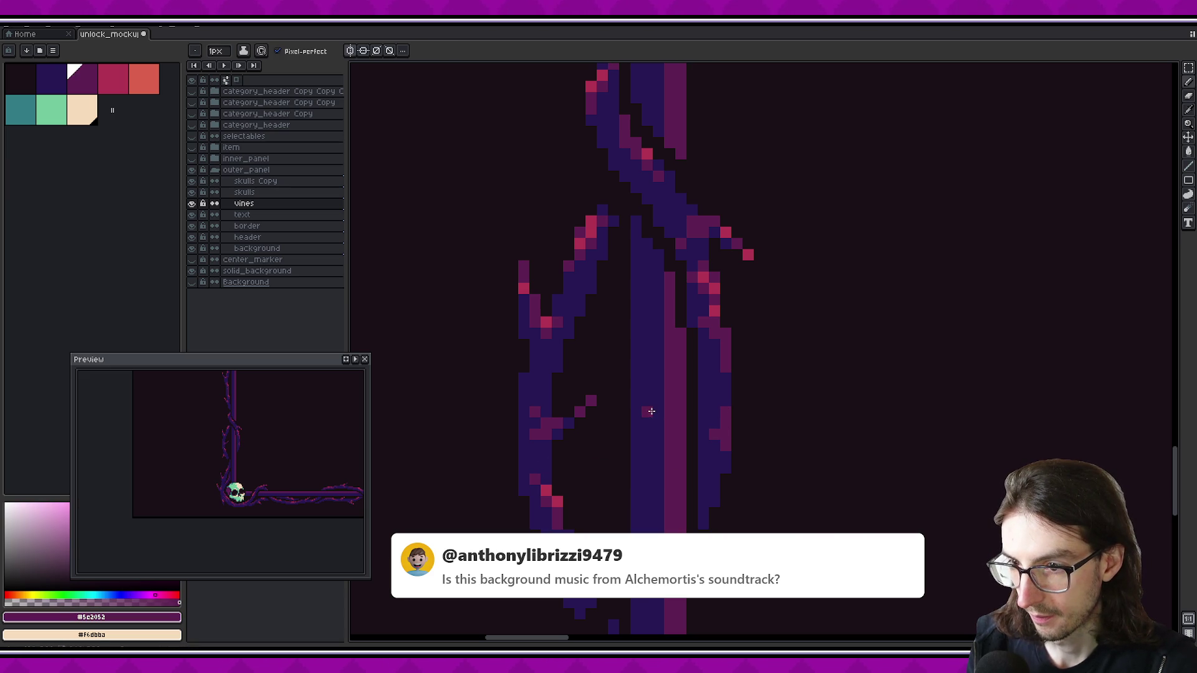
key("]")
left_click(723, 330)
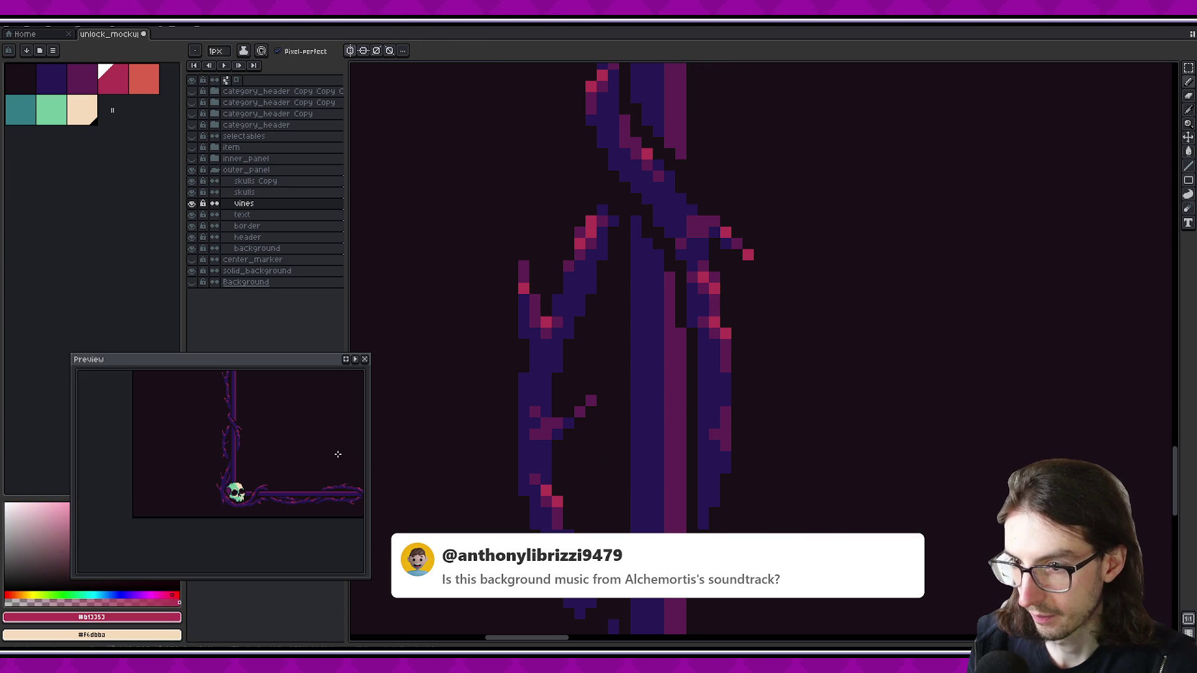
Alternate #271854 and #5c2052 to shade the pixels where the right strand forks
scroll(258, 410, "up", 1)
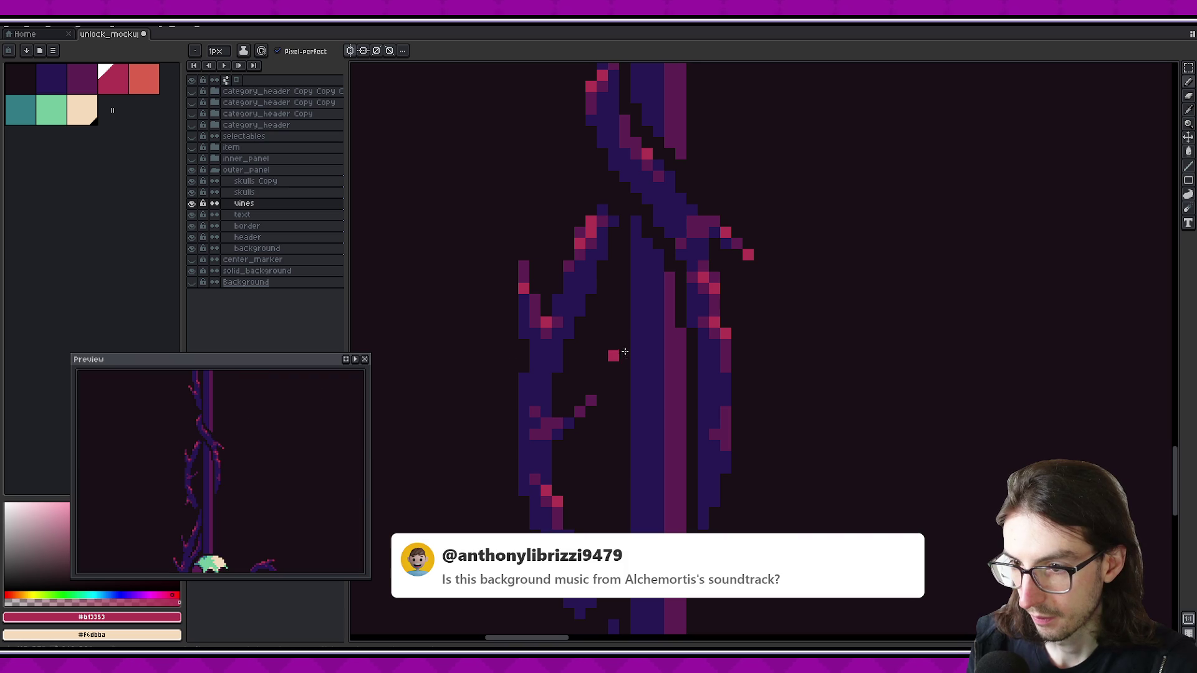
scroll(258, 417, "down", 1)
scroll(245, 427, "up", 2)
left_click(221, 430, "alt")
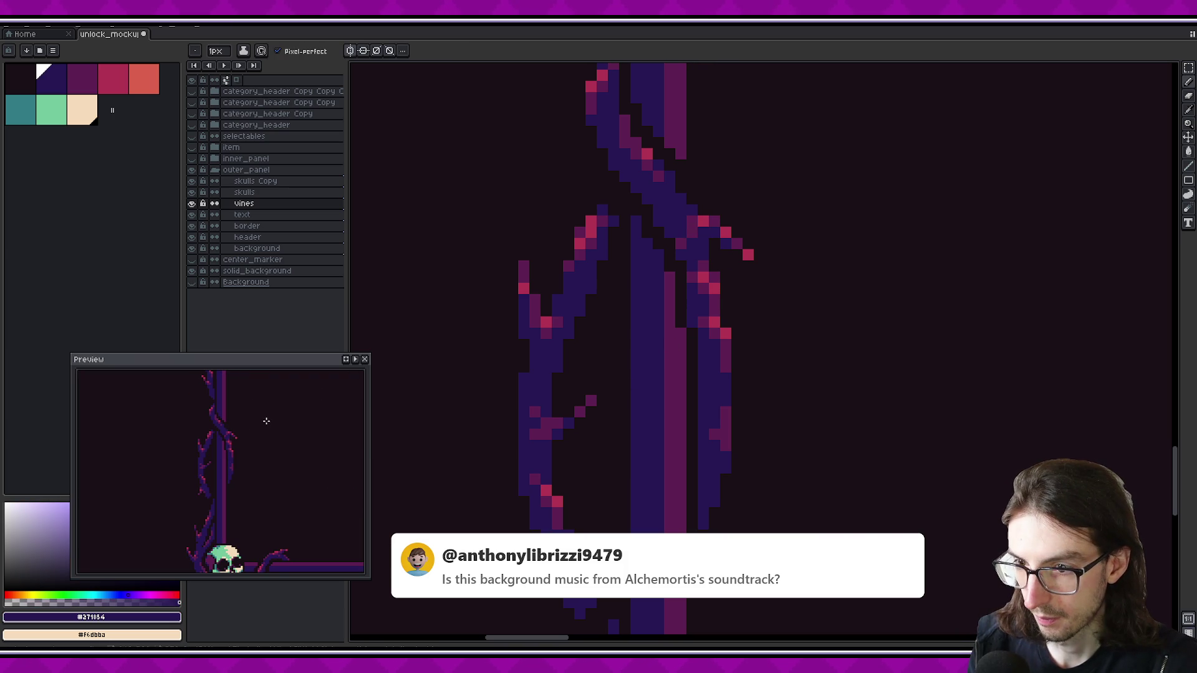
left_click(700, 241, "alt")
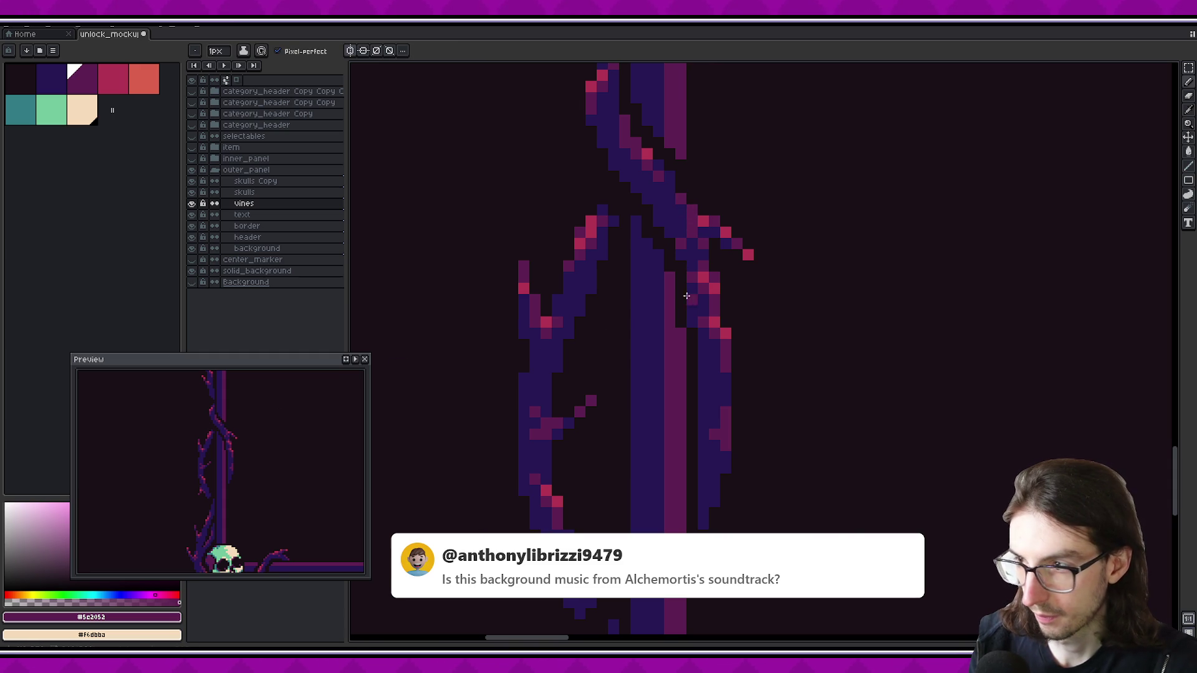
left_click(689, 240, "alt")
left_click(699, 236, "alt")
left_click(698, 237)
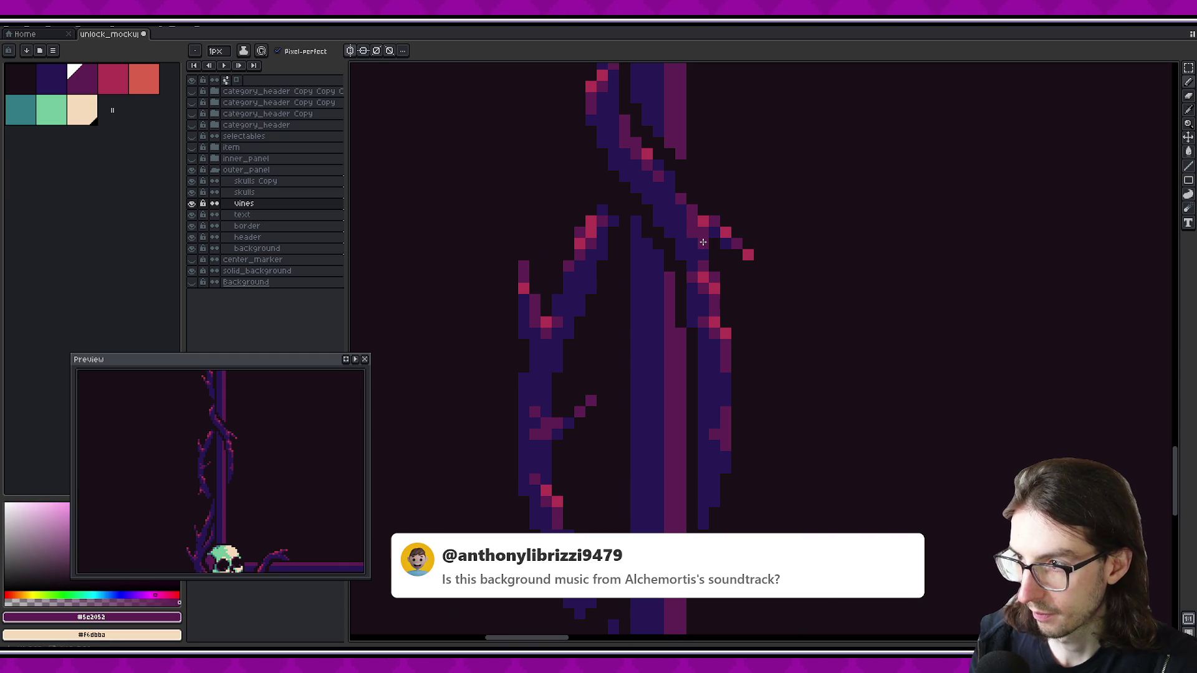
left_click(703, 246, "alt")
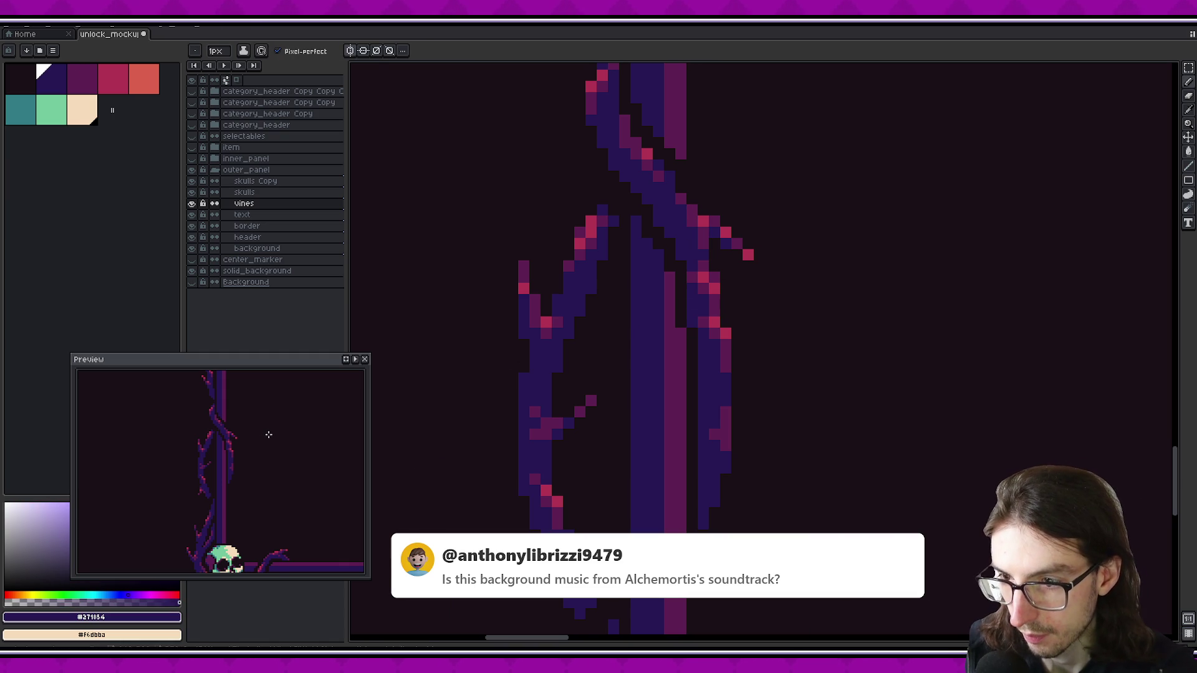
scroll(271, 430, "up", 1)
left_click_drag(545, 417, 758, 382)
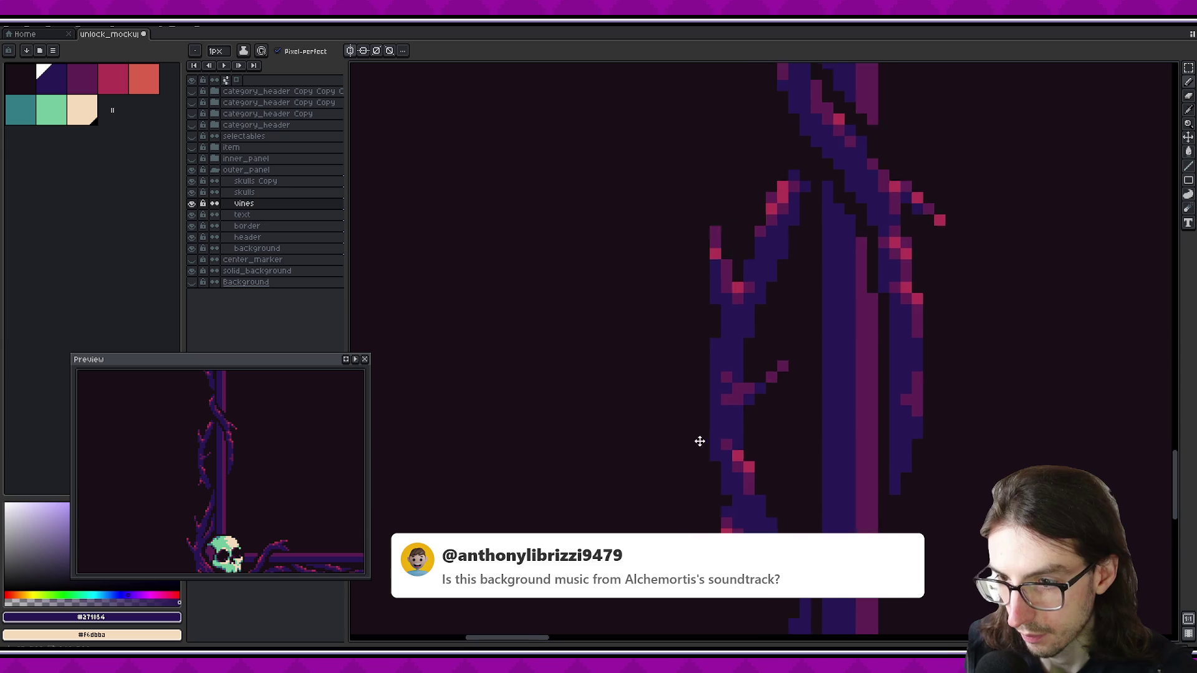
Sample the vine purple #5c2052 and undo the stray purple pixel it placed
left_click(758, 382, "alt")
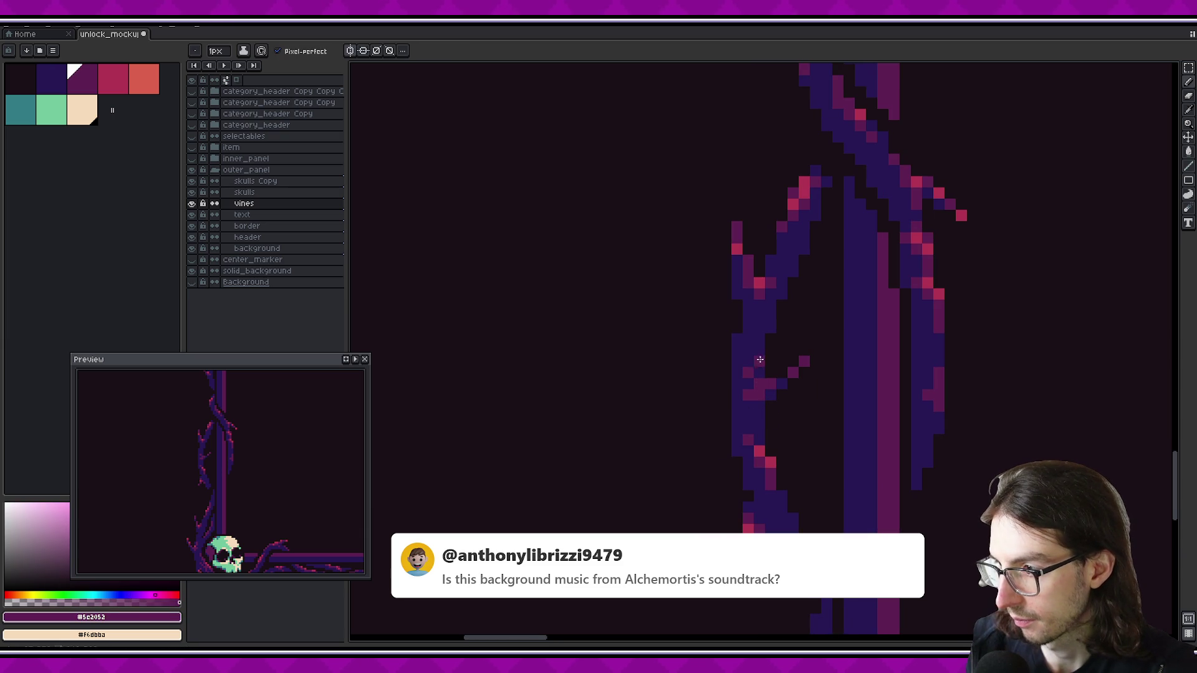
left_click(758, 364)
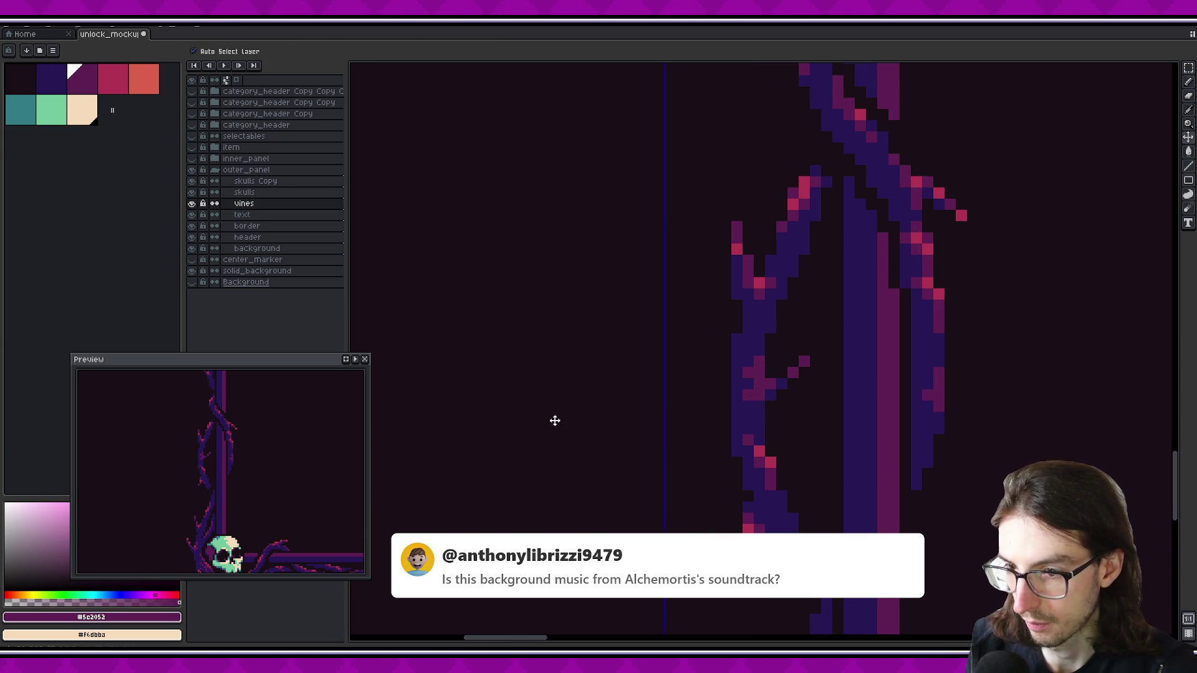
key("ctrl+z")
scroll(786, 394, "down", 1)
scroll(804, 391, "down", 1)
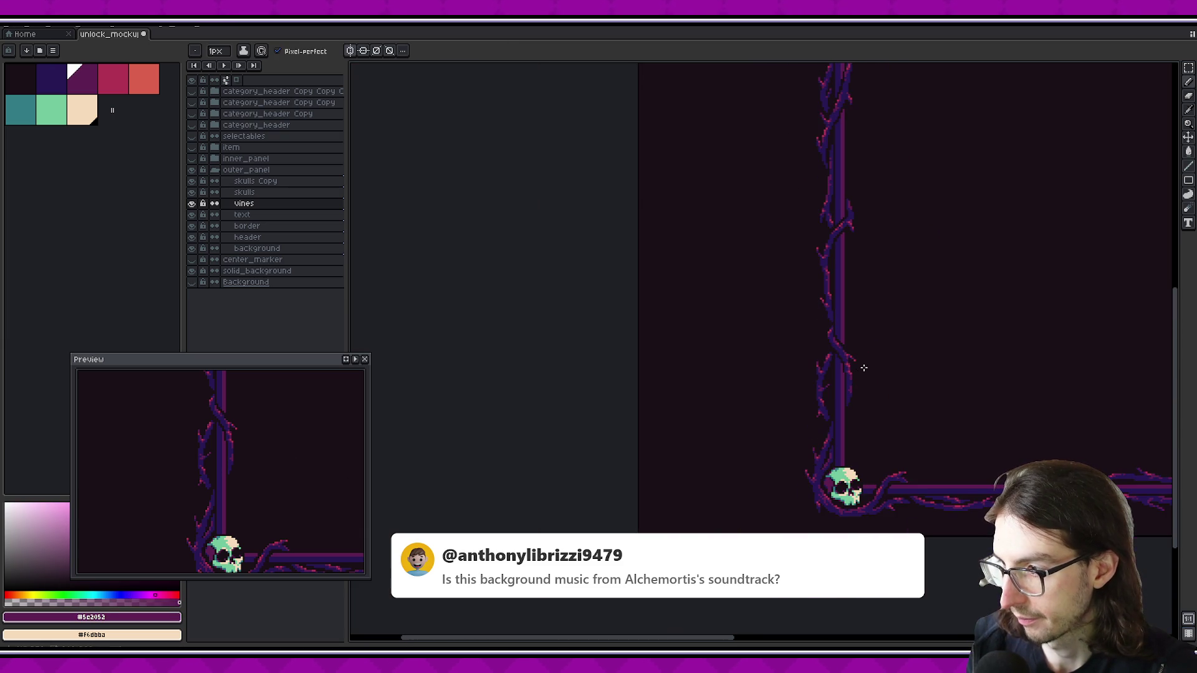
scroll(824, 390, "up", 1)
scroll(884, 417, "down", 1)
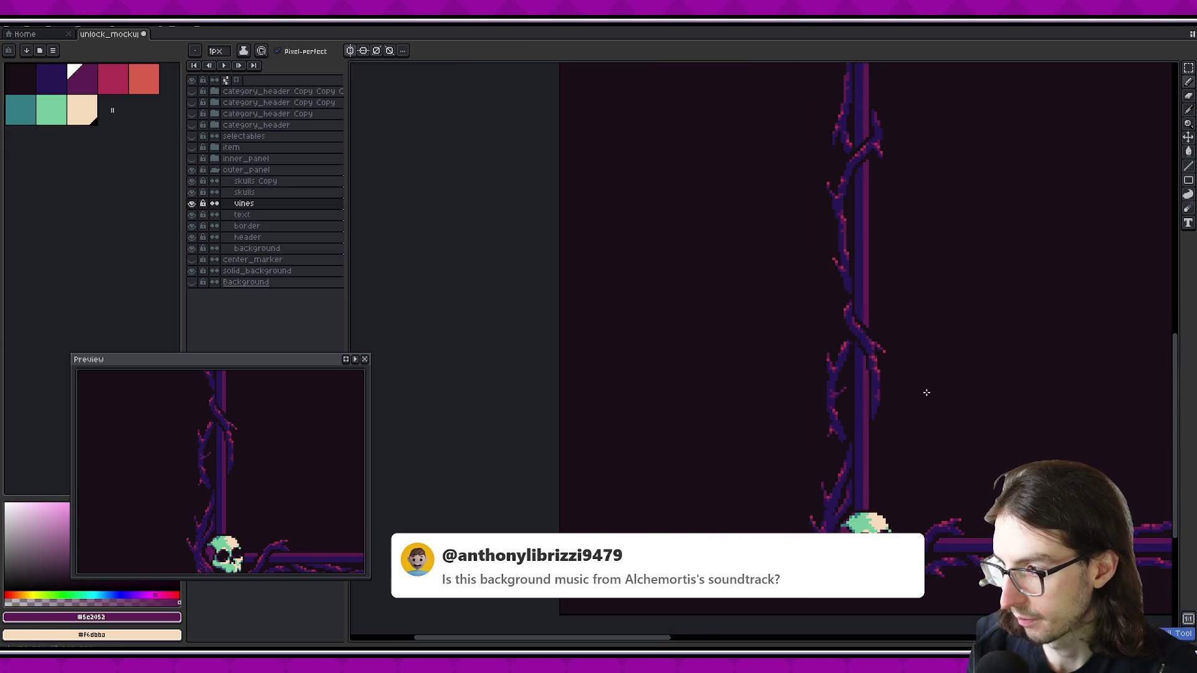
scroll(711, 399, "up", 1)
scroll(702, 399, "up", 1)
Eyedrop the vine's pink, dark blue and dark magenta, and add a dark magenta thorn pixel to the left vine
key("alt")
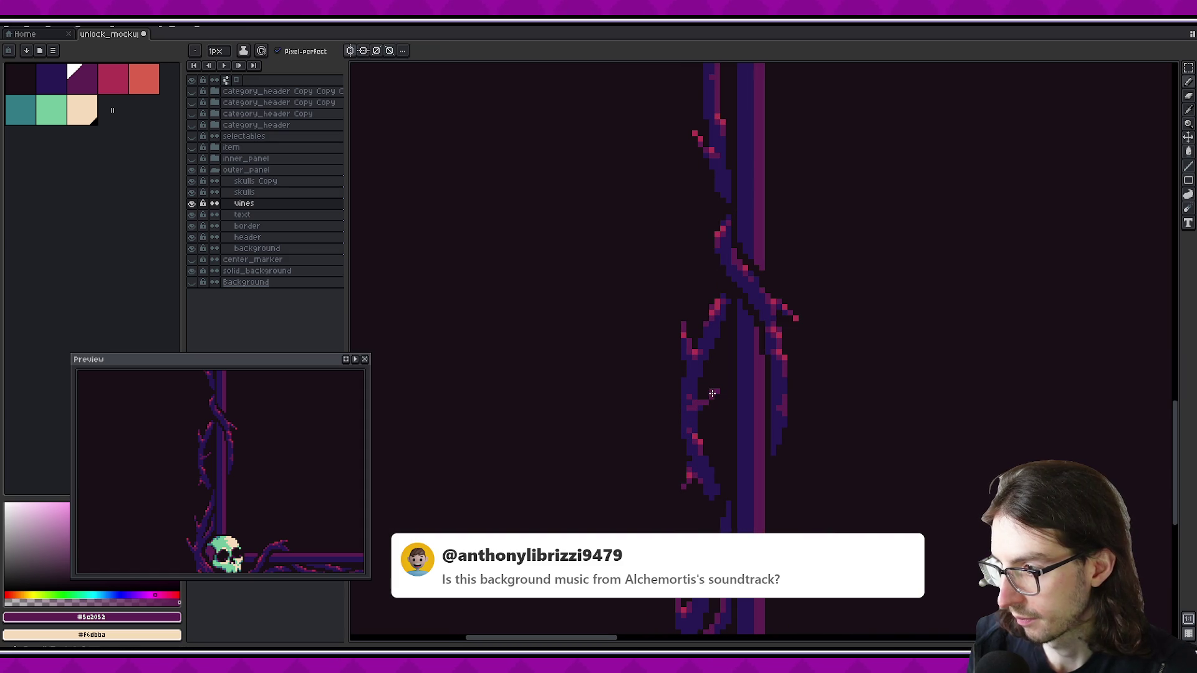
left_click(698, 438, "alt")
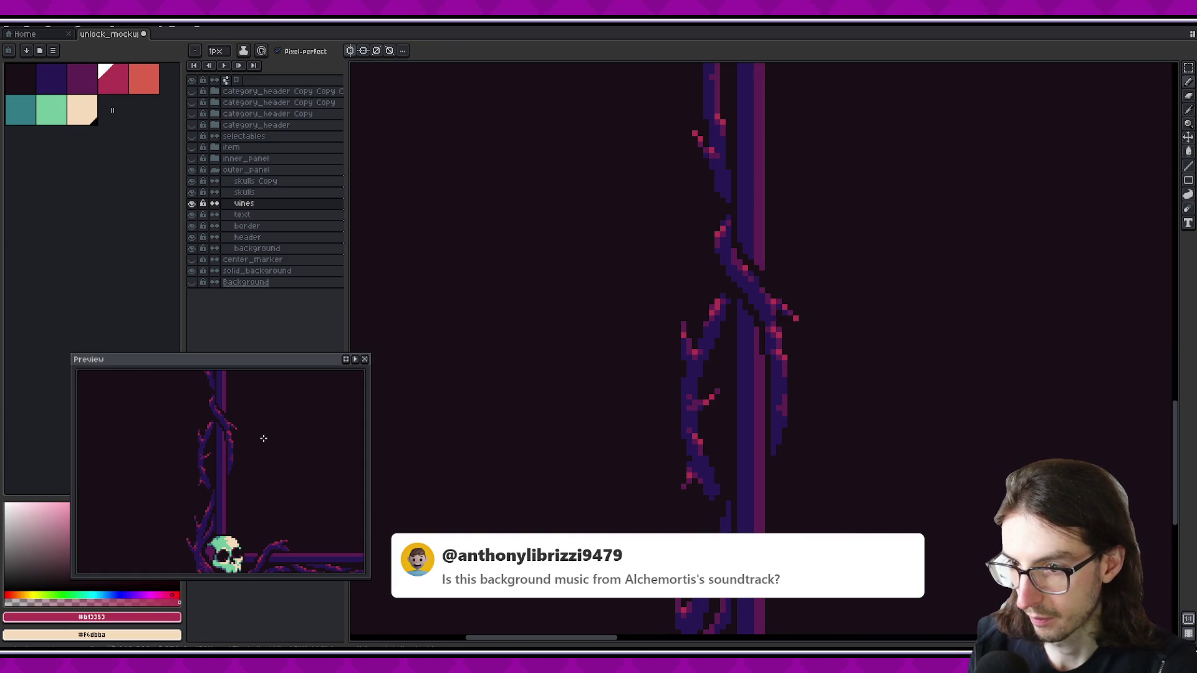
scroll(263, 438, "down", 2)
scroll(242, 447, "up", 2)
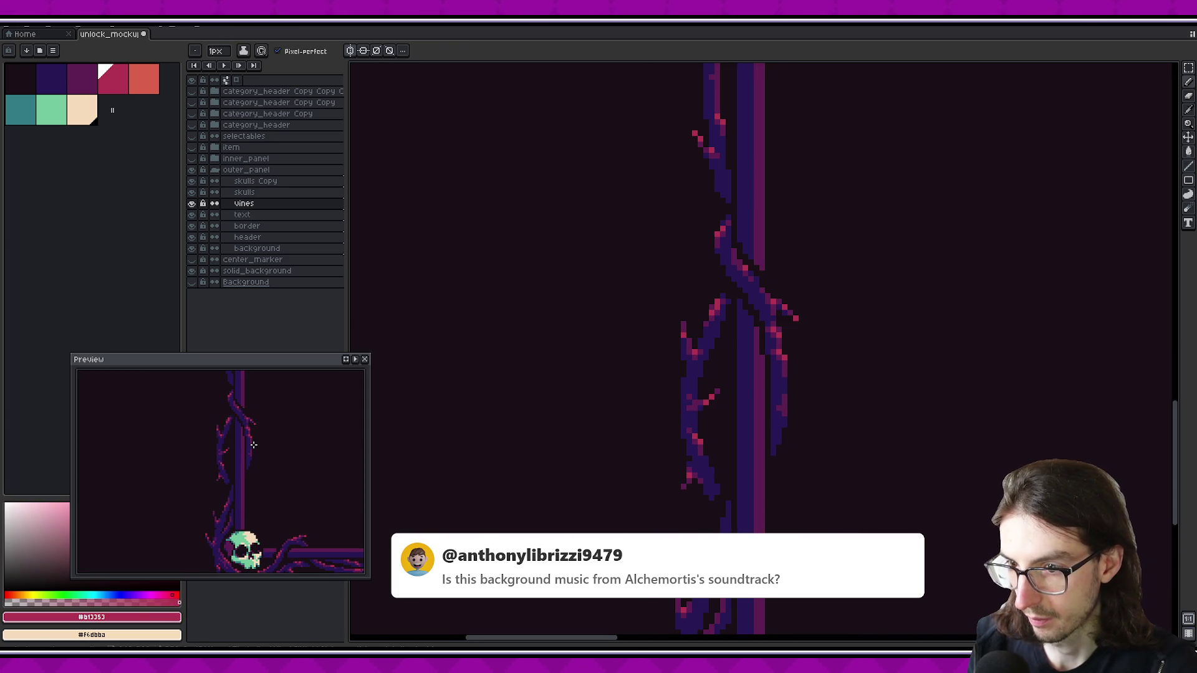
scroll(254, 445, "down", 1)
scroll(255, 444, "up", 1)
left_click(688, 396, "alt")
left_click(691, 402, "alt")
scroll(696, 398, "up", 1)
scroll(688, 387, "up", 1)
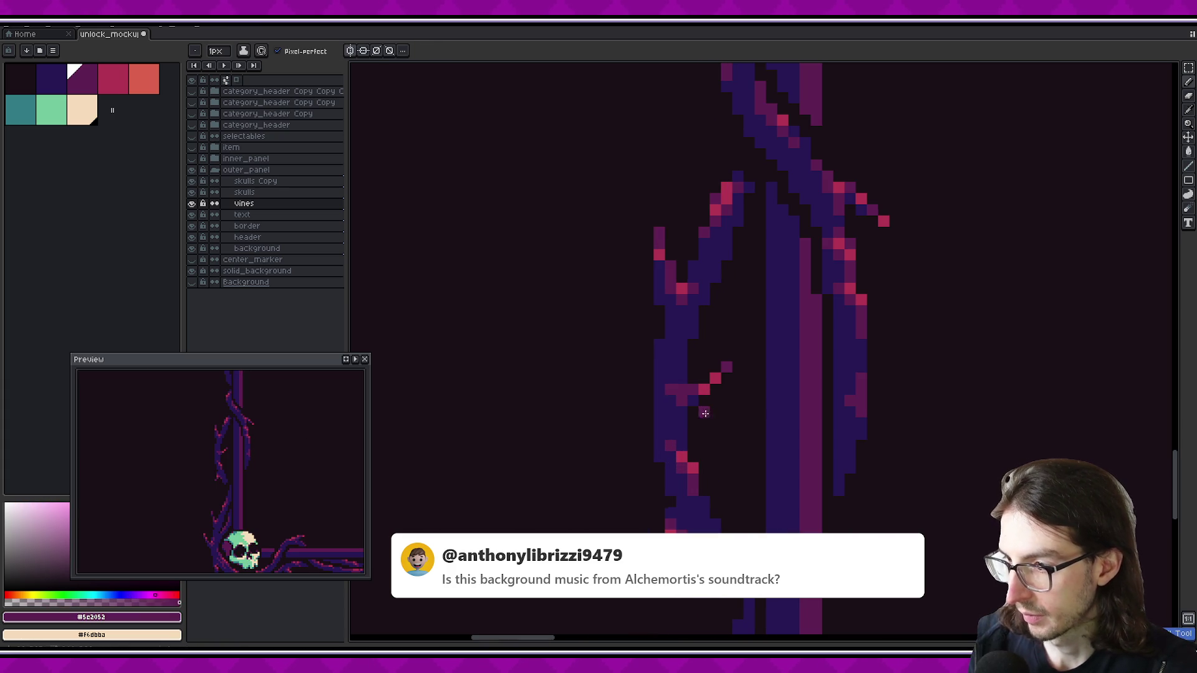
left_click(682, 376)
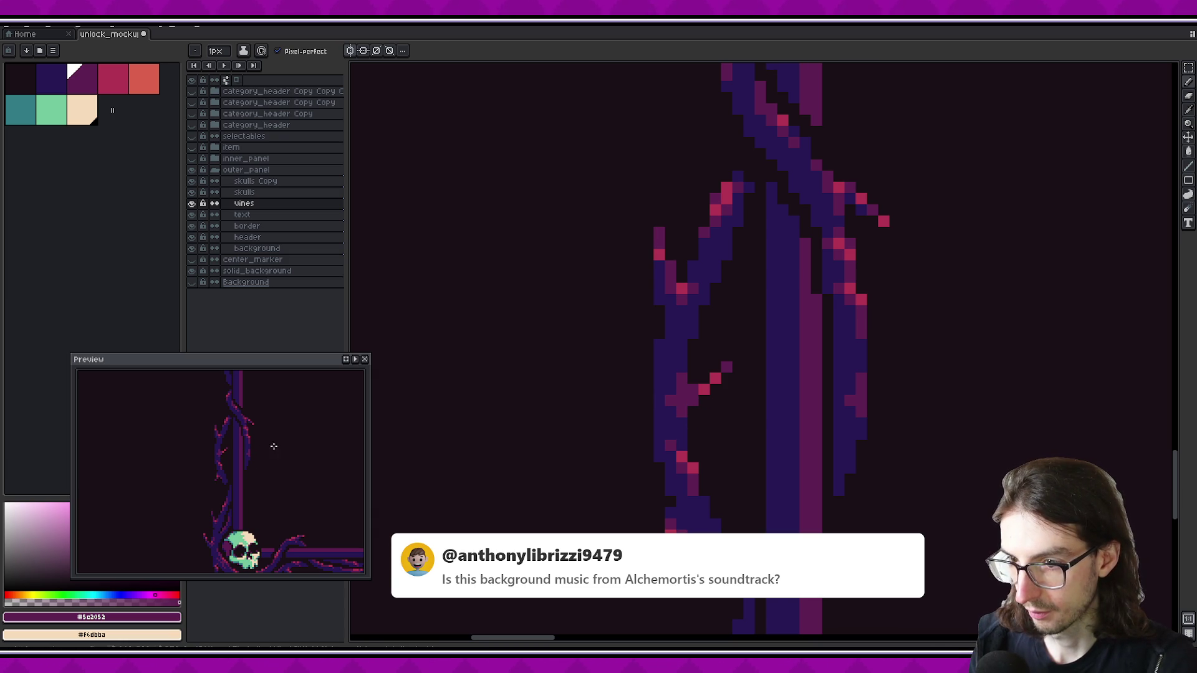
Save, then zoom out to see the whole Unlocks frame and its lower-right vine corner
left_click(678, 396, "alt")
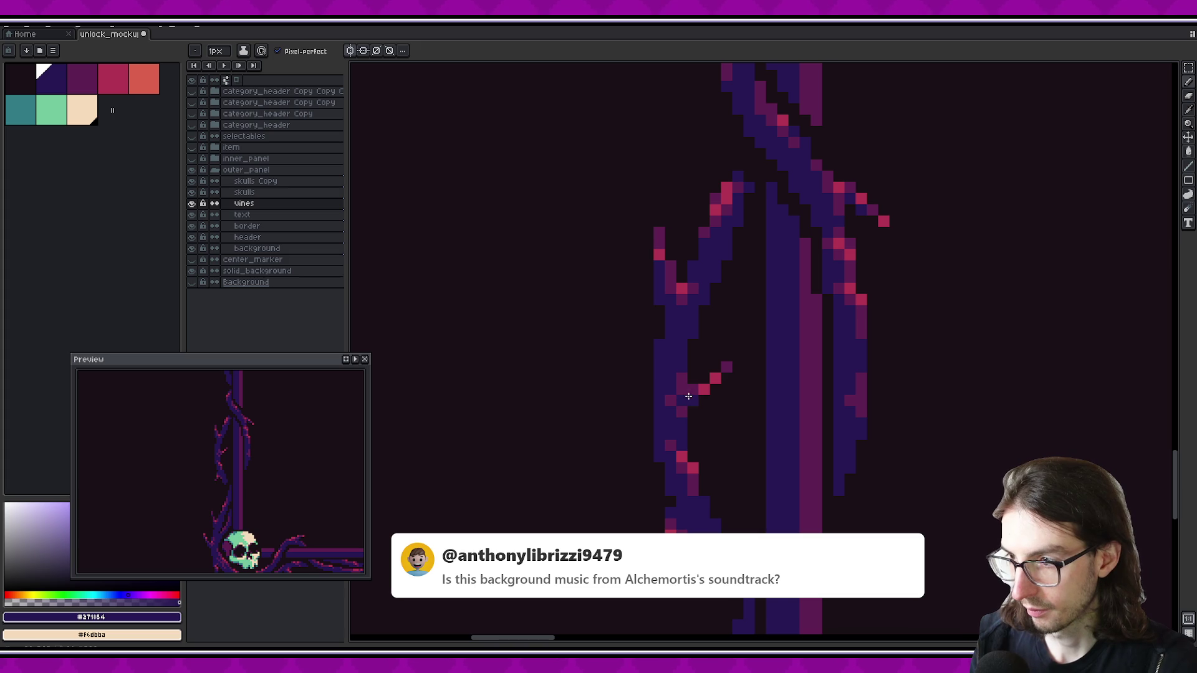
key("alt")
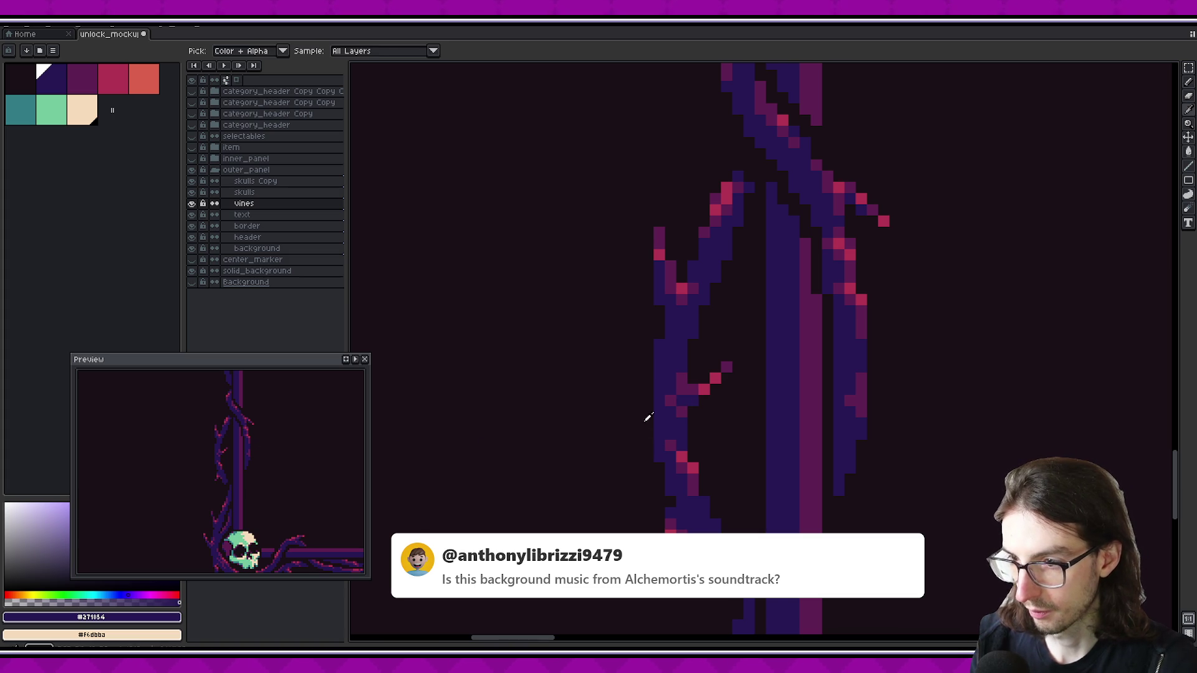
scroll(625, 484, "down", 2)
key("ctrl+s")
scroll(620, 481, "down", 2)
scroll(861, 440, "down", 3)
scroll(783, 435, "down", 1)
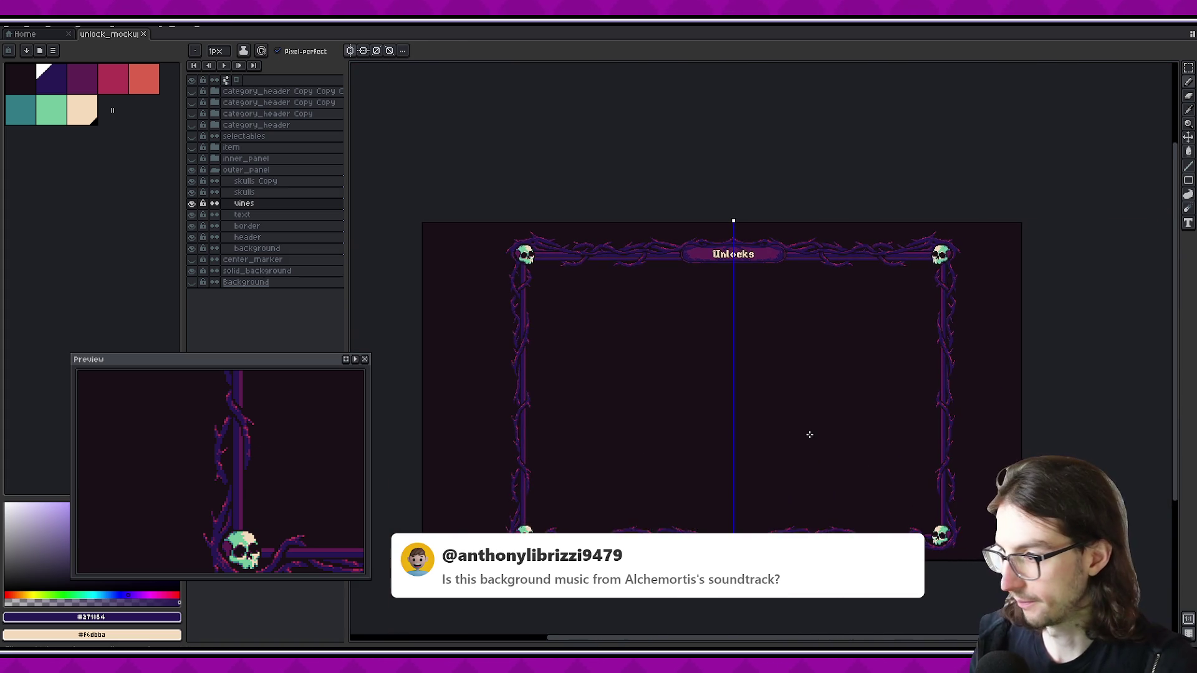
scroll(783, 435, "up", 2)
left_click_drag(798, 446, 582, 419)
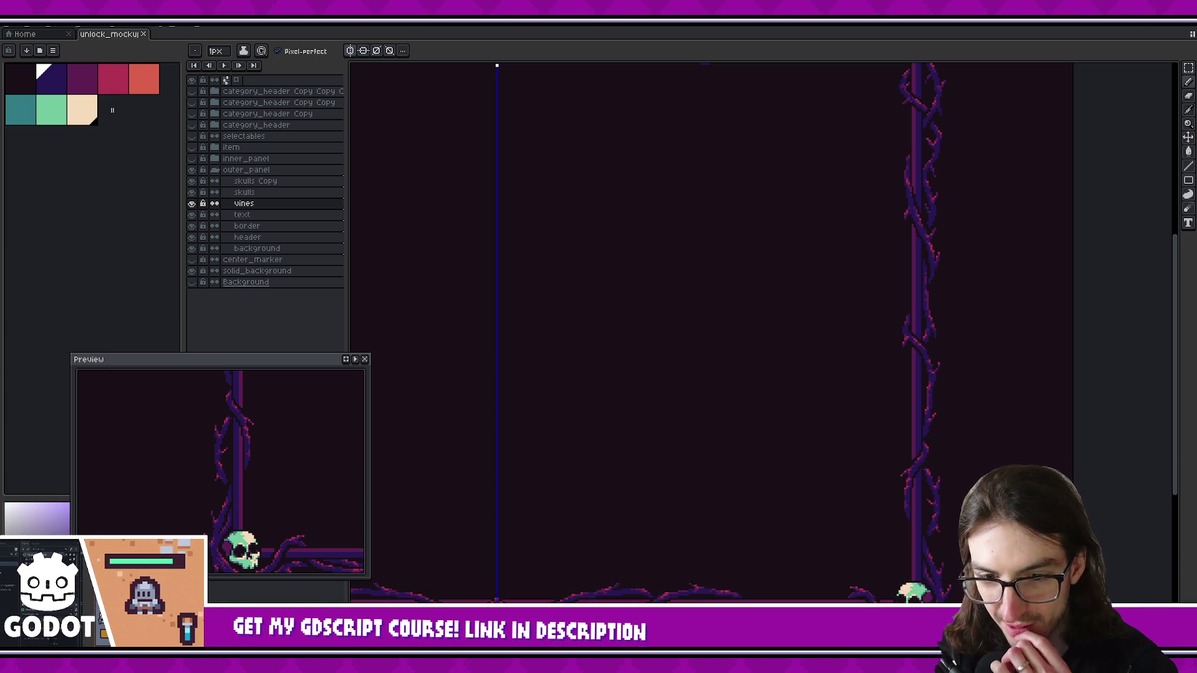
Pick the pink highlight colour and add a pink pixel beside the top-left skull
scroll(496, 65, "down", 3)
scroll(685, 279, "up", 3)
scroll(685, 278, "up", 2)
scroll(686, 278, "down", 2)
scroll(561, 249, "up", 3)
left_click(603, 226, "alt")
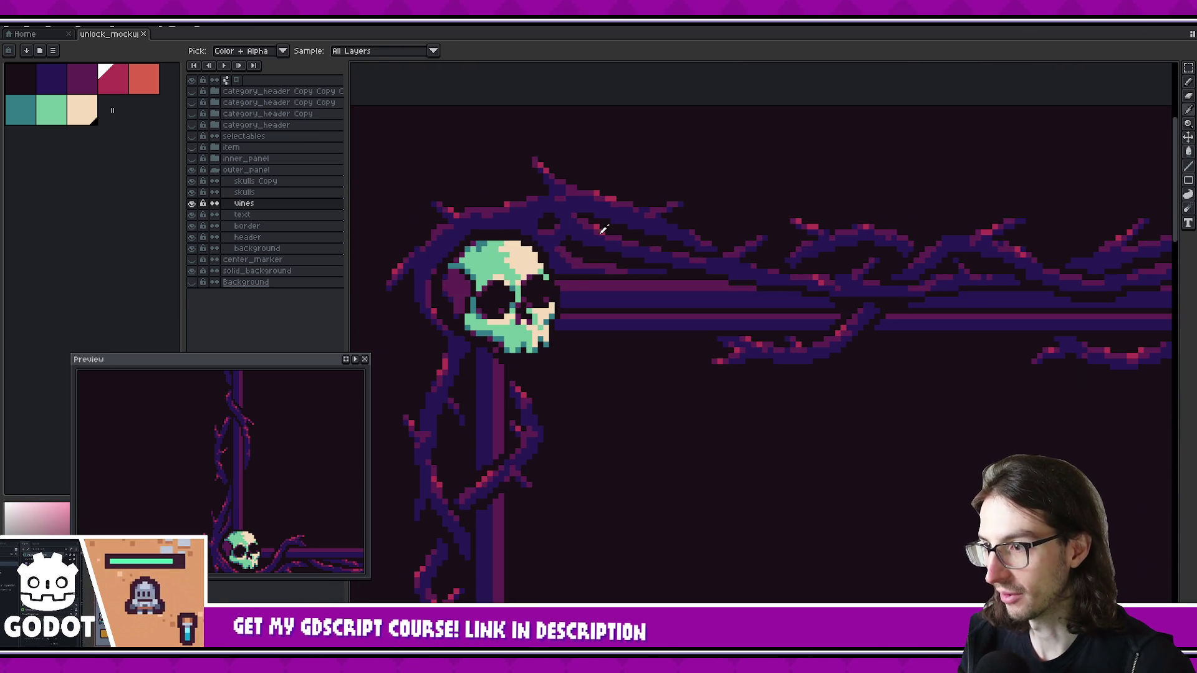
scroll(580, 253, "up", 4)
left_click(543, 269)
Move along the top vine border from the skull and add a red thorn pixel with the 1px pencil
mouse_move(340, 386)
left_mouse_down()
mouse_move(262, 521)
mouse_move(227, 553)
mouse_move(259, 455)
mouse_move(244, 457)
mouse_move(273, 459)
left_mouse_up()
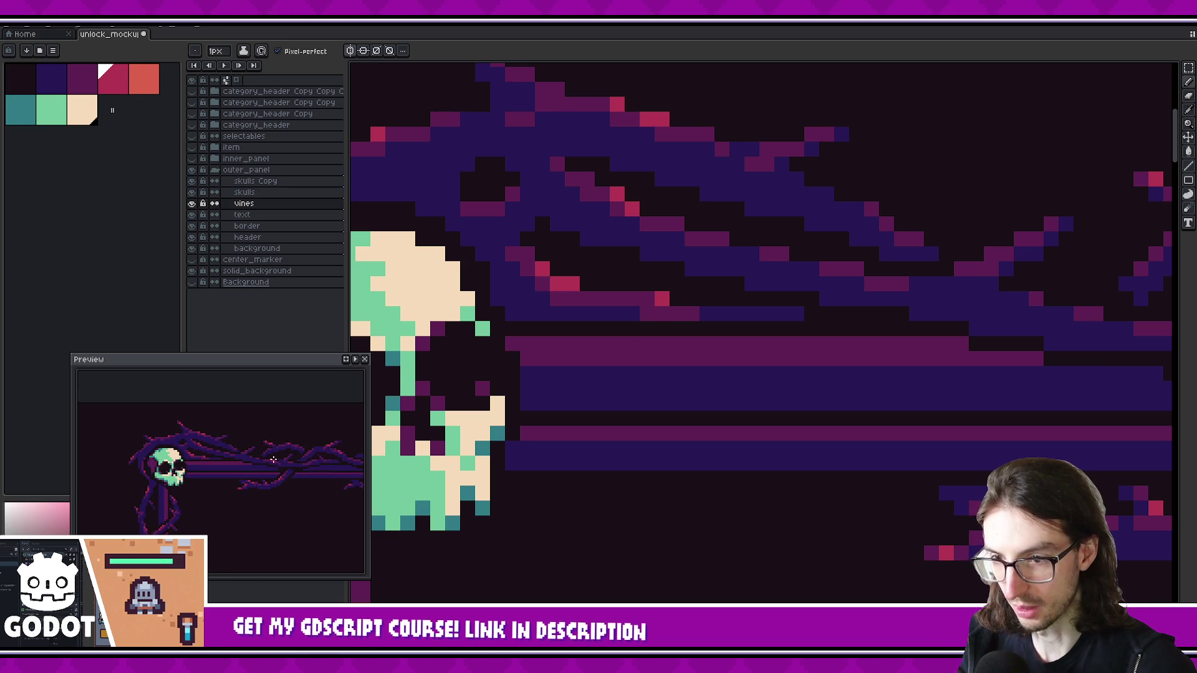
scroll(238, 455, "down", 2)
left_click(220, 447)
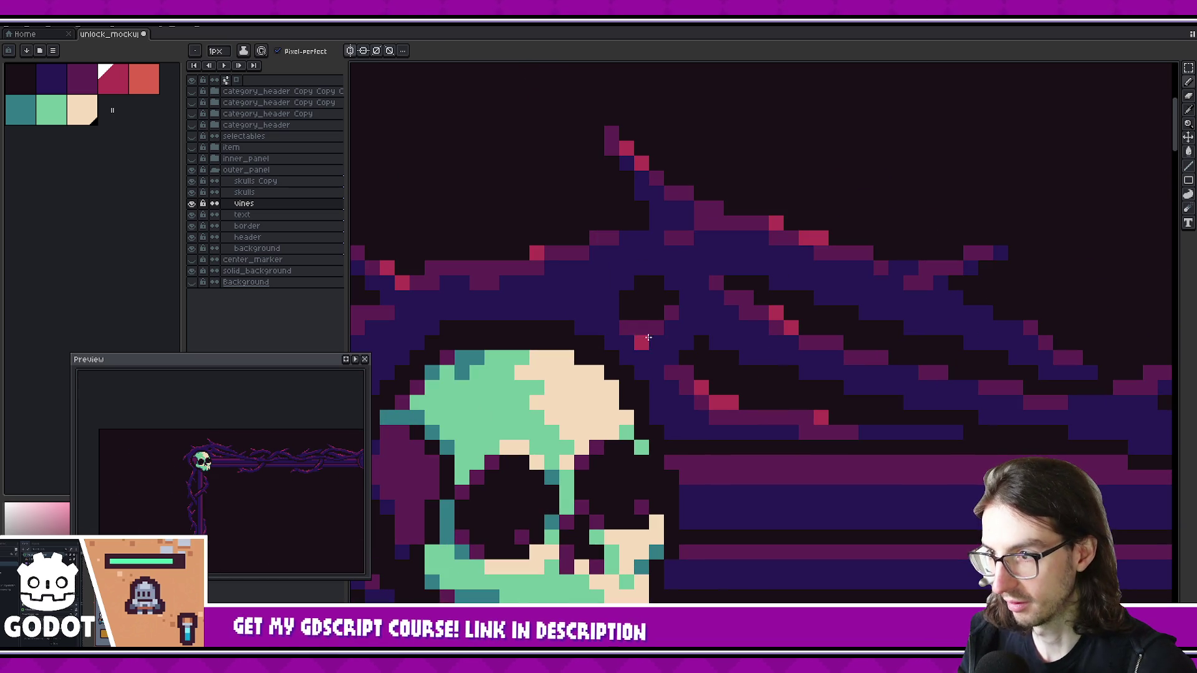
left_click(222, 445)
scroll(269, 472, "up", 2)
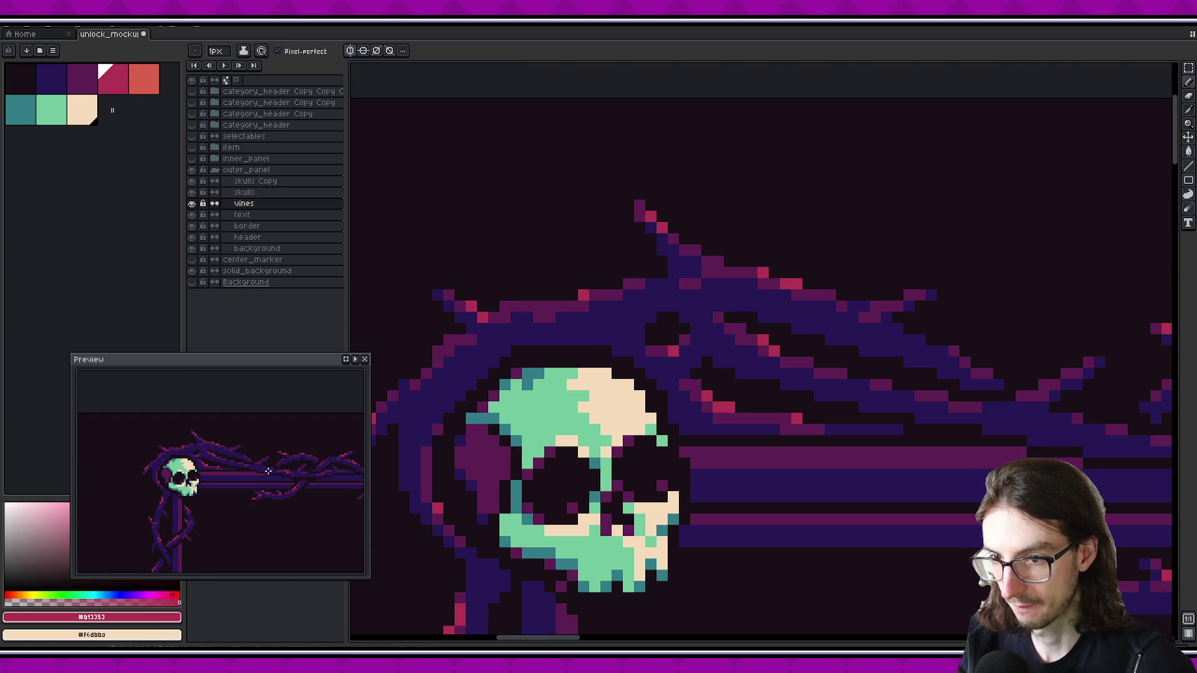
left_click_drag(286, 467, 221, 467)
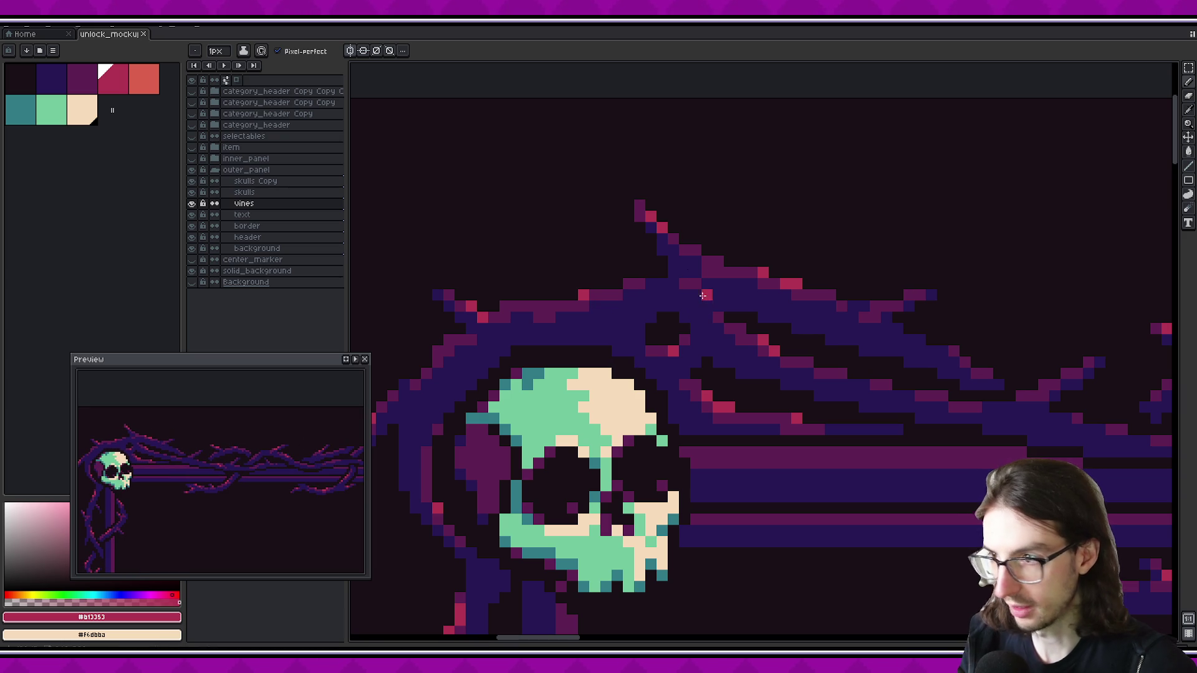
scroll(710, 308, "right", 3)
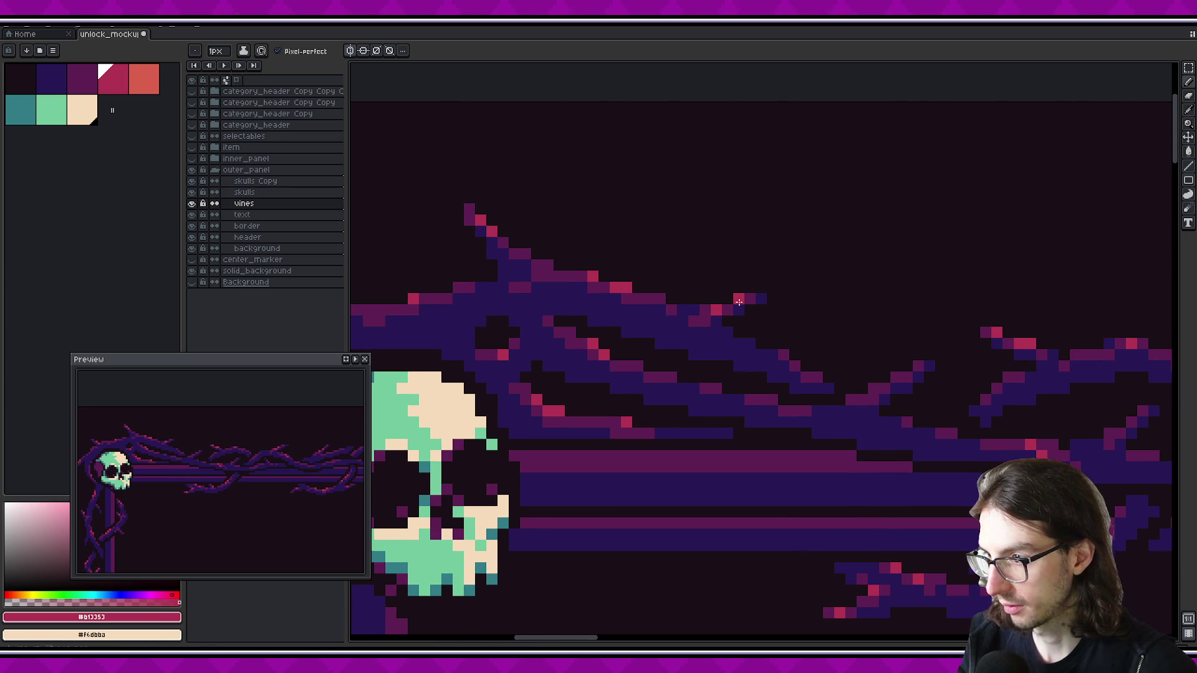
left_click_drag(299, 422, 256, 424)
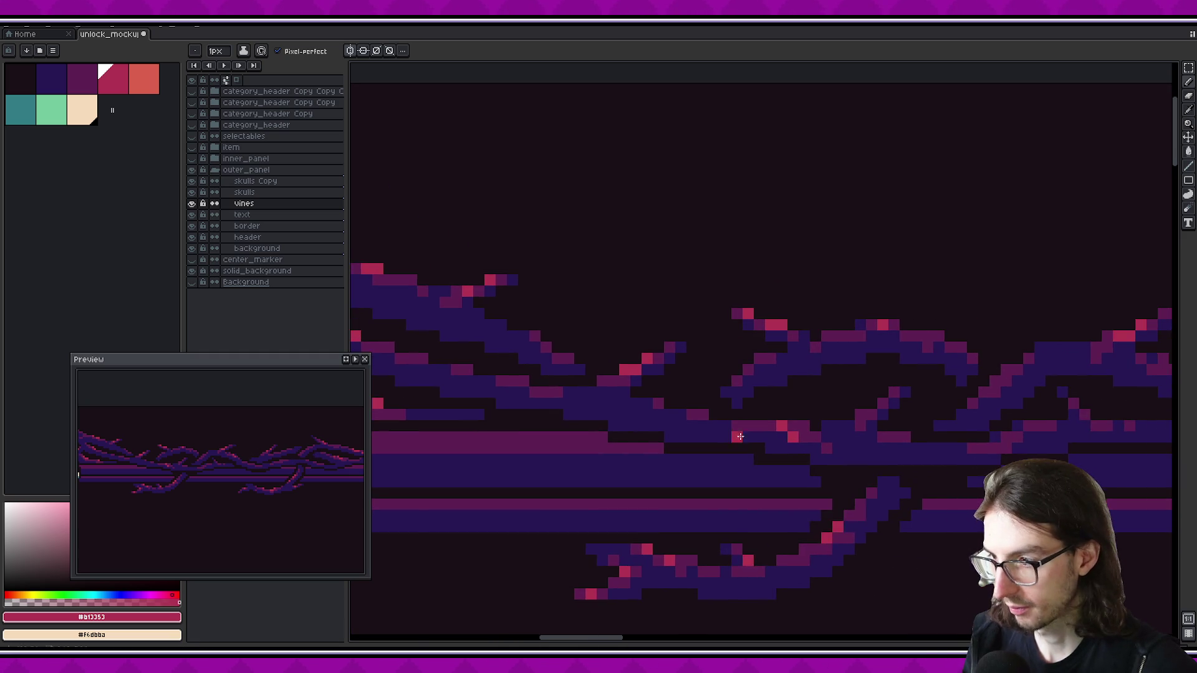
left_click_drag(561, 427, 655, 437)
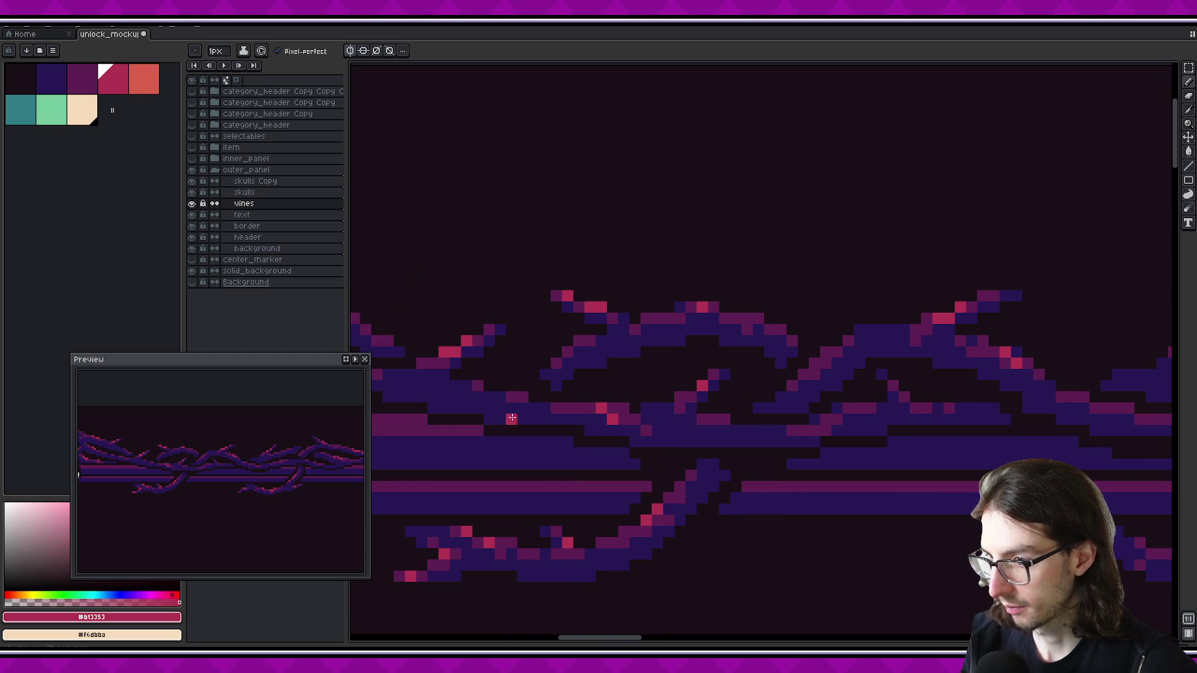
left_click_drag(553, 412, 585, 430)
mouse_move(719, 440)
left_mouse_down()
mouse_move(679, 428)
mouse_move(622, 436)
left_mouse_up()
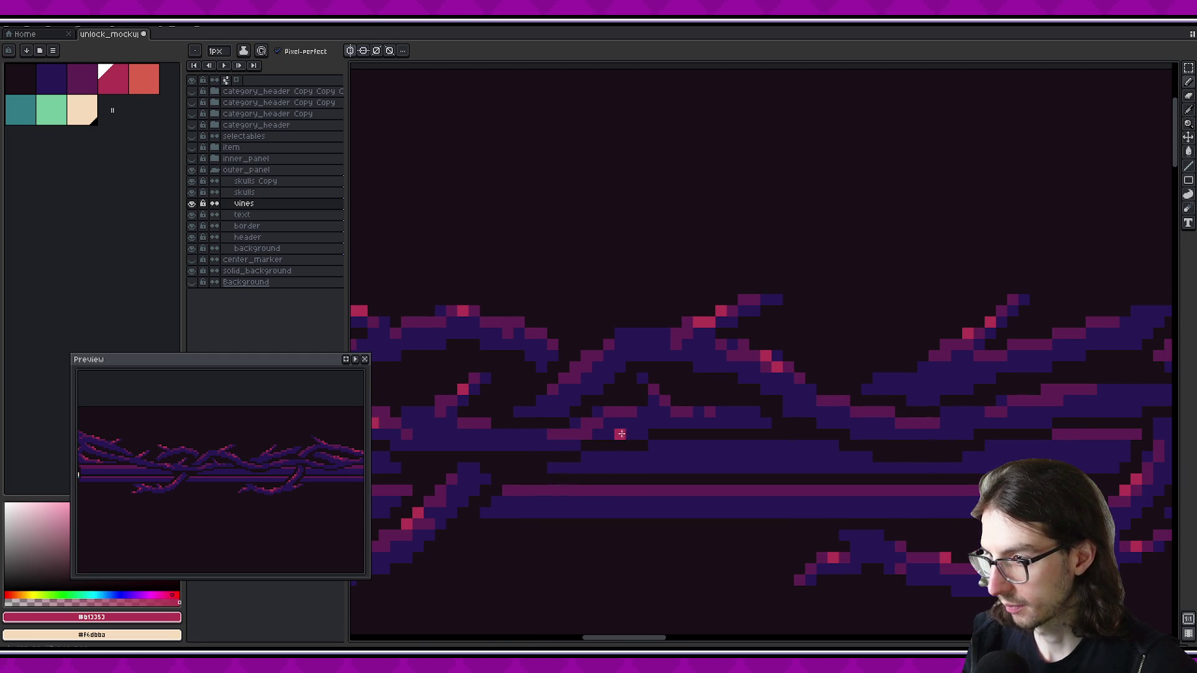
left_click_drag(775, 400, 637, 369)
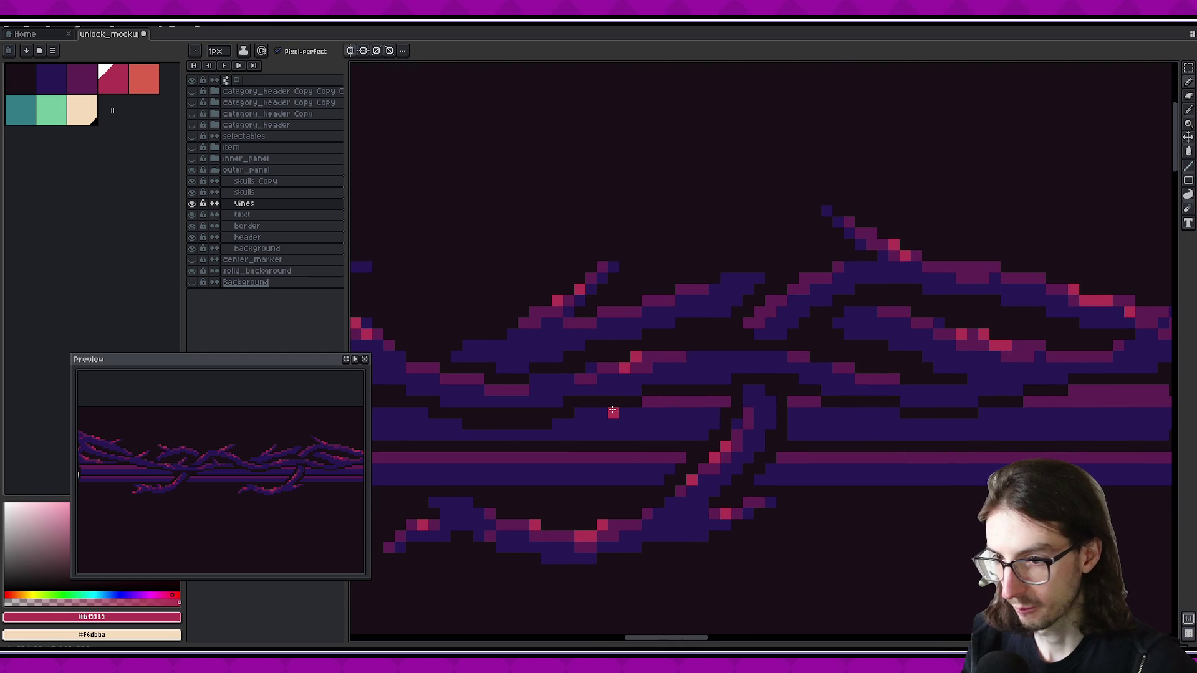
key("v")
key("b")
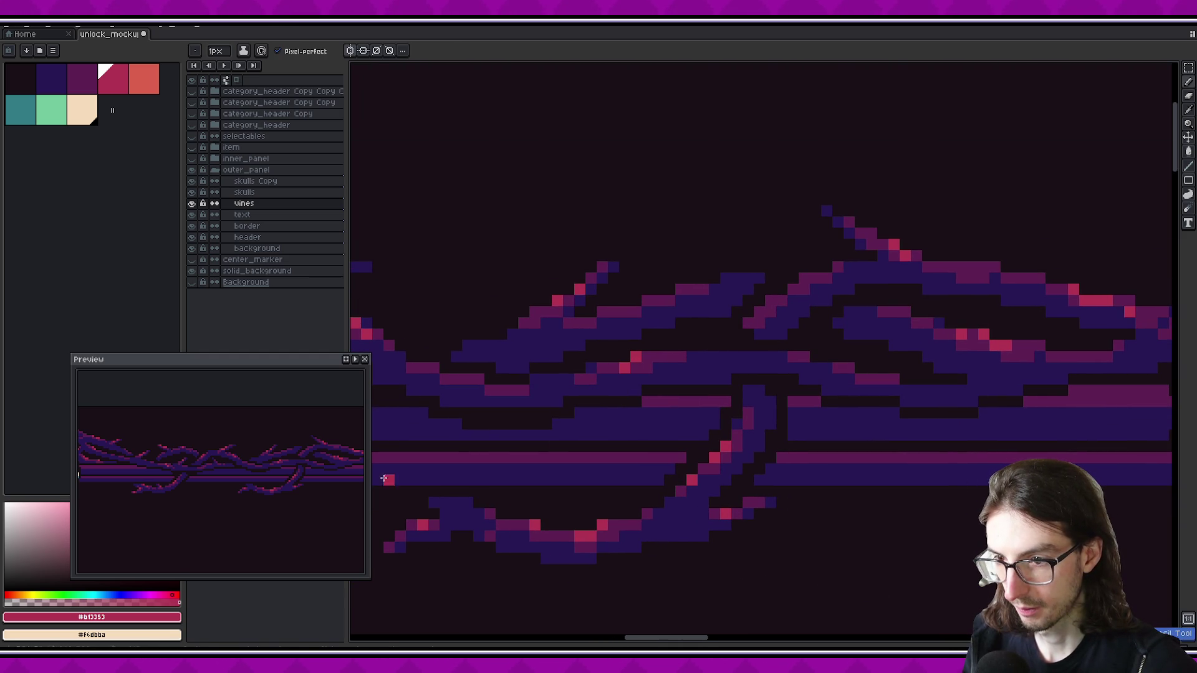
left_click(624, 368)
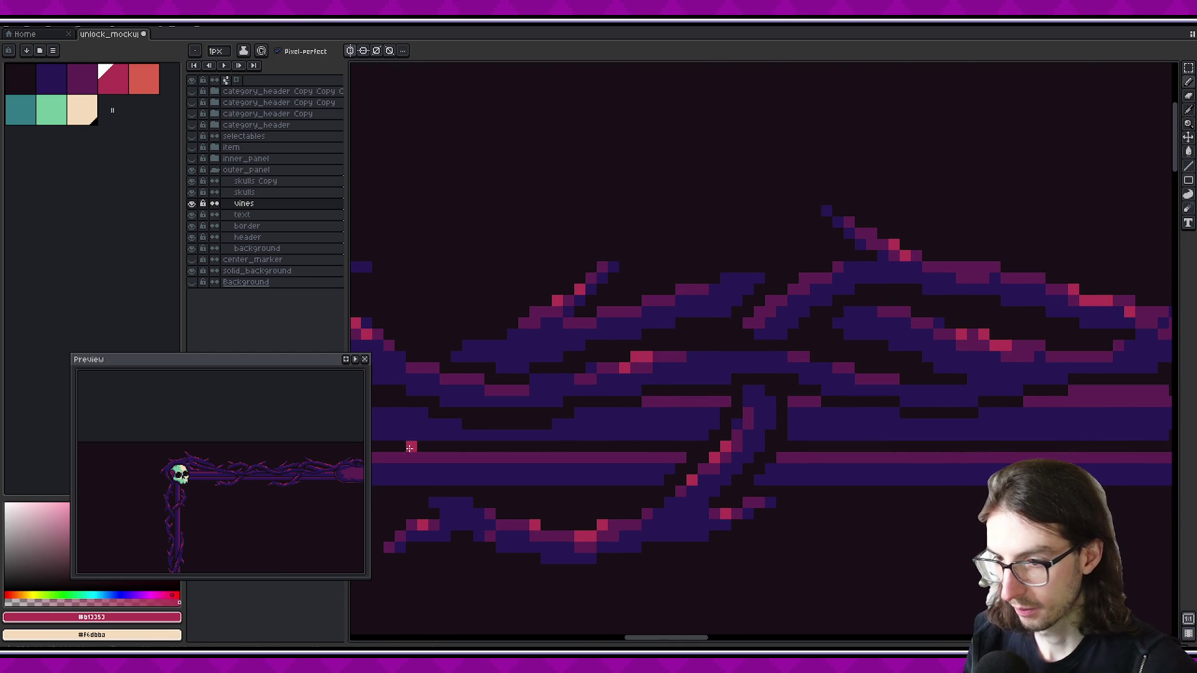
scroll(683, 453, "right", 3)
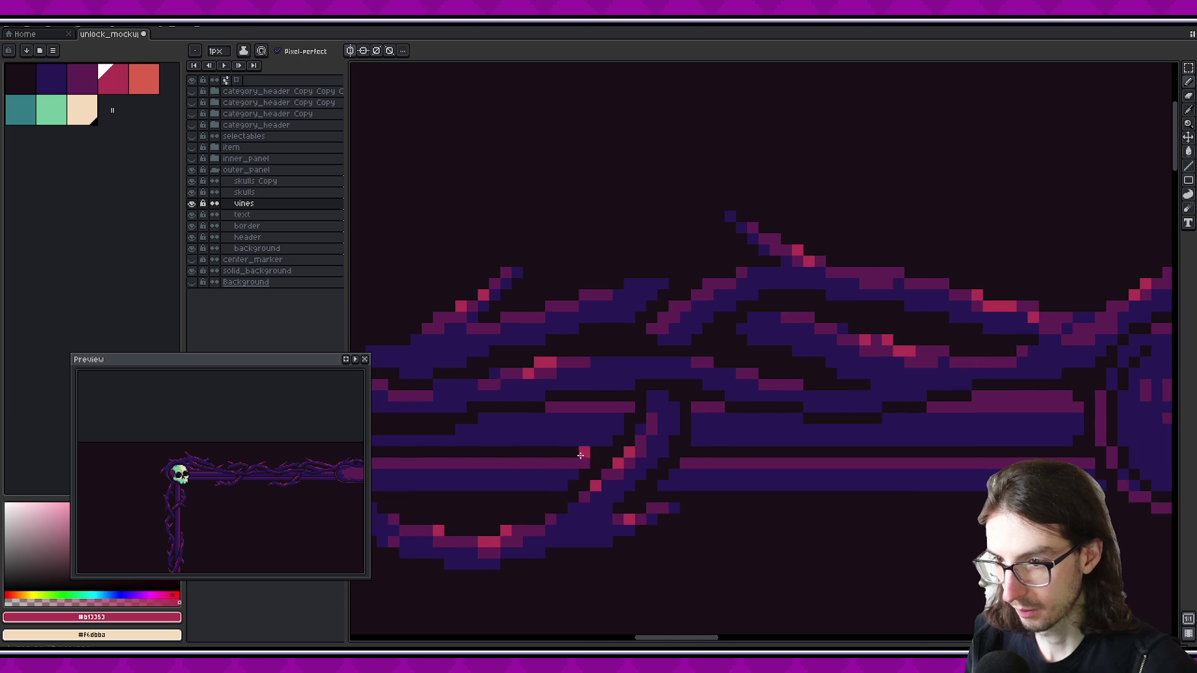
scroll(654, 430, "right", 2)
scroll(618, 393, "right", 3)
scroll(577, 354, "right", 3)
scroll(577, 353, "down", 2)
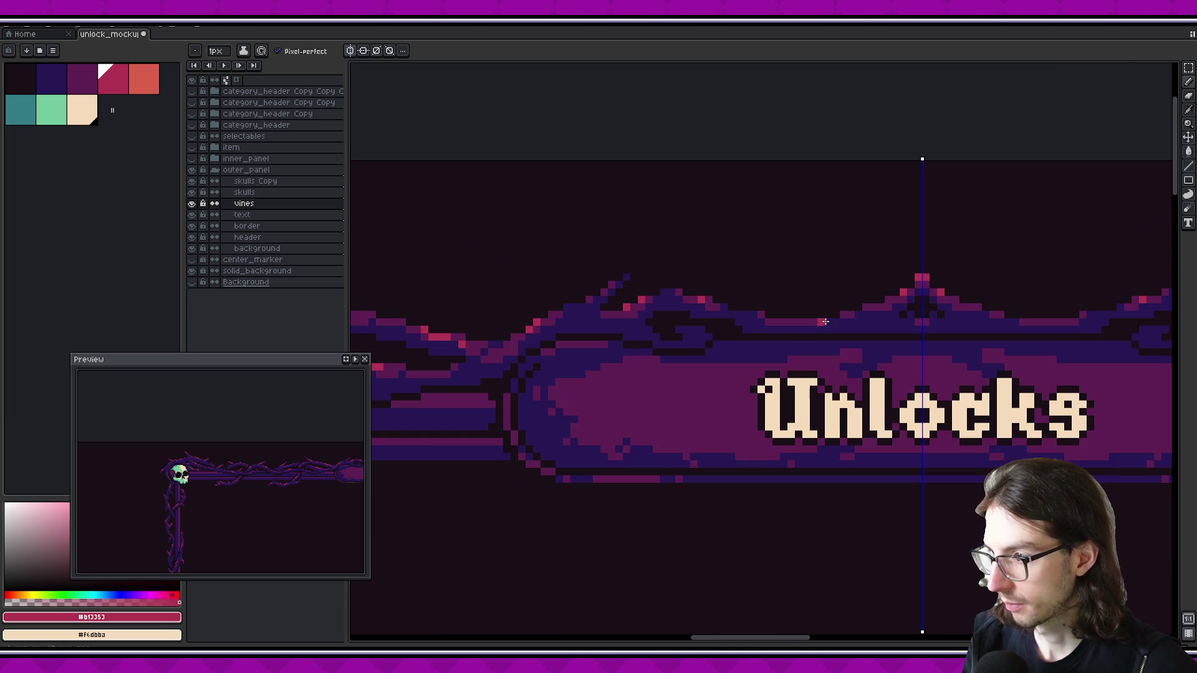
Add red highlight pixels on the vine row above the Unlocks banner
scroll(577, 353, "up", 4)
left_click(711, 344)
left_click(643, 344)
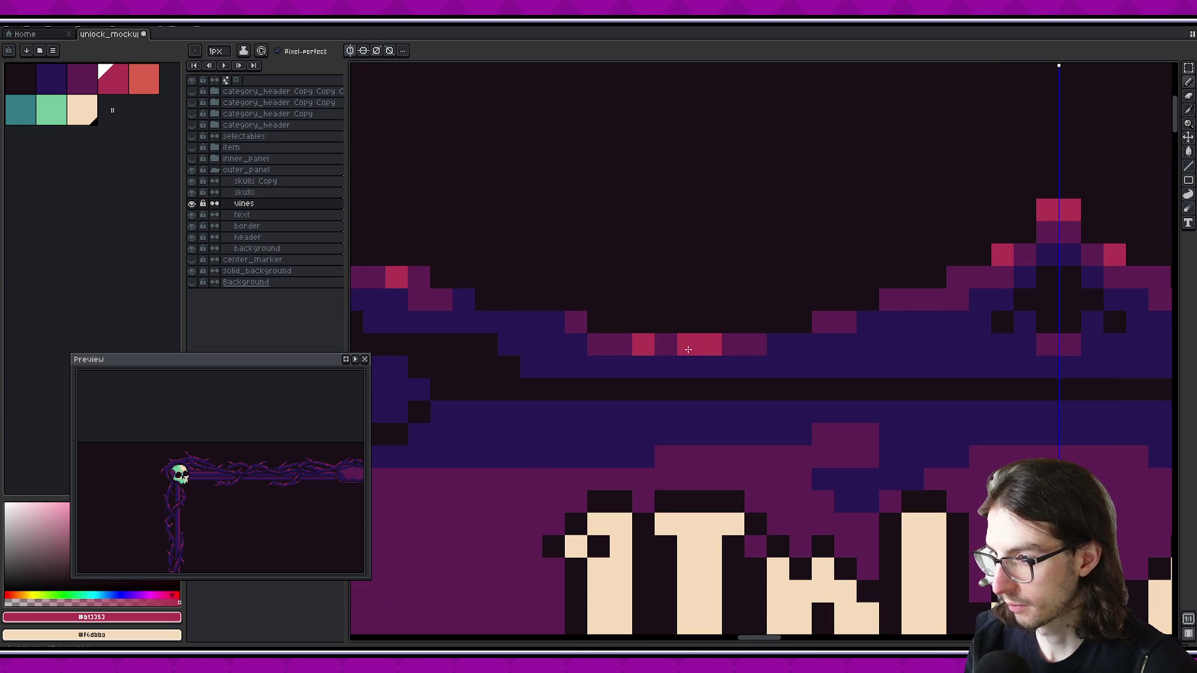
left_click_drag(280, 479, 226, 478)
left_click_drag(269, 488, 257, 489)
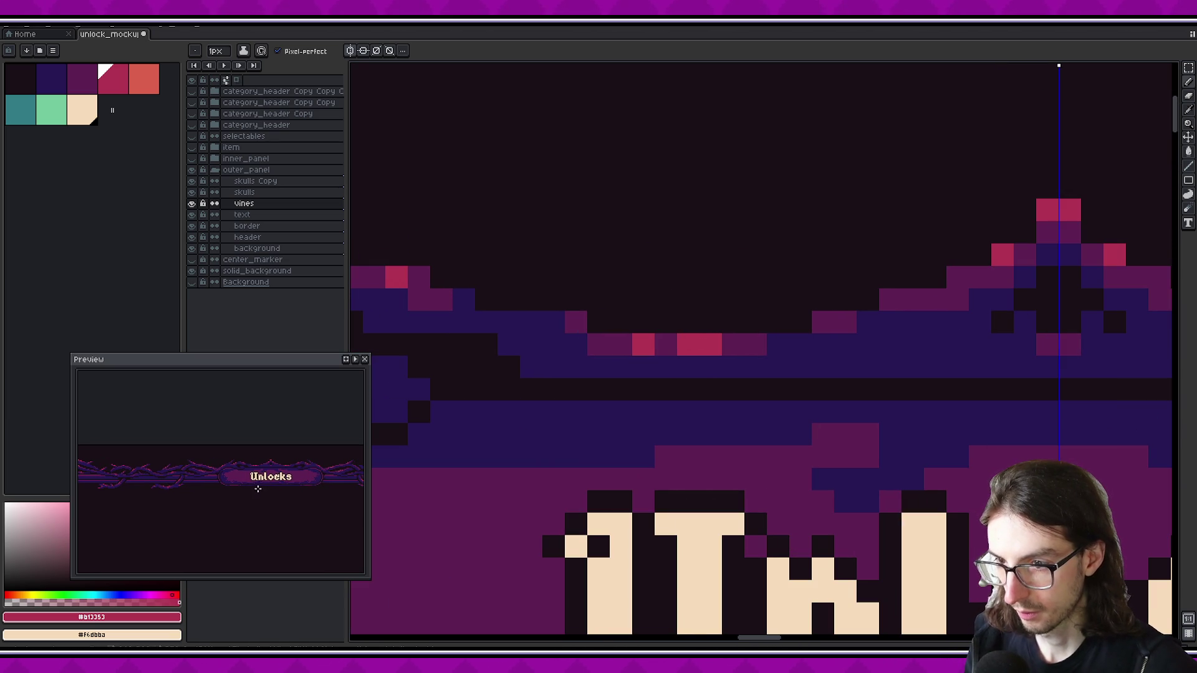
left_click_drag(801, 390, 635, 385)
Paint mirrored purple and dark blue pixels on the vine crest
left_click(667, 324, "alt")
mouse_move(611, 340)
left_mouse_down()
mouse_move(651, 336)
mouse_move(718, 370)
left_mouse_up()
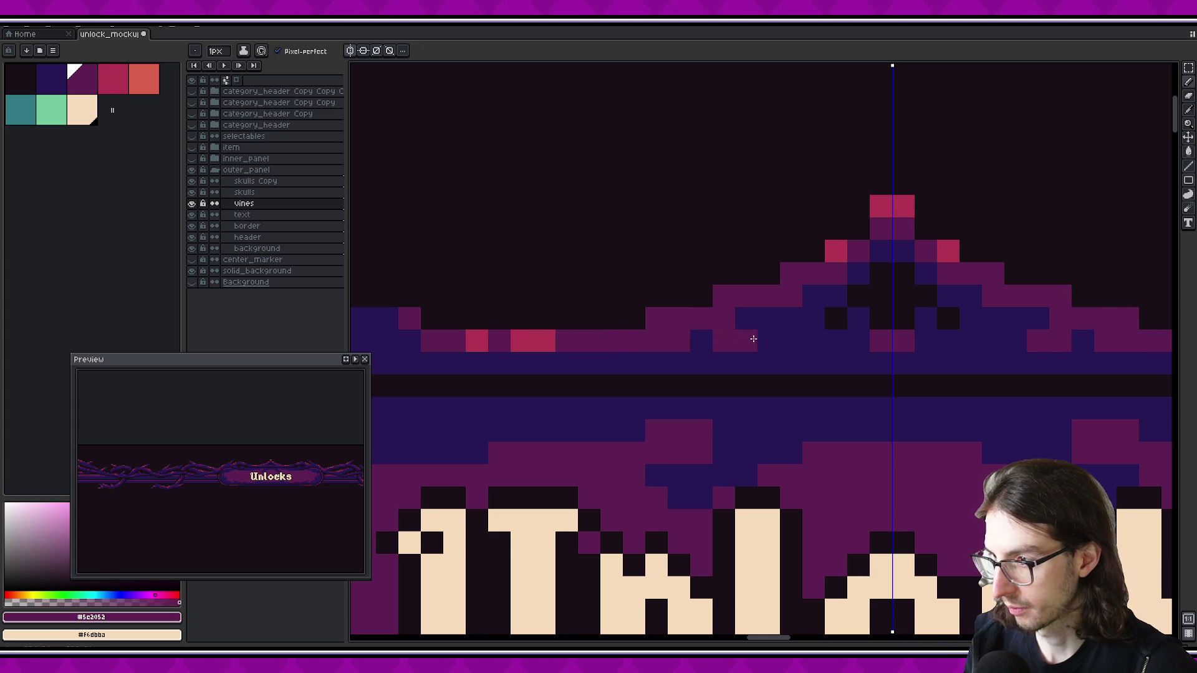
scroll(225, 484, "up", 1)
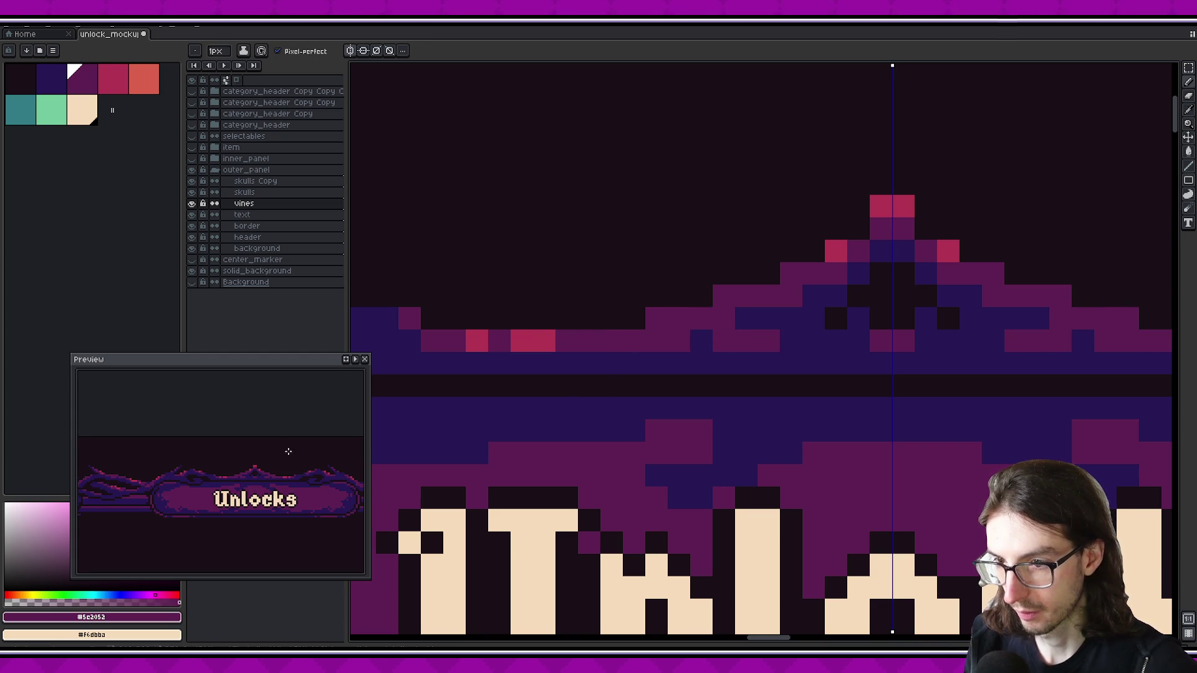
left_click(743, 359, "alt")
left_click(723, 340)
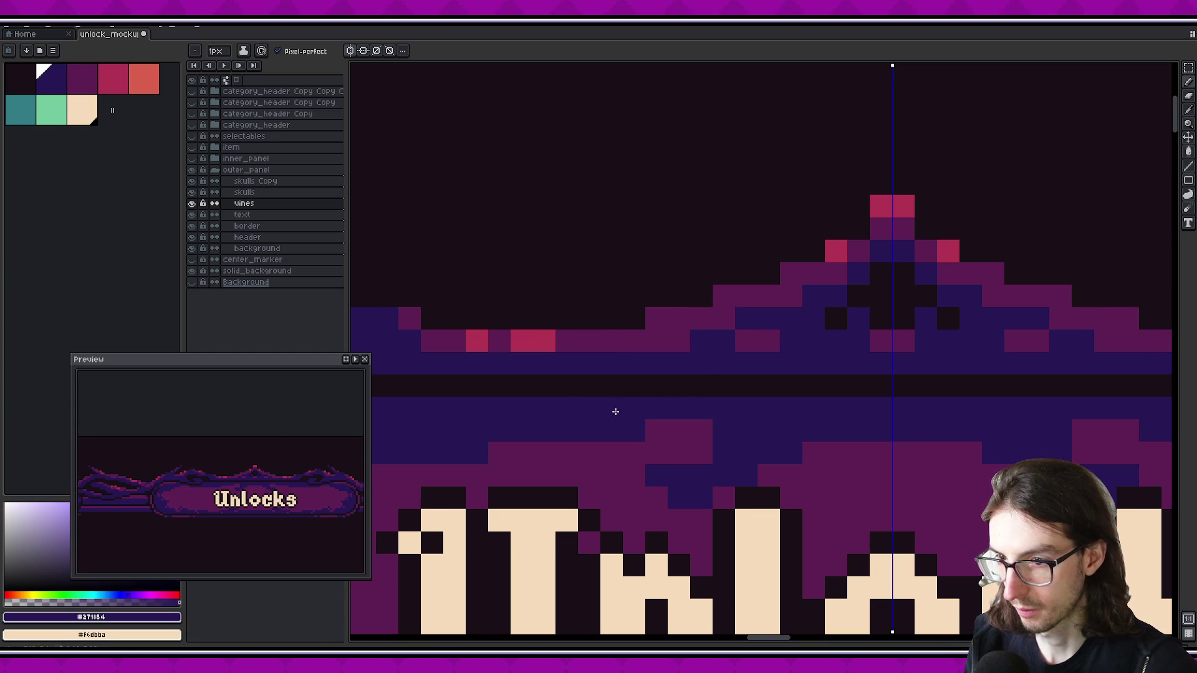
left_click(711, 342, "alt")
left_click(746, 318)
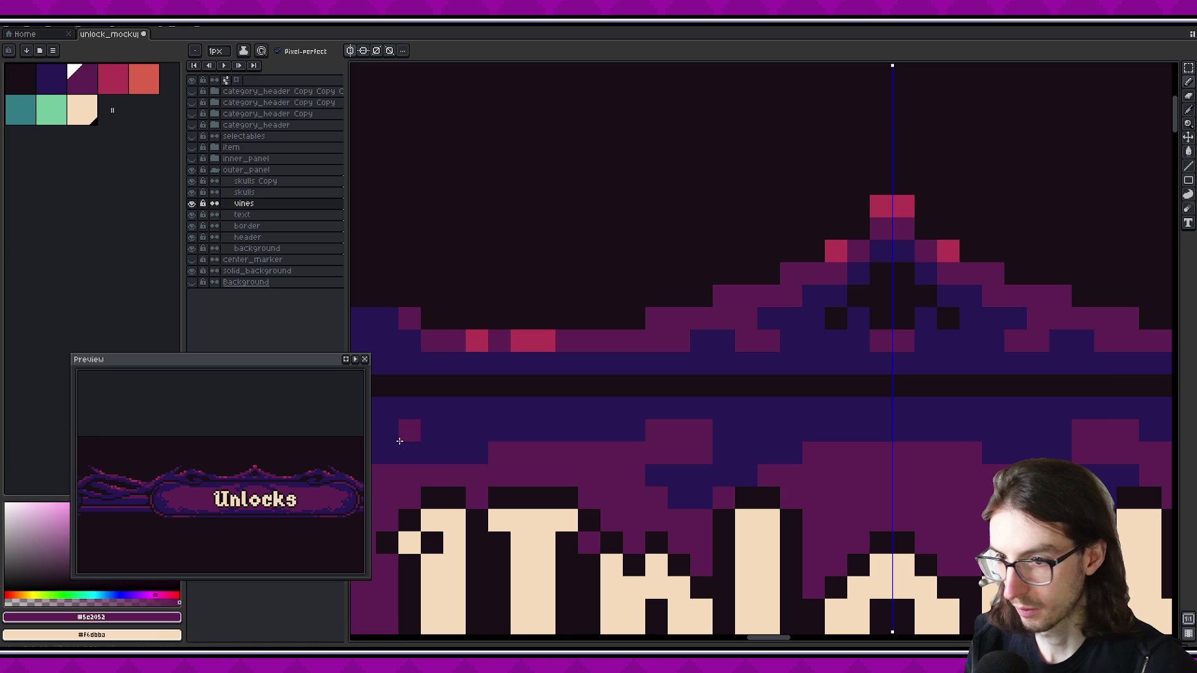
Add mirrored pink highlight pixels to both slopes of the crest
scroll(751, 402, "right", 2)
left_click(823, 260, "alt")
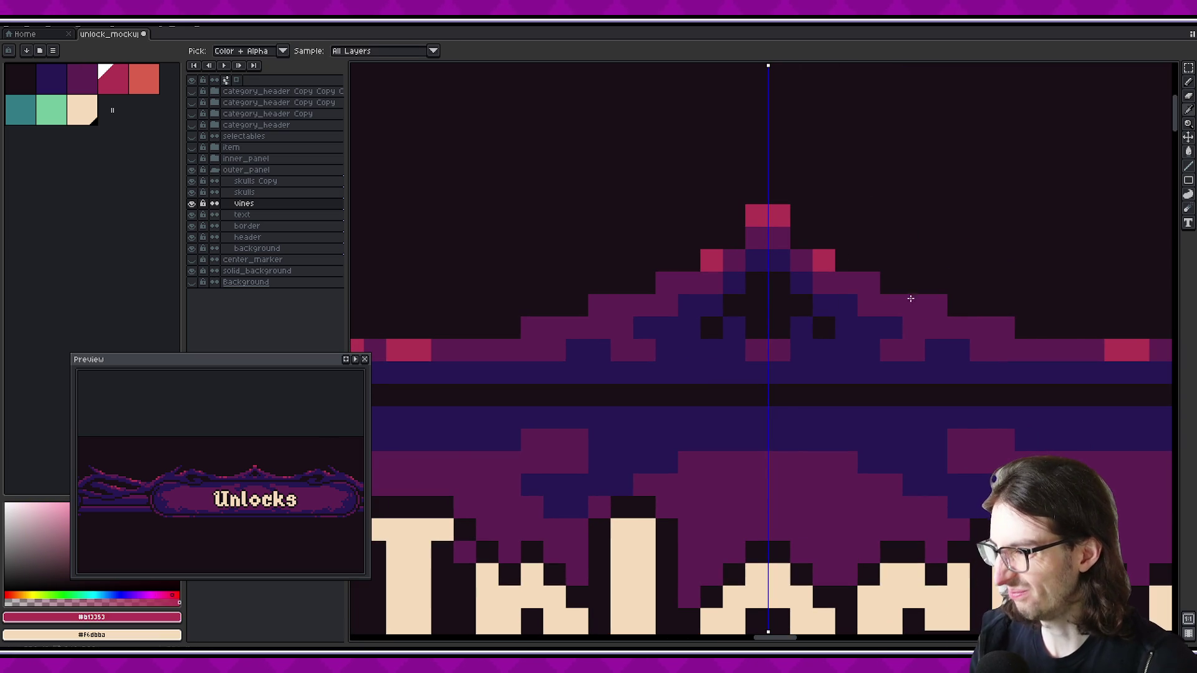
left_click_drag(936, 305, 958, 327)
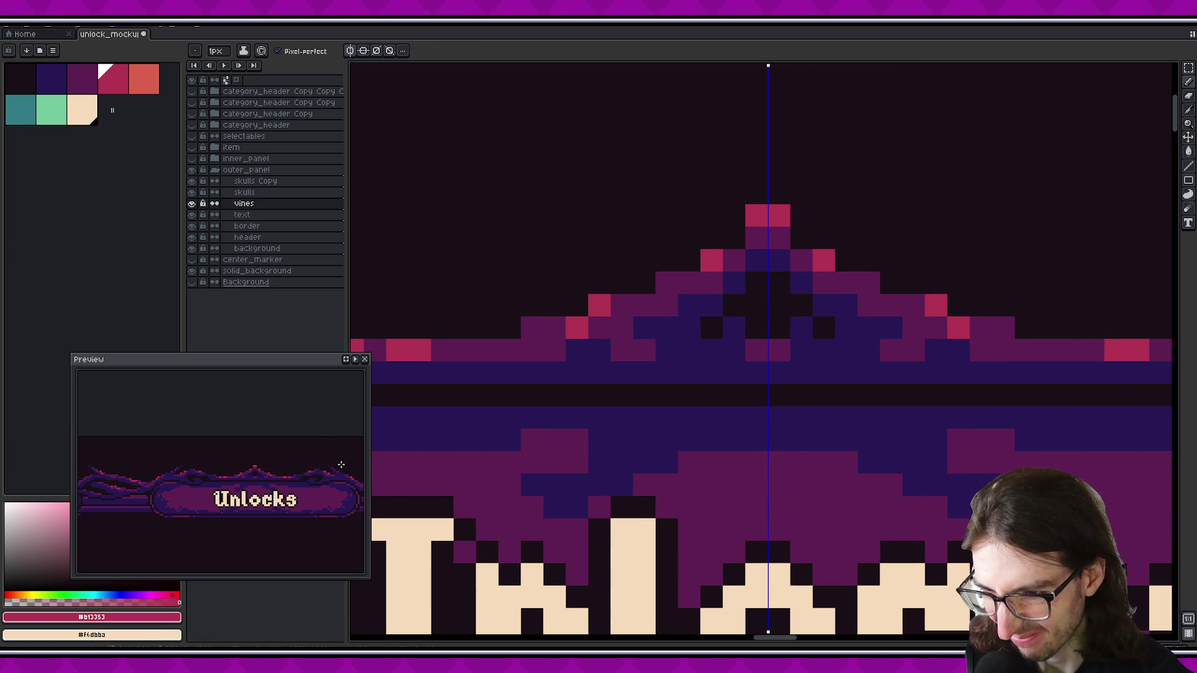
left_click(621, 350)
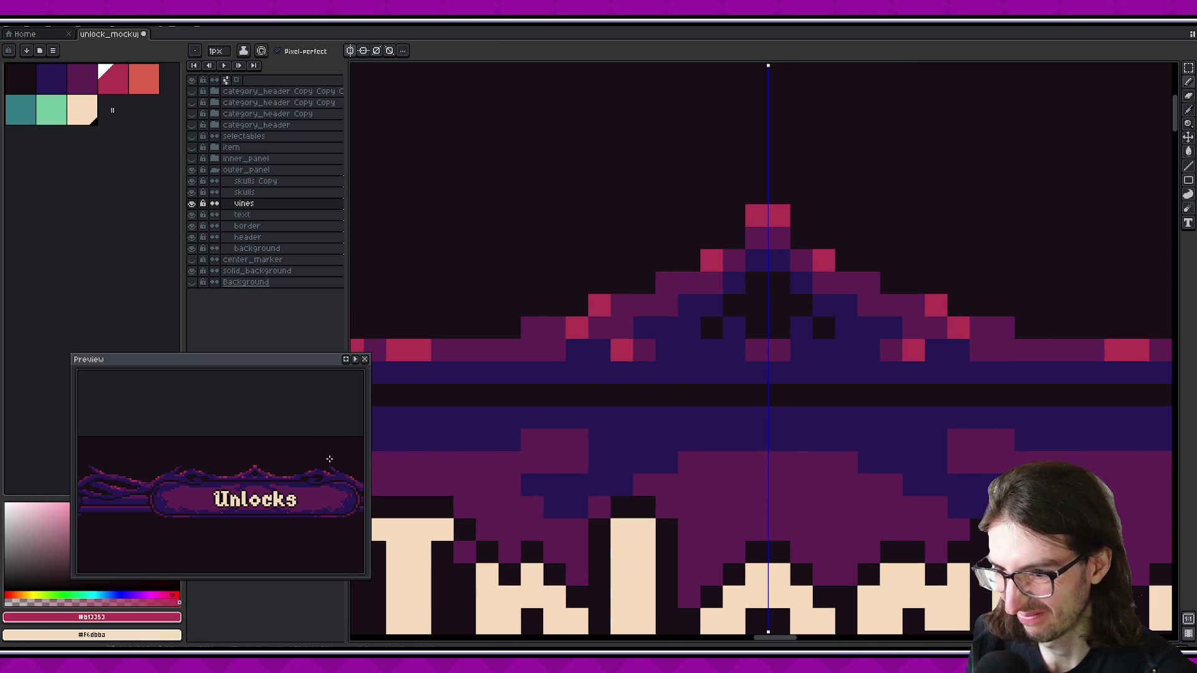
scroll(285, 481, "up", 1)
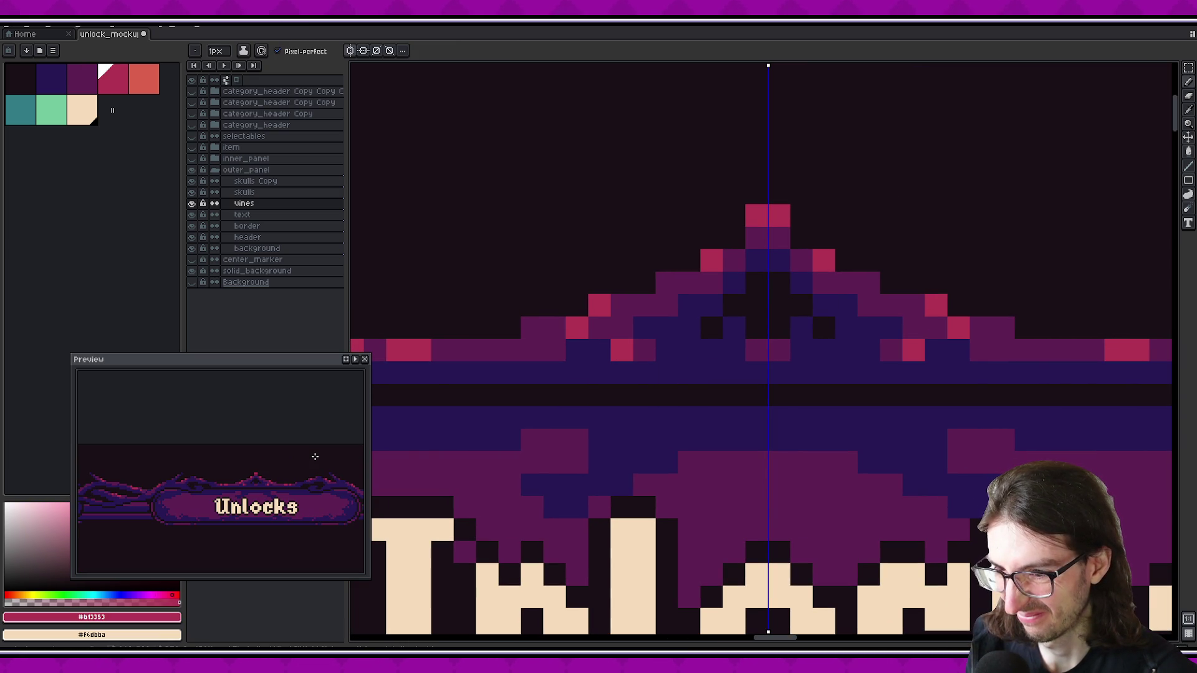
left_click(649, 347, "alt")
scroll(649, 347, "down", 3)
scroll(701, 360, "up", 1)
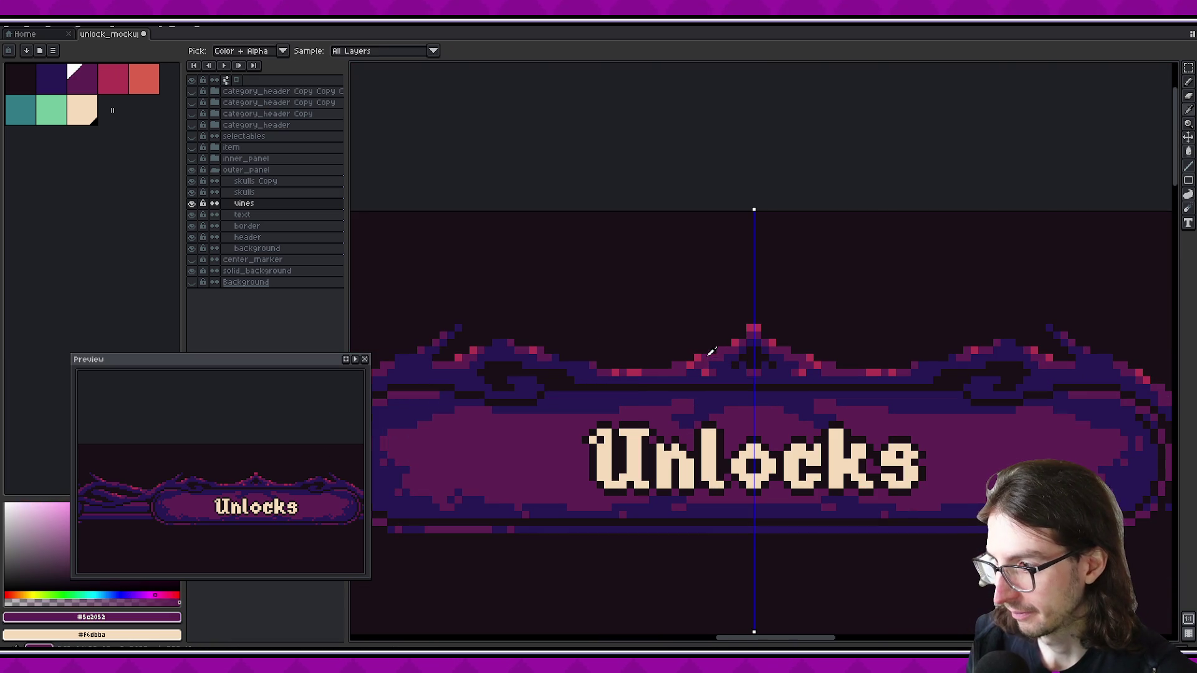
left_click(676, 365, "alt")
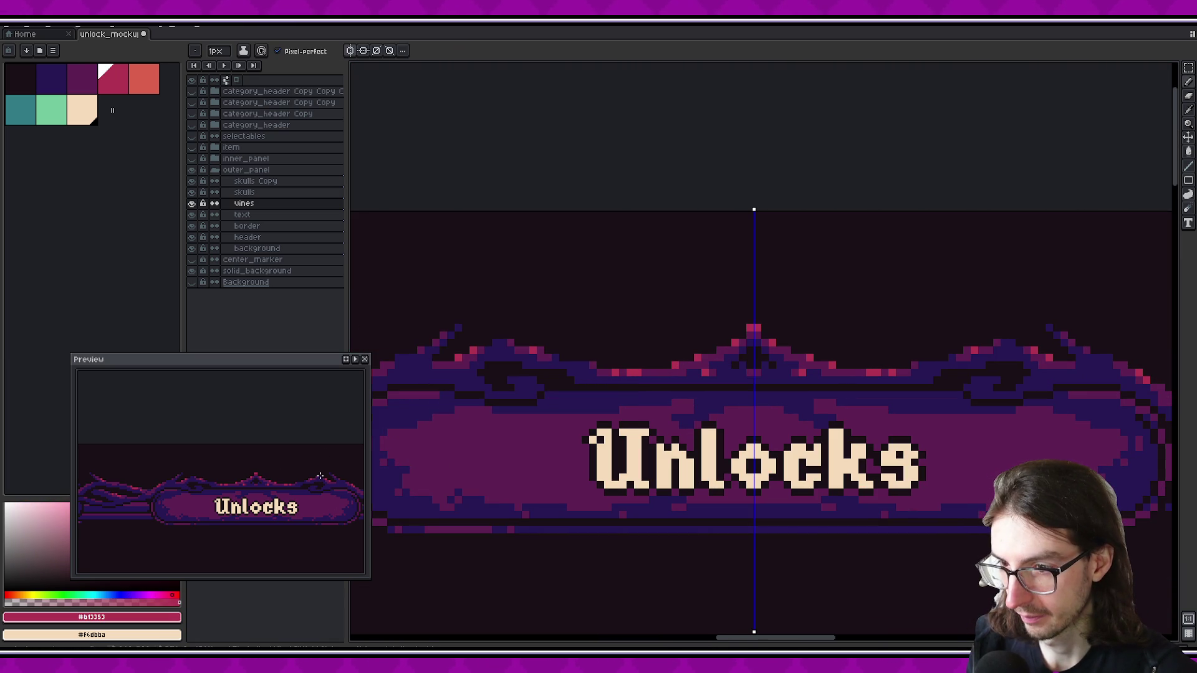
scroll(320, 477, "down", 1)
scroll(609, 399, "down", 2)
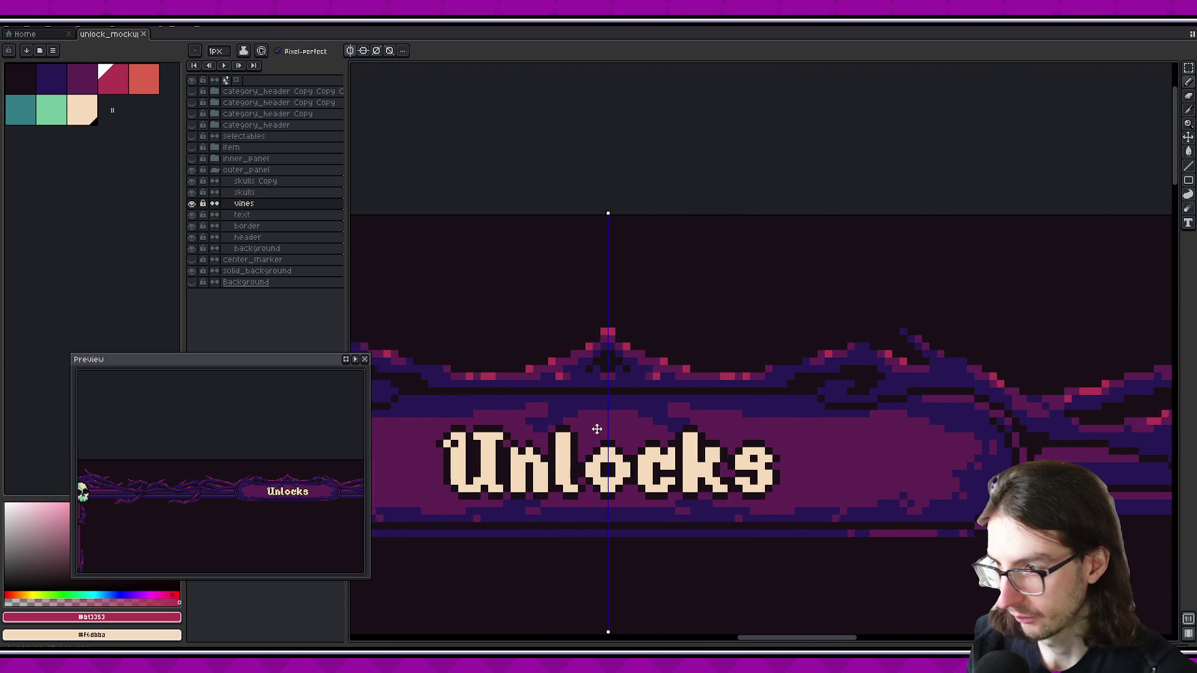
left_click_drag(795, 406, 664, 361)
left_click_drag(812, 392, 727, 364)
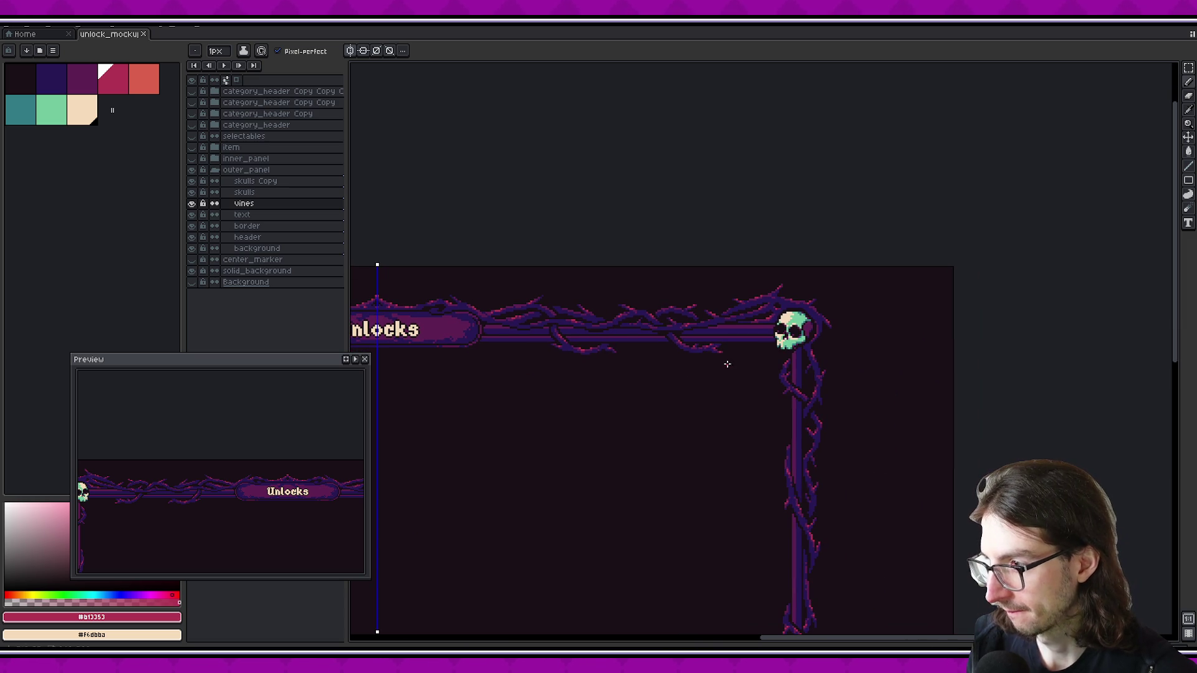
scroll(658, 308, "up", 1)
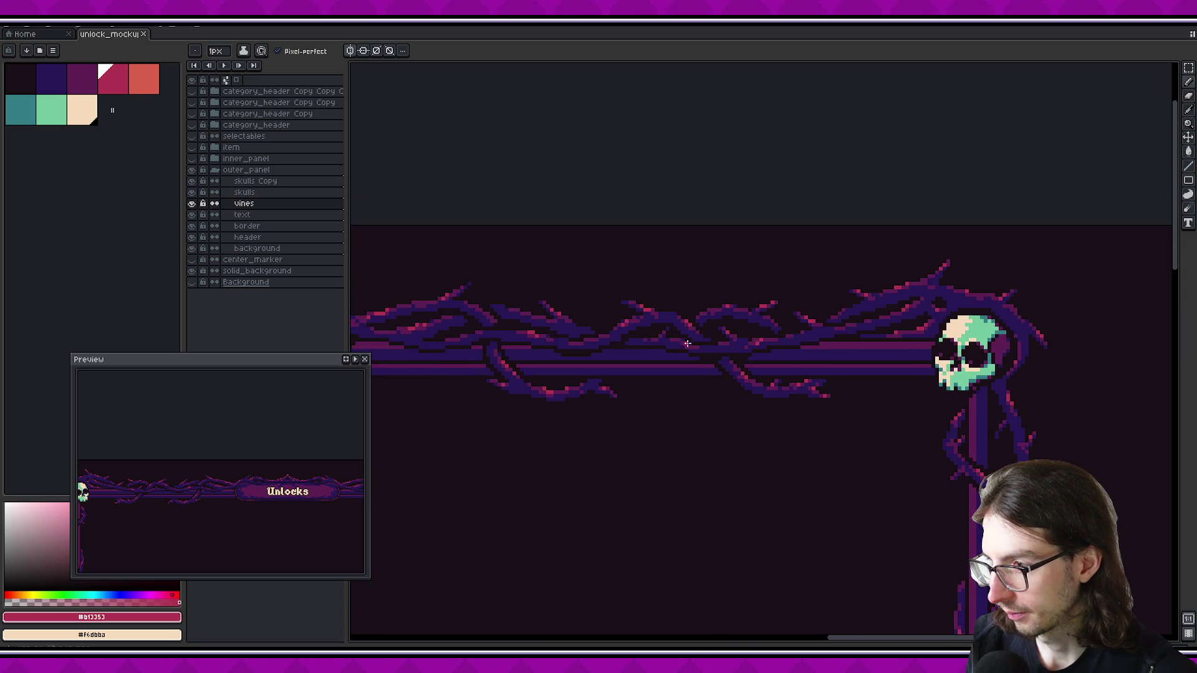
scroll(670, 350, "up", 1)
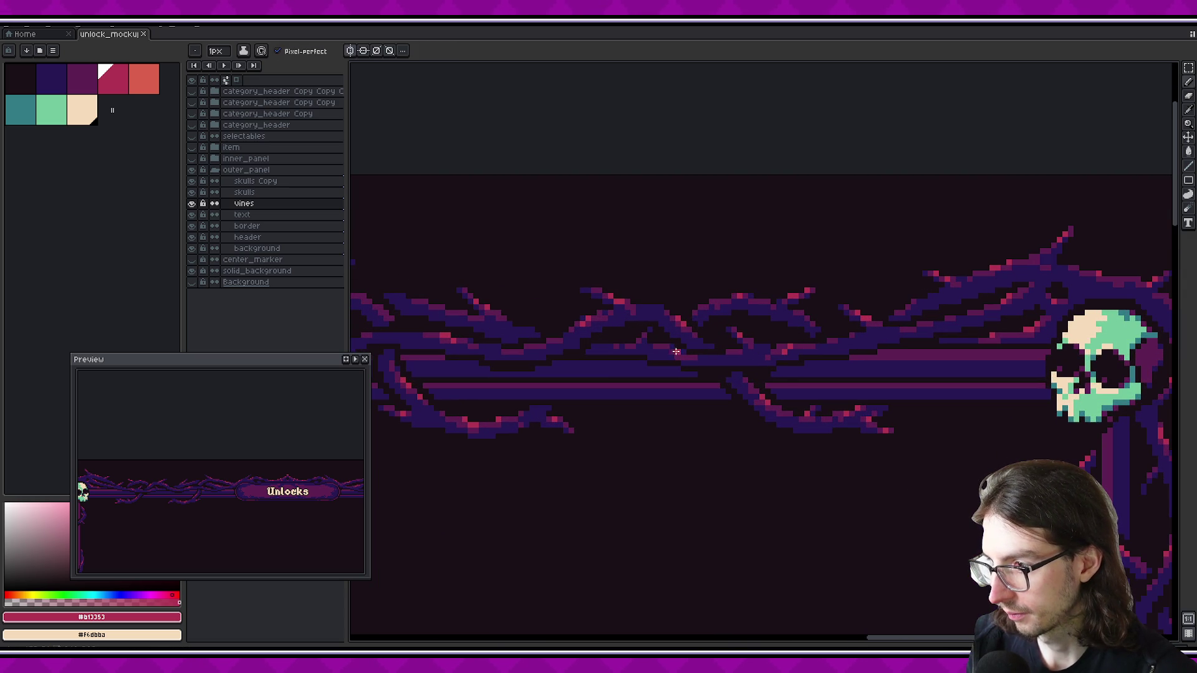
left_click_drag(615, 351, 762, 371)
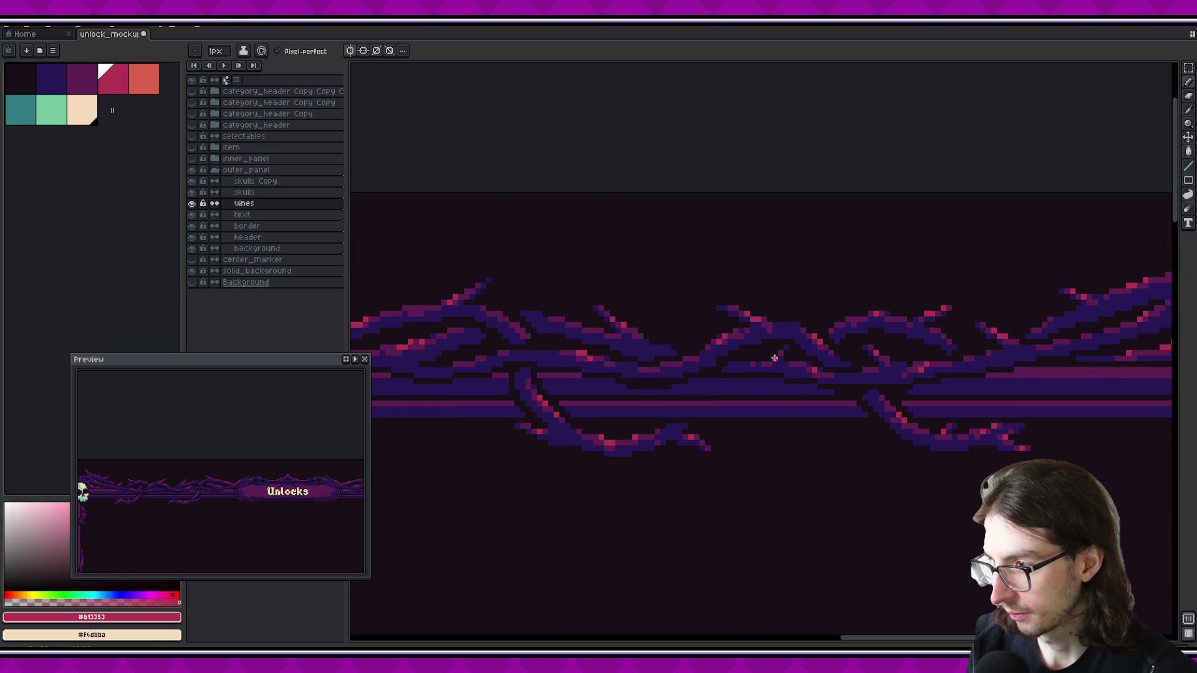
scroll(774, 359, "left", 3)
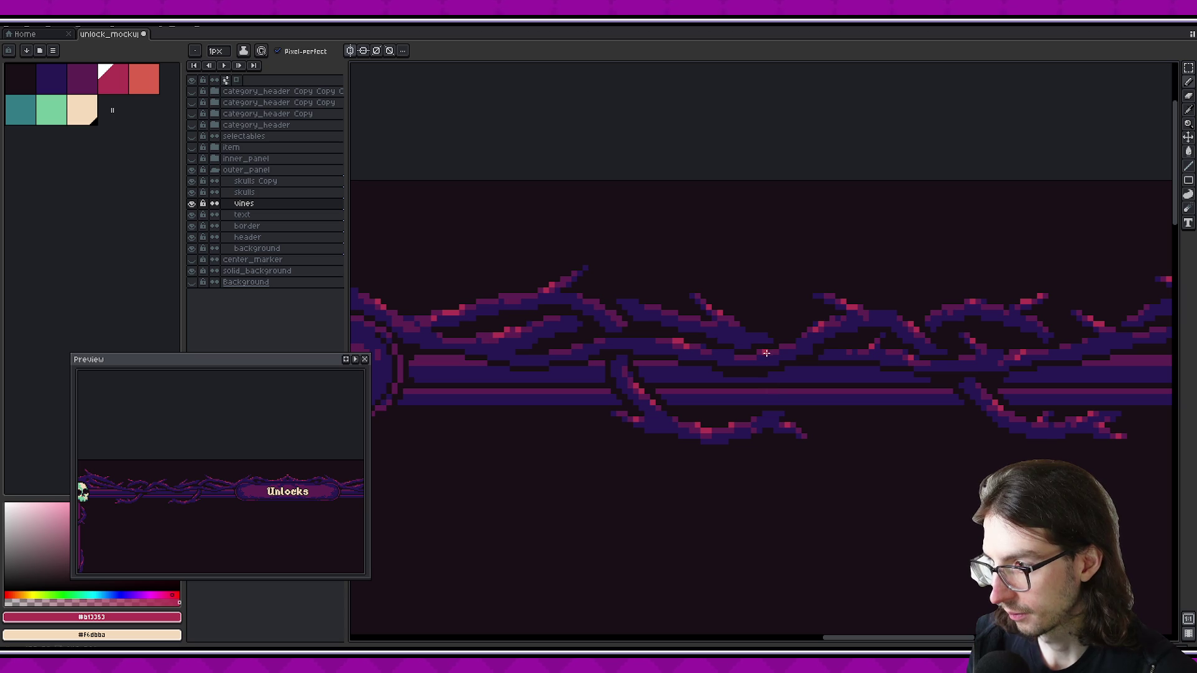
scroll(766, 353, "down", 2)
scroll(810, 399, "down", 1)
scroll(811, 391, "up", 2)
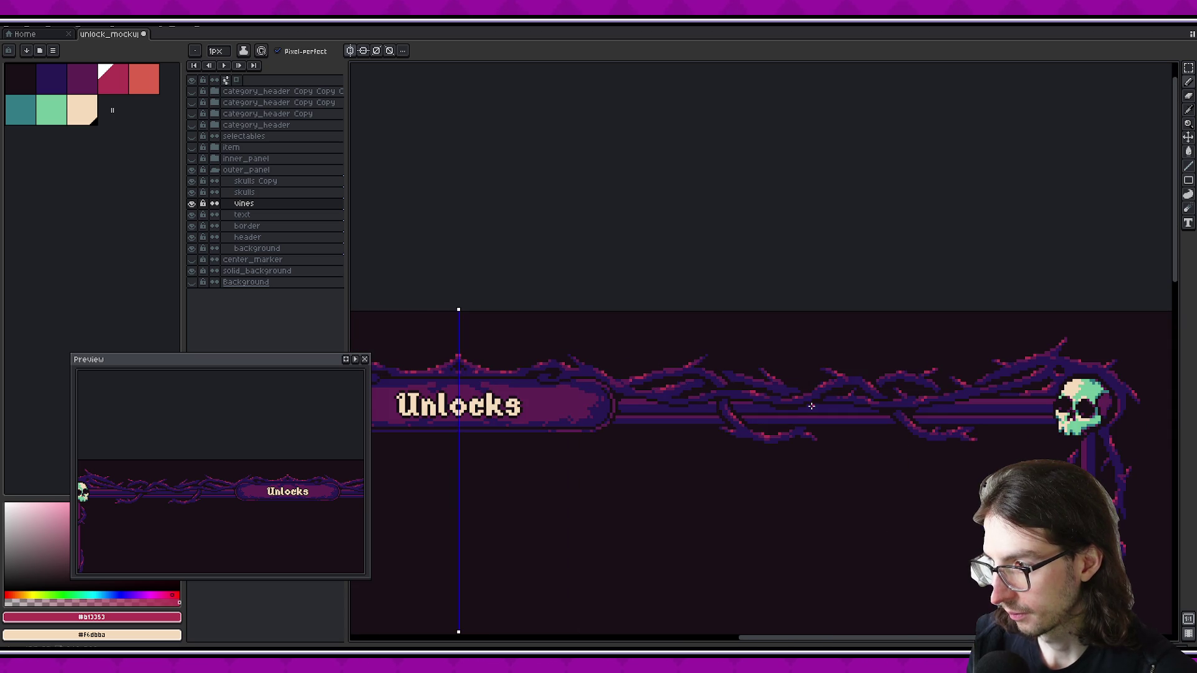
scroll(799, 396, "up", 1)
scroll(805, 393, "down", 1)
scroll(807, 394, "down", 1)
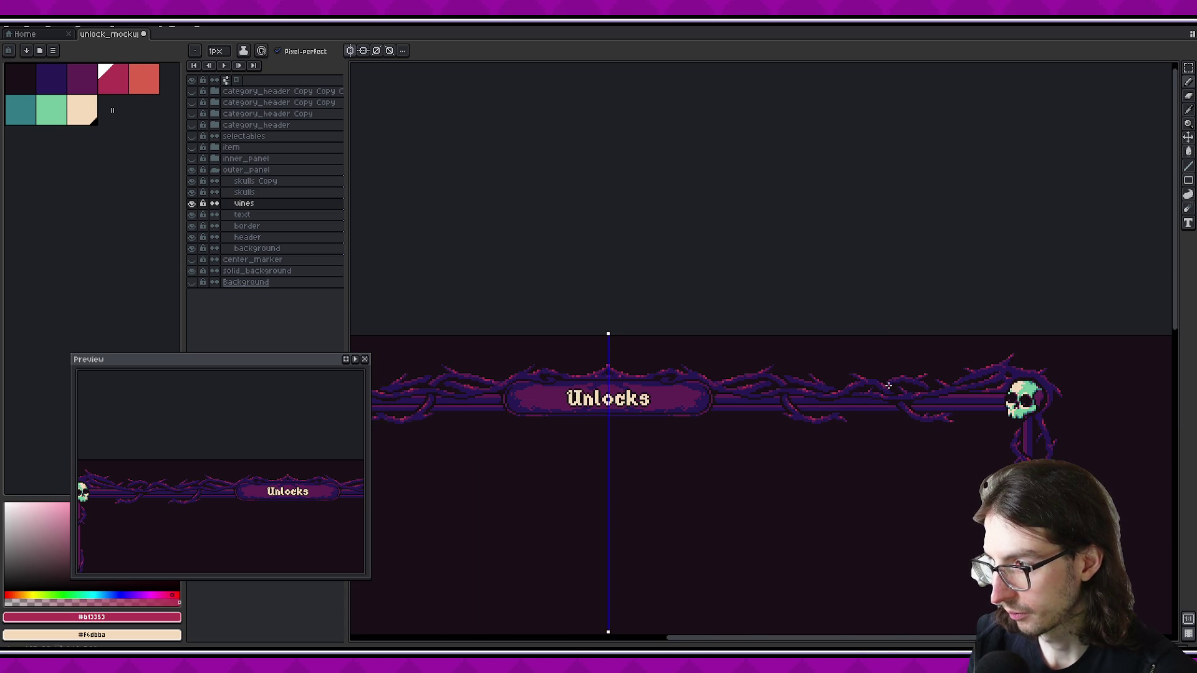
scroll(822, 393, "down", 2)
mouse_move(813, 449)
left_mouse_down()
mouse_move(738, 432)
mouse_move(767, 409)
left_mouse_up()
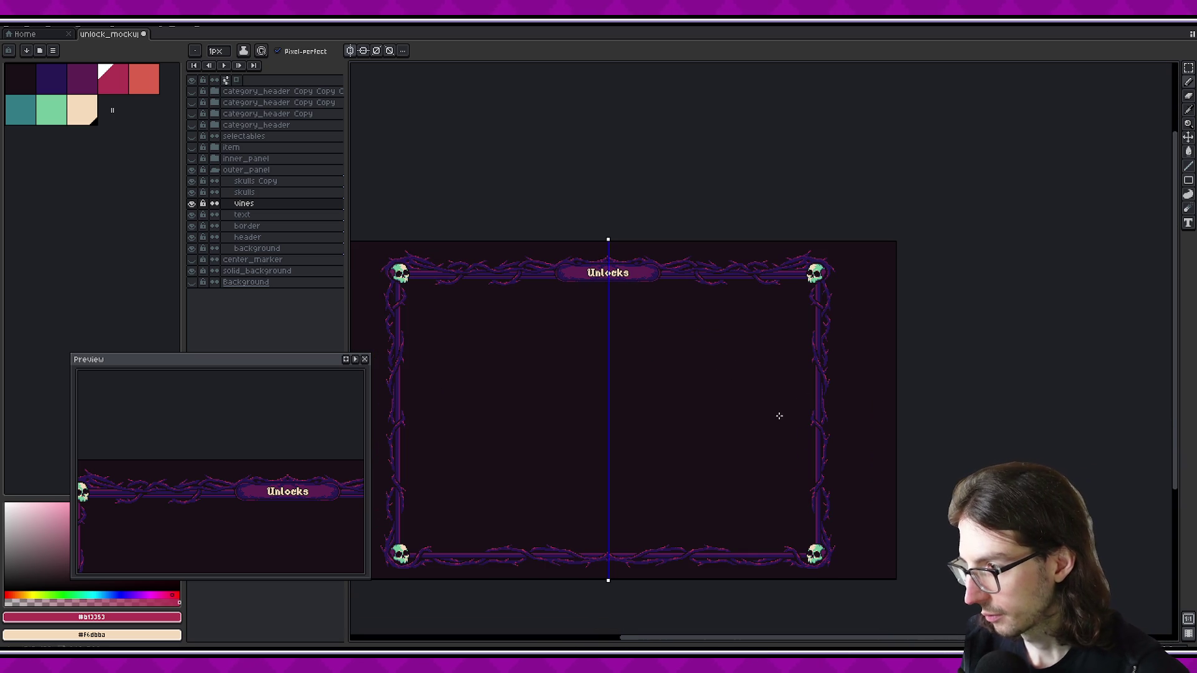
scroll(841, 325, "up", 3)
scroll(841, 324, "up", 1)
left_click_drag(840, 325, 786, 392)
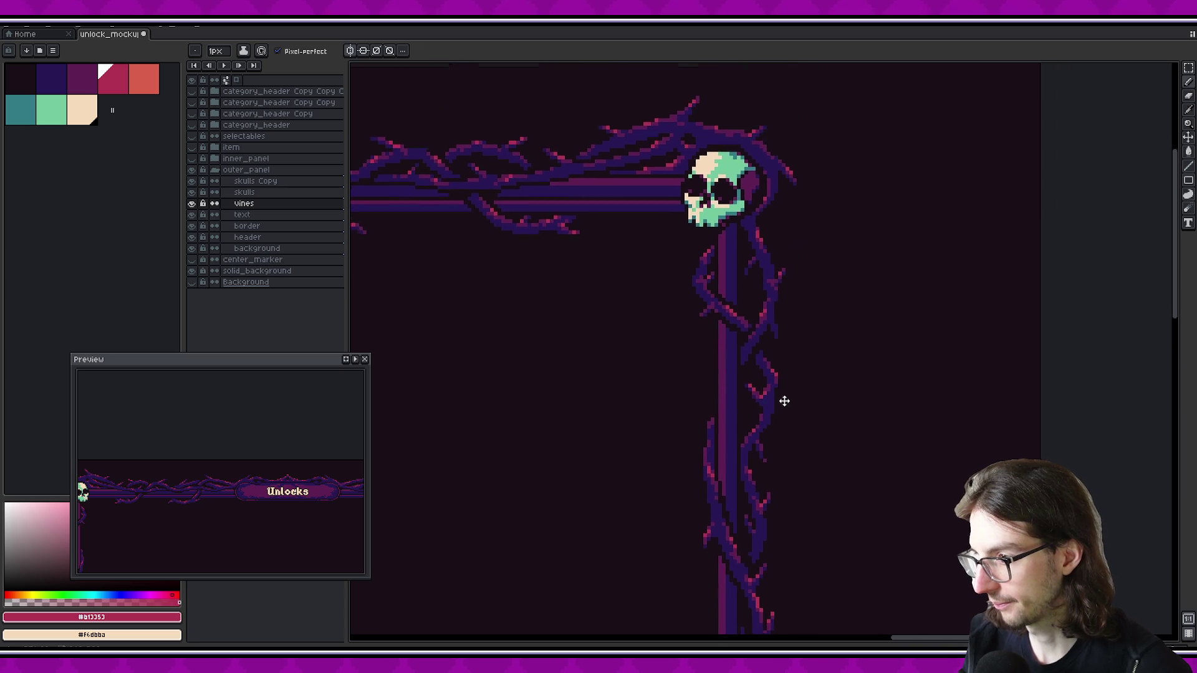
left_click_drag(781, 477, 770, 429)
scroll(759, 449, "up", 1)
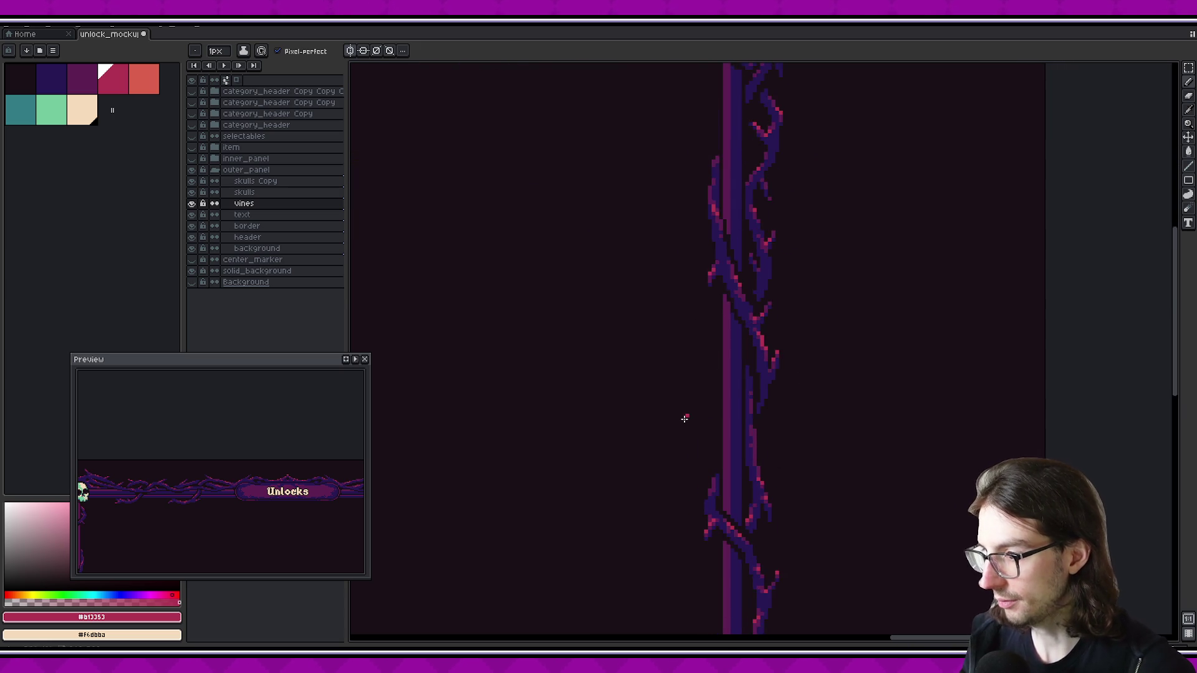
scroll(738, 255, "up", 1)
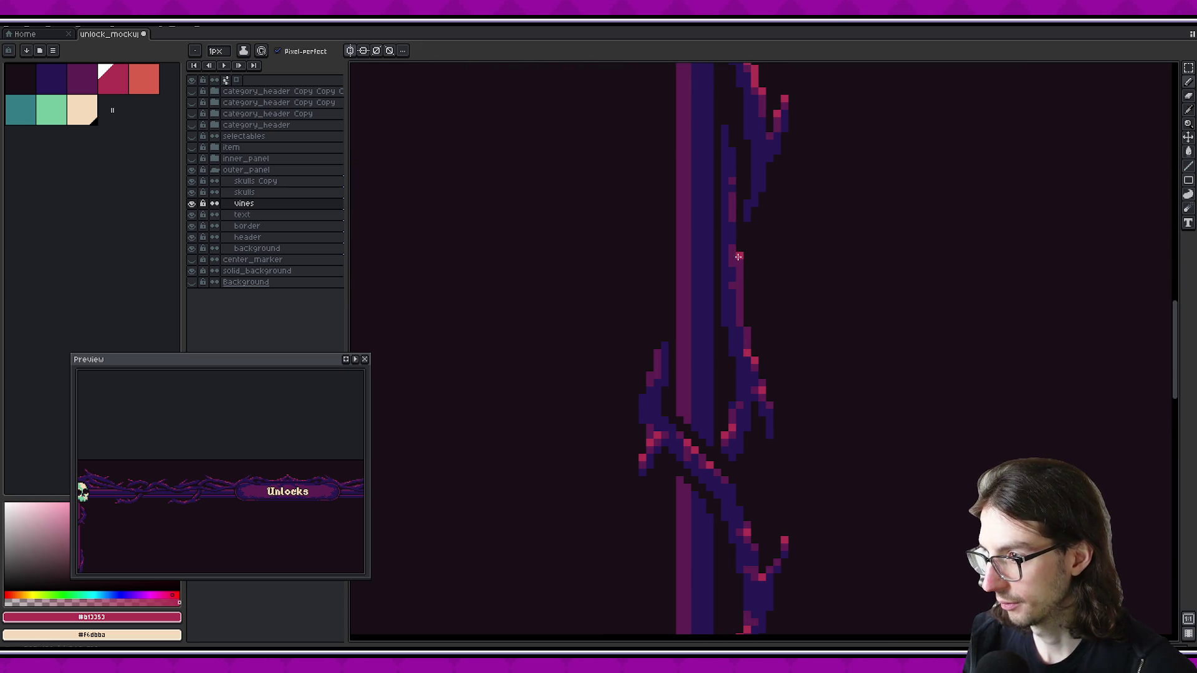
scroll(780, 286, "down", 3)
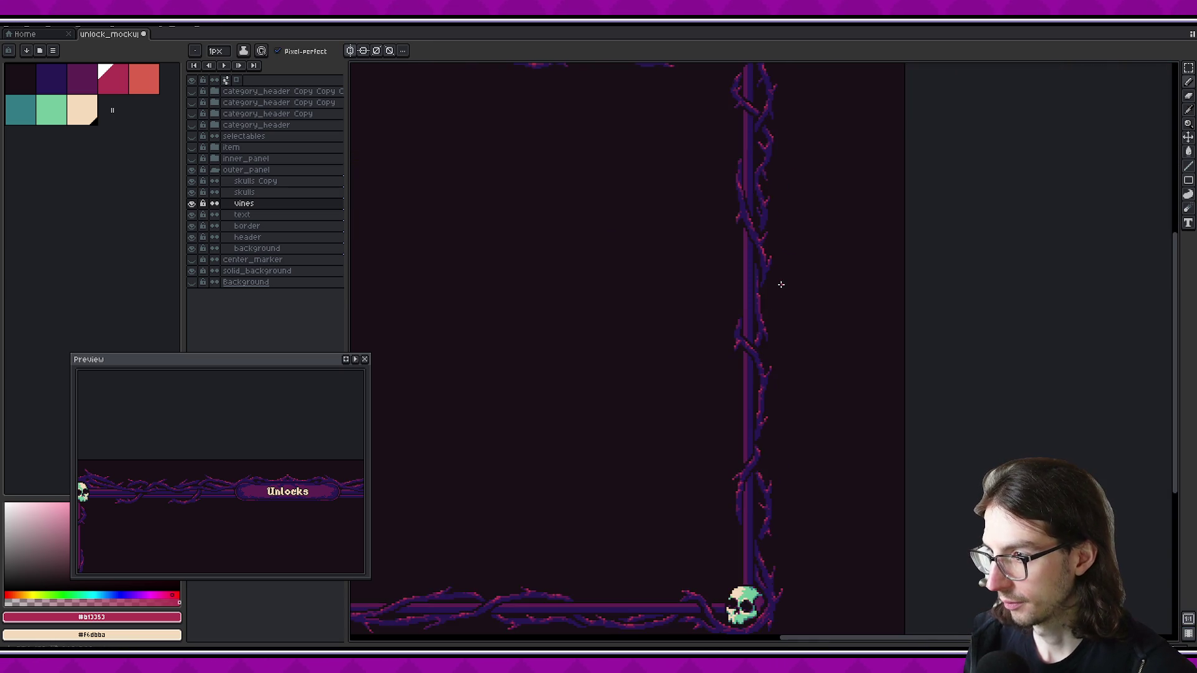
scroll(782, 283, "down", 2)
scroll(782, 283, "up", 3)
scroll(752, 365, "up", 1)
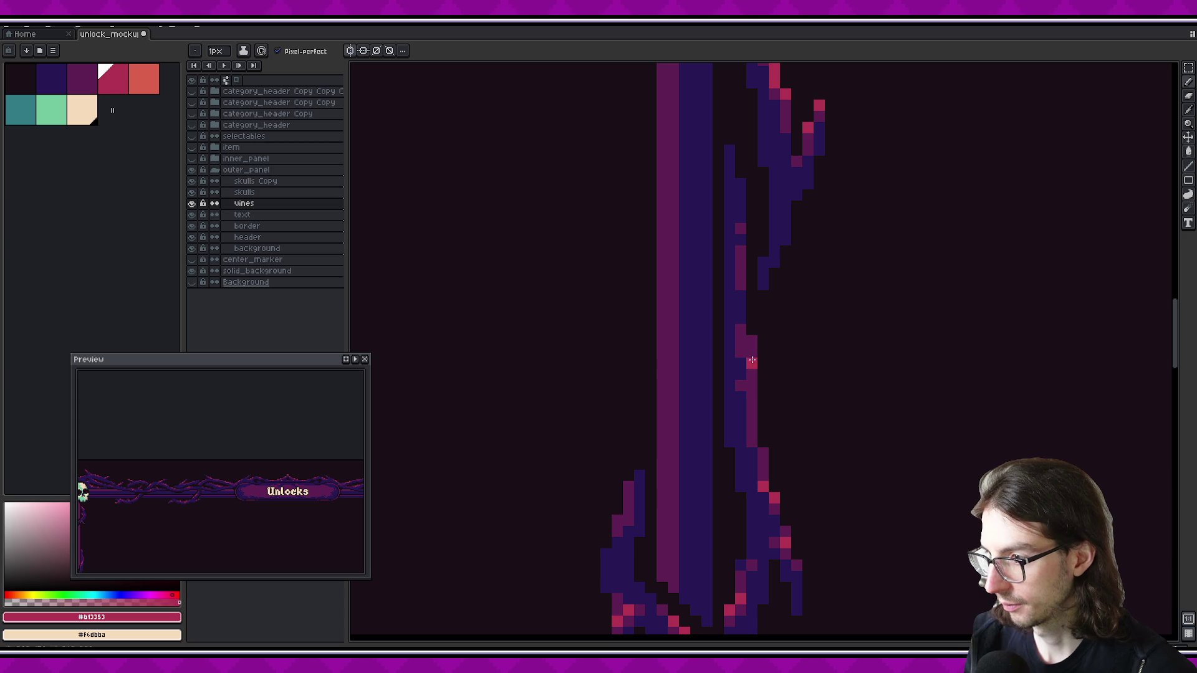
scroll(741, 344, "down", 2)
scroll(791, 357, "down", 1)
scroll(812, 342, "down", 1)
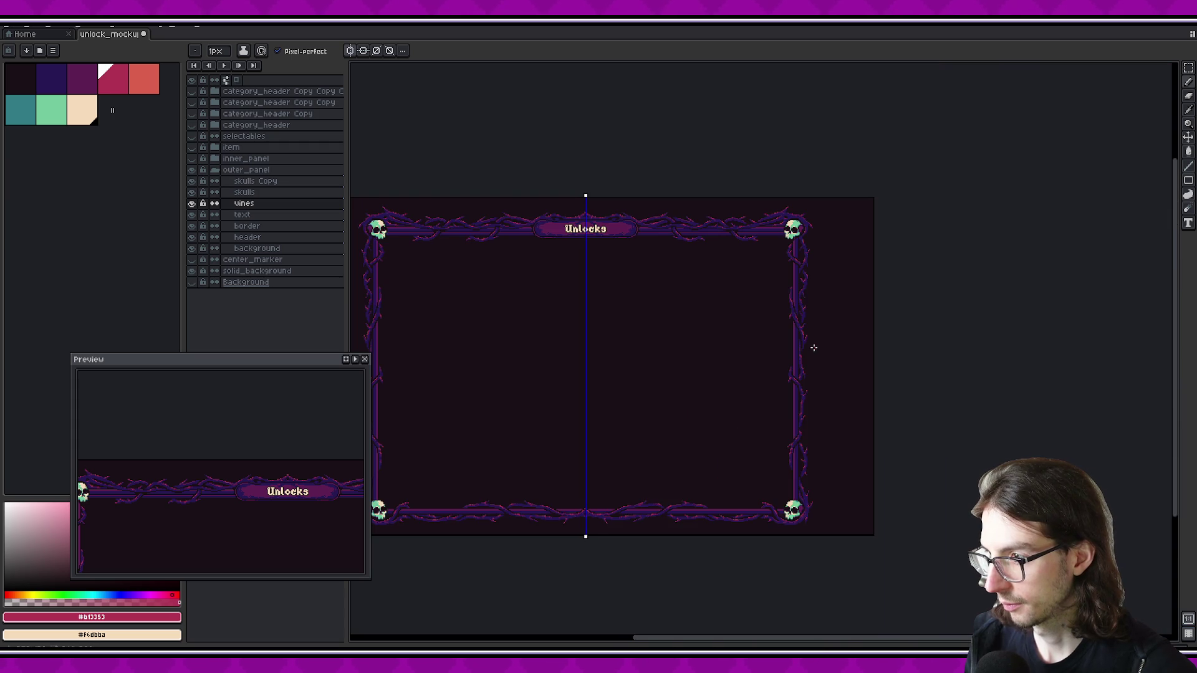
scroll(813, 390, "up", 1)
scroll(828, 406, "up", 1)
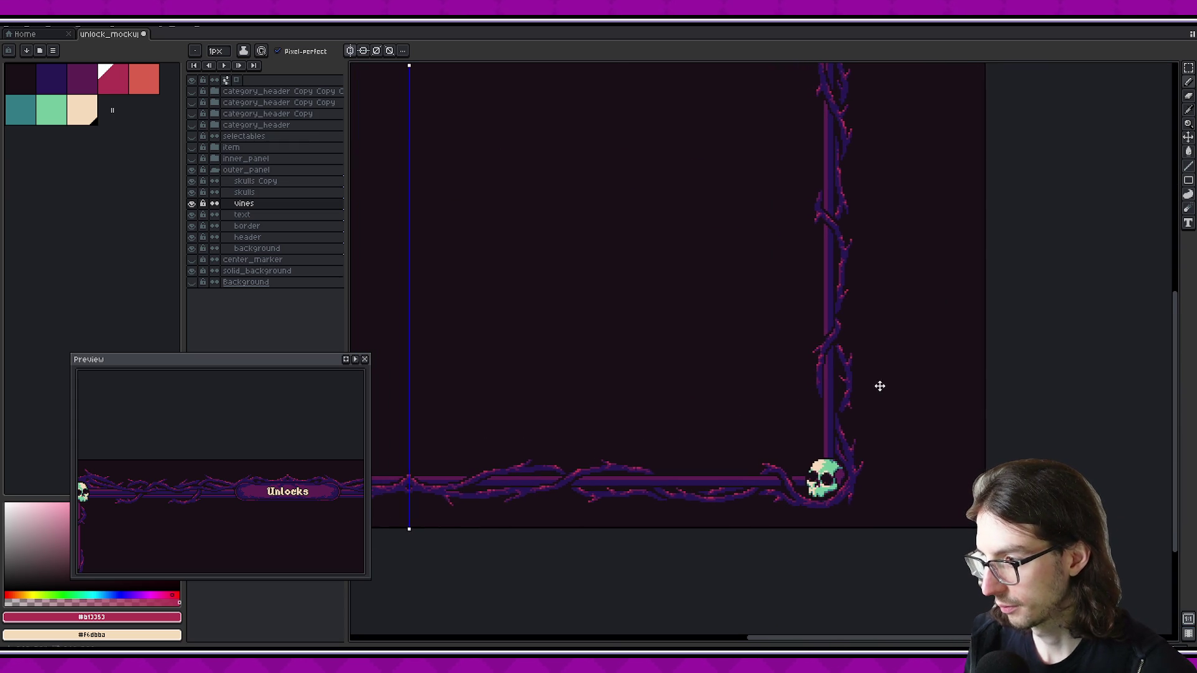
left_click_drag(737, 361, 782, 489)
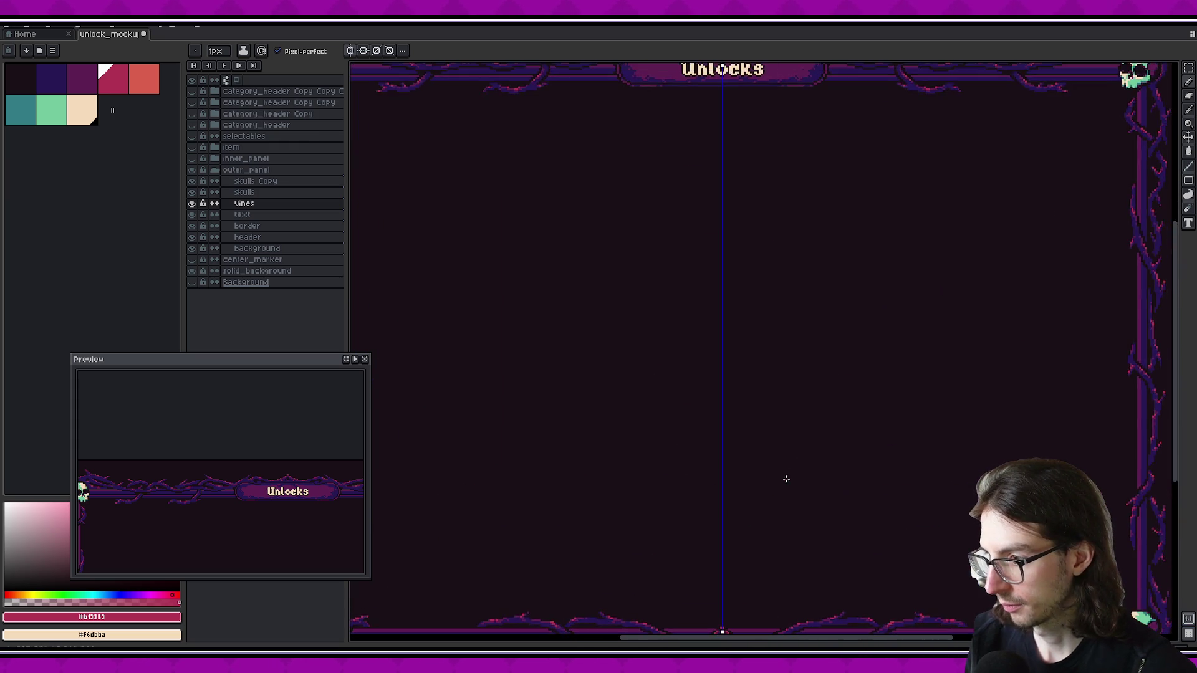
scroll(795, 448, "down", 2)
left_click_drag(795, 447, 759, 417)
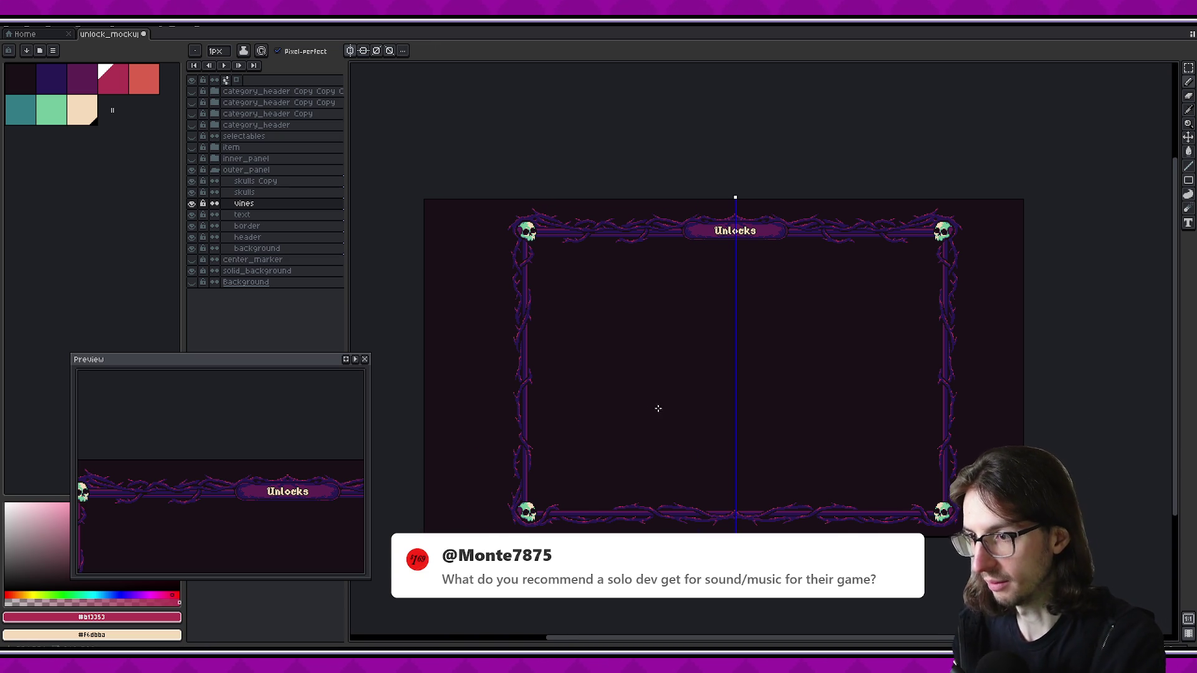
Zoom in on the bottom border vine and sample its dark blue and dark background colours
left_click_drag(661, 409, 575, 382)
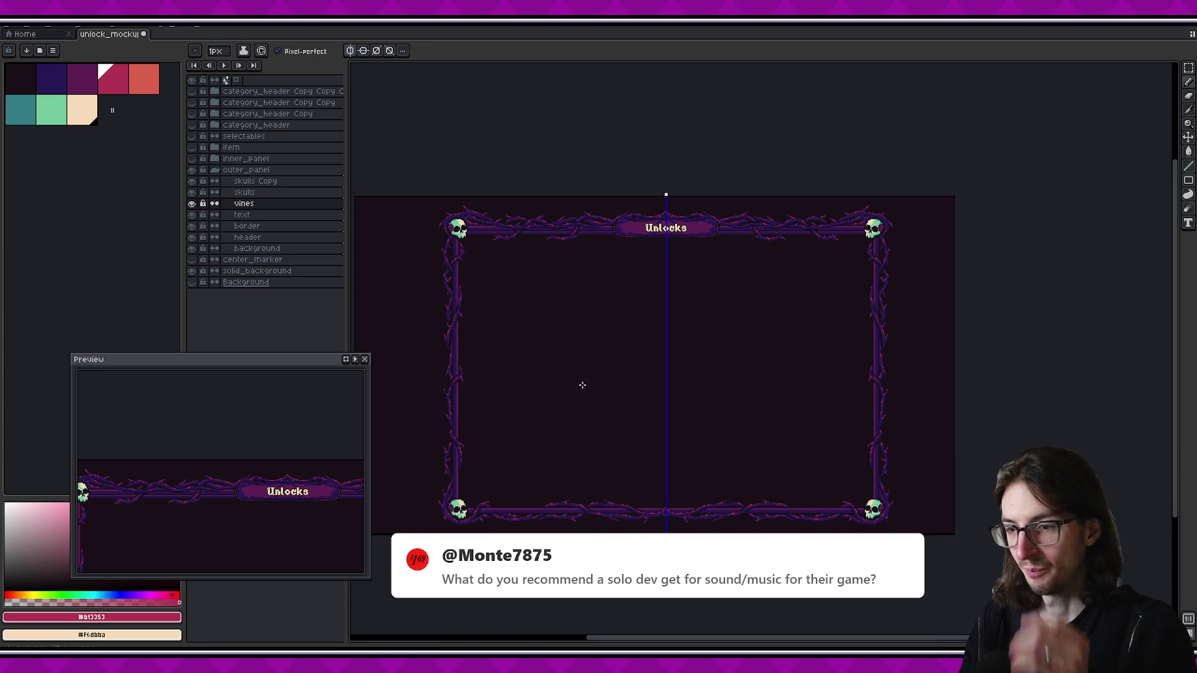
scroll(570, 378, "up", 1)
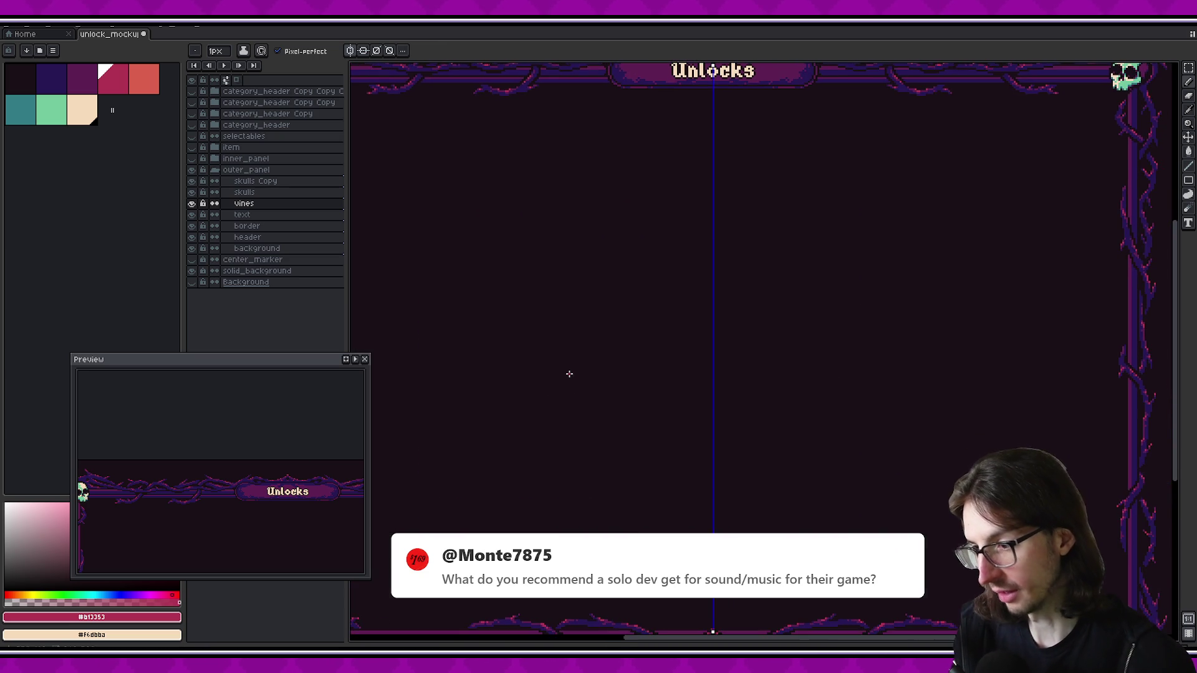
scroll(569, 375, "down", 2)
scroll(622, 499, "up", 3)
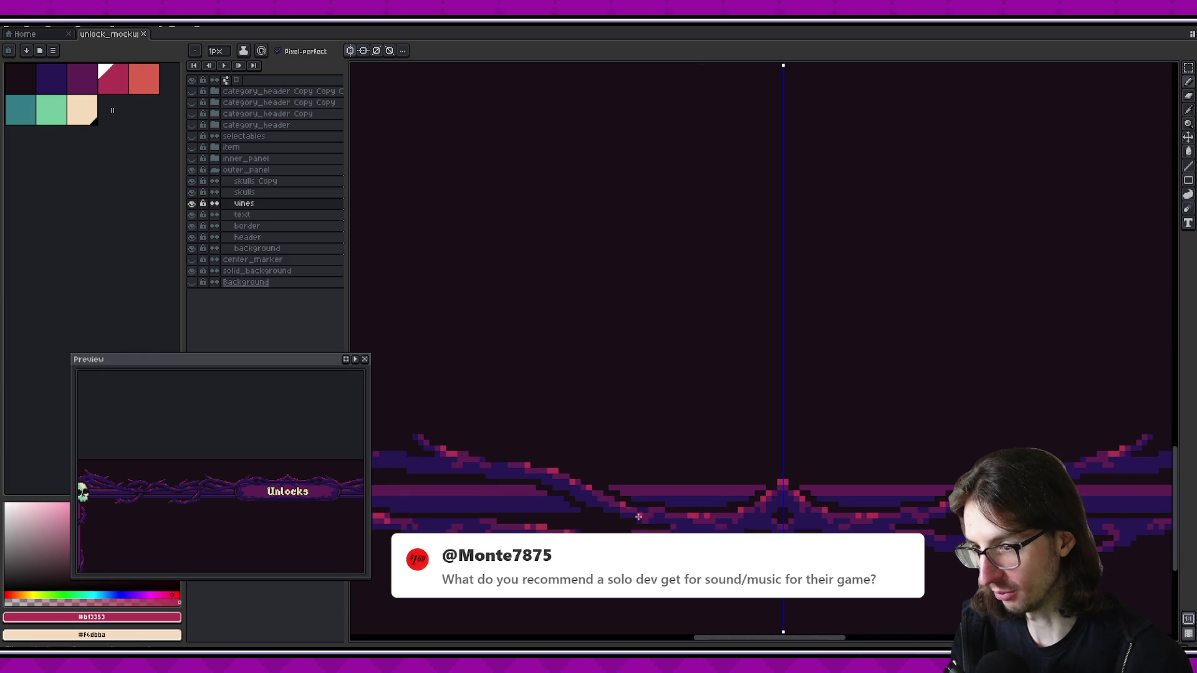
scroll(637, 516, "up", 1)
key("alt")
left_click(513, 495, "alt")
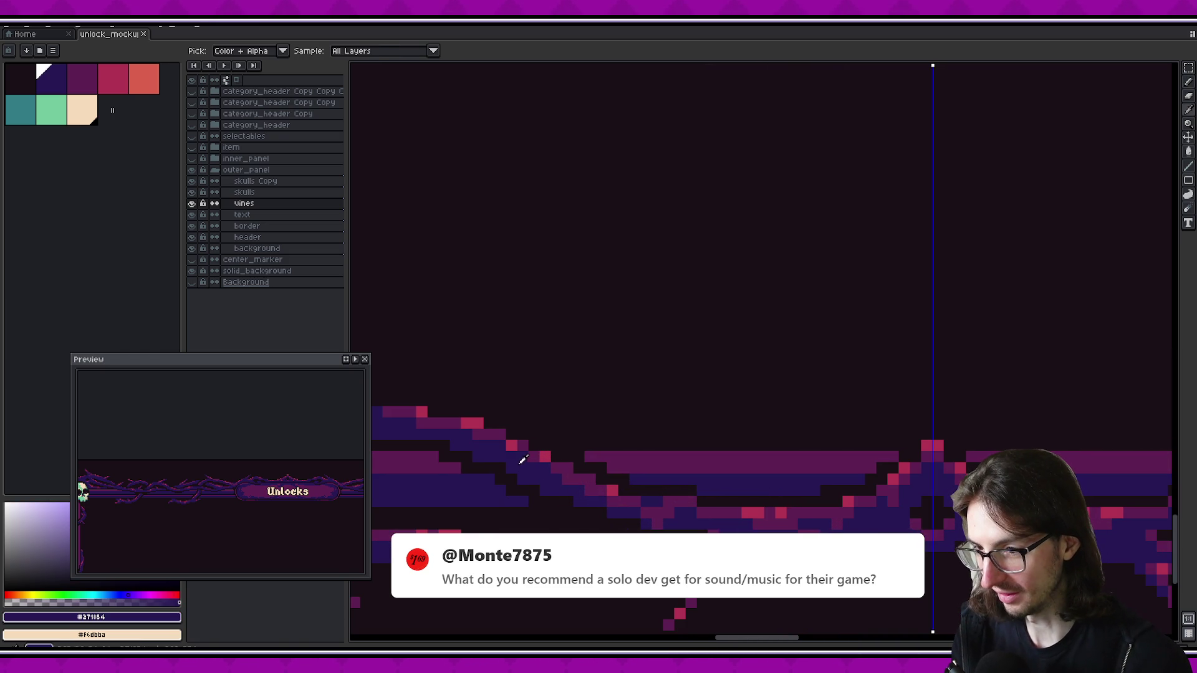
scroll(656, 464, "down", 2)
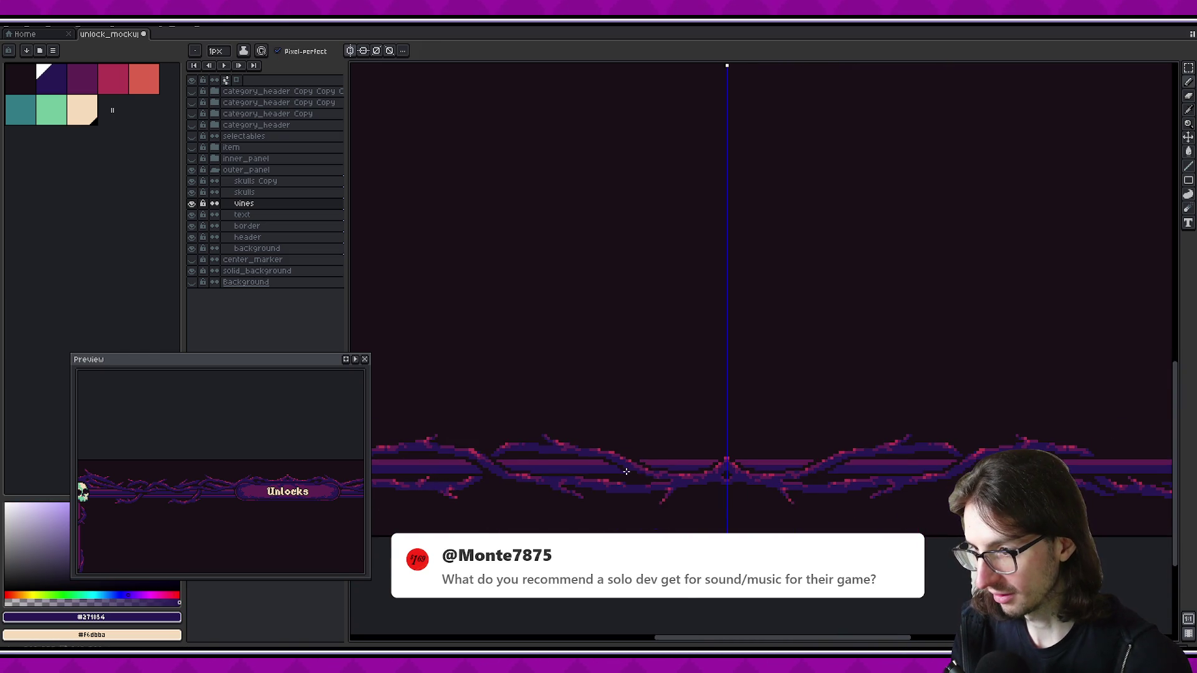
scroll(655, 474, "up", 1)
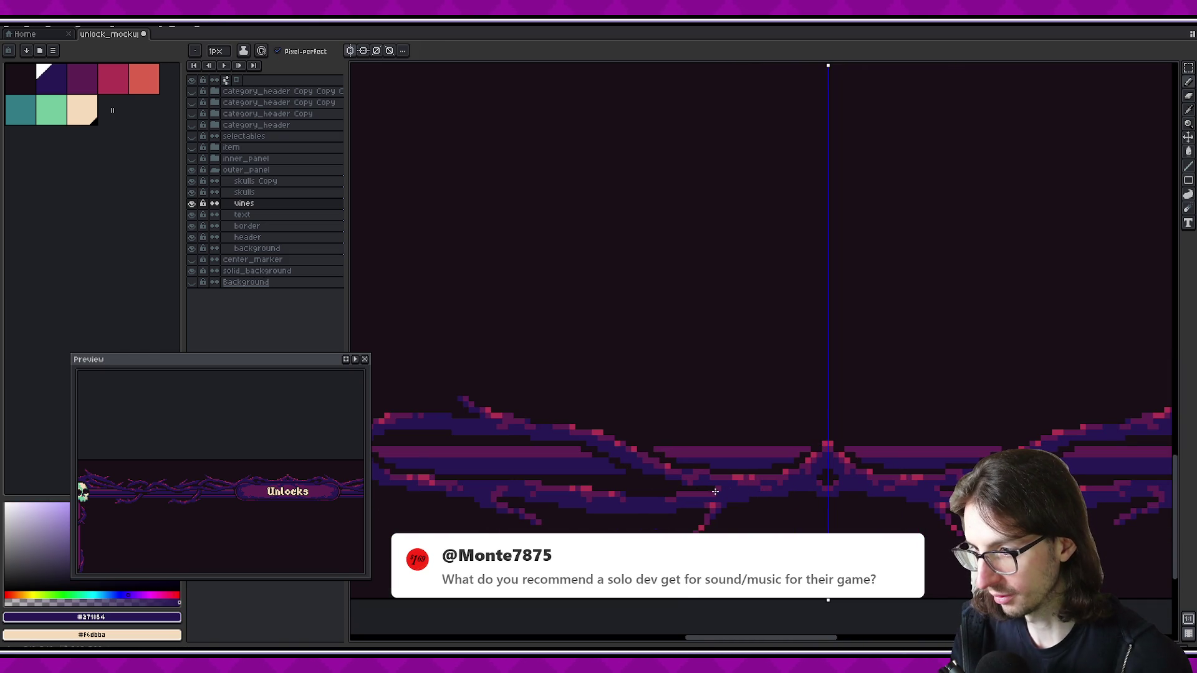
left_click(701, 459, "alt")
scroll(711, 475, "down", 1)
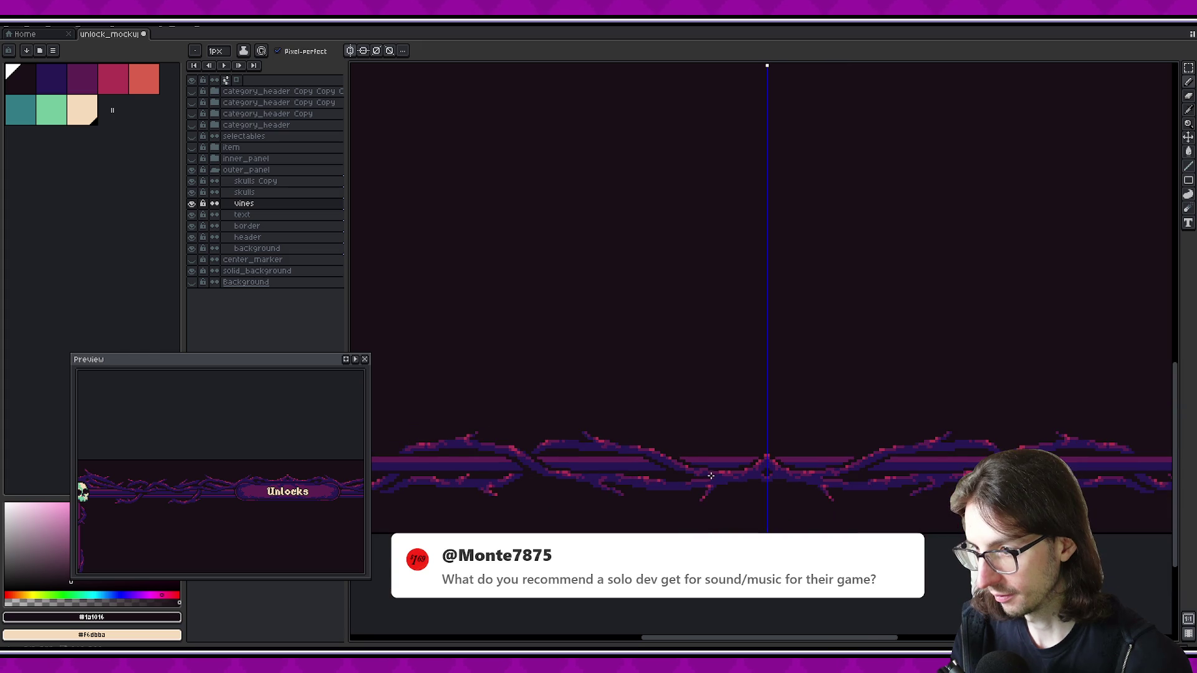
scroll(711, 475, "up", 2)
left_click(673, 469, "alt")
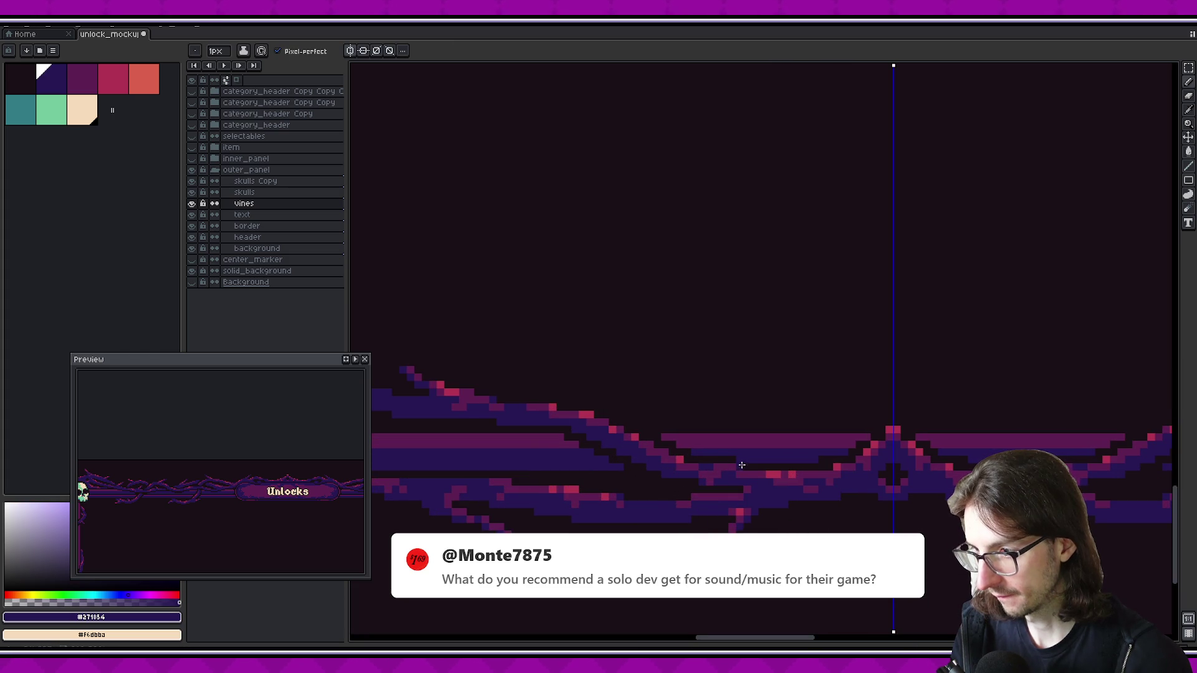
scroll(742, 466, "right", 2)
scroll(679, 474, "down", 2)
scroll(679, 475, "down", 1)
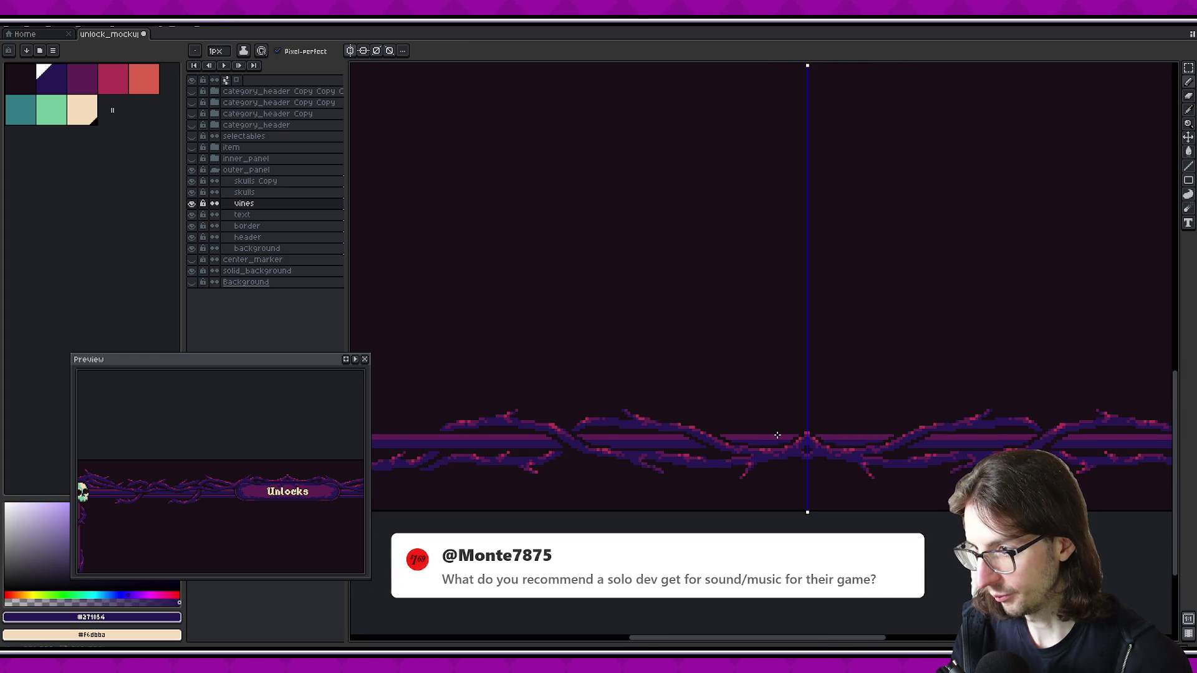
scroll(679, 475, "down", 1)
scroll(731, 432, "up", 4)
scroll(720, 436, "up", 1)
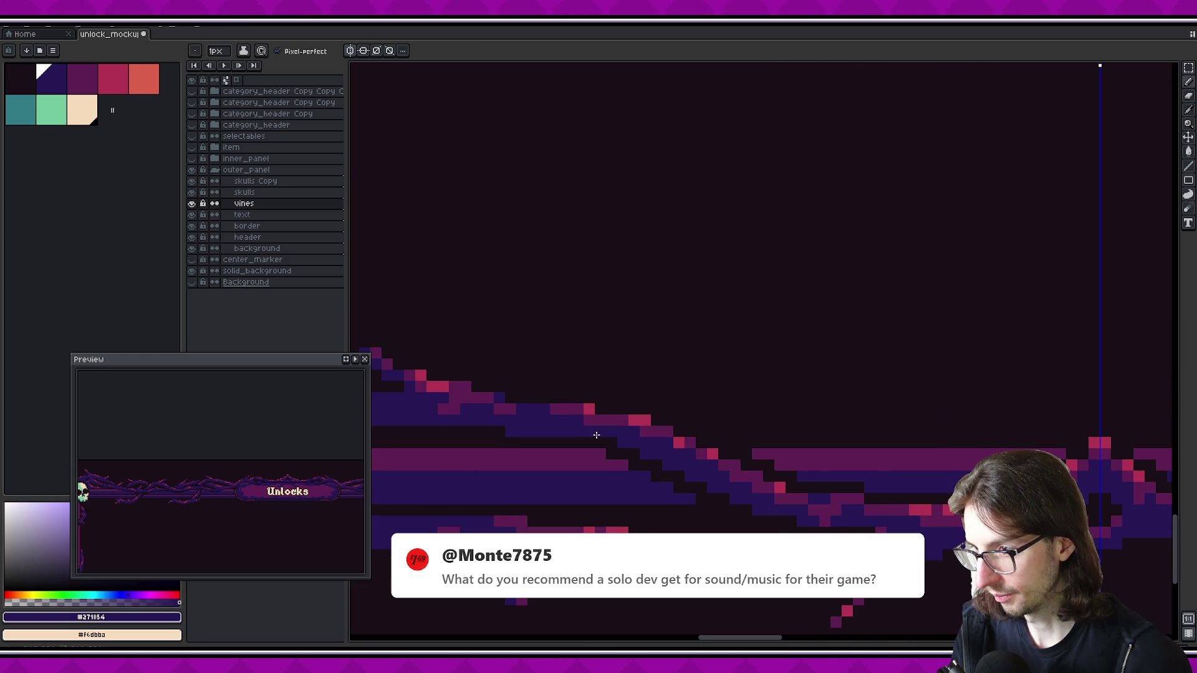
Re-pick the dark blue and pink vine colours and undo the stray pink pixels
key("v")
scroll(623, 449, "down", 1)
scroll(713, 428, "down", 1)
scroll(701, 467, "down", 1)
key("i")
scroll(701, 466, "up", 1)
scroll(690, 449, "up", 1)
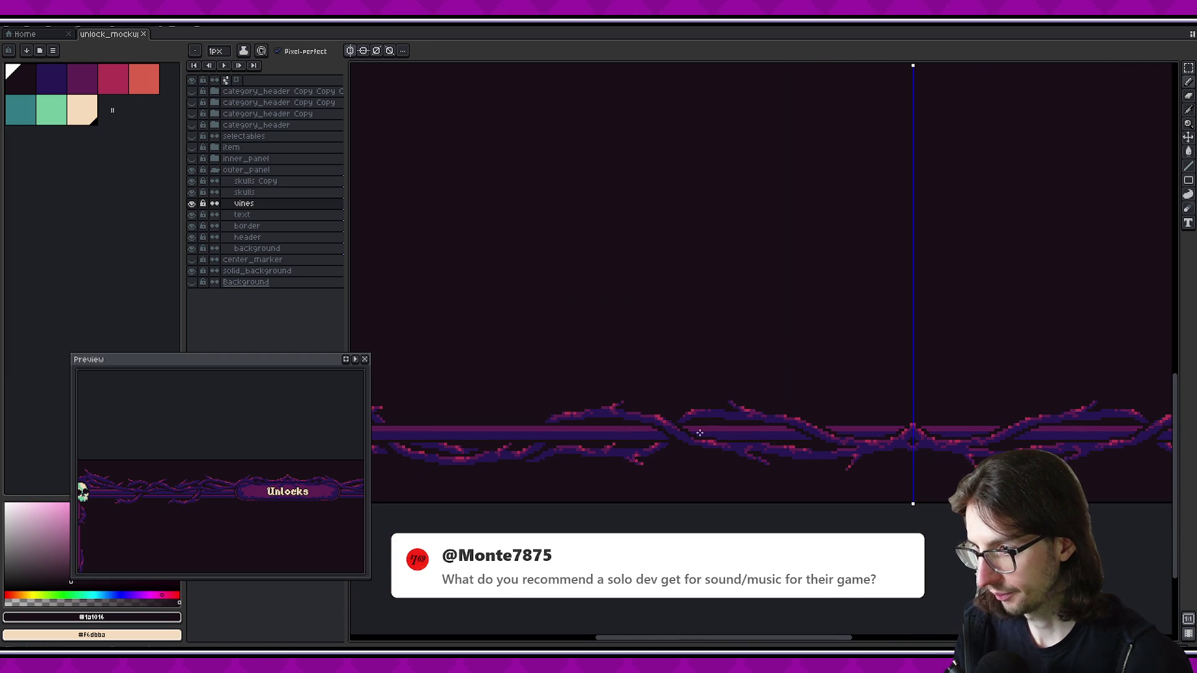
scroll(691, 430, "up", 2)
scroll(695, 414, "up", 1)
left_click(686, 399)
key("b")
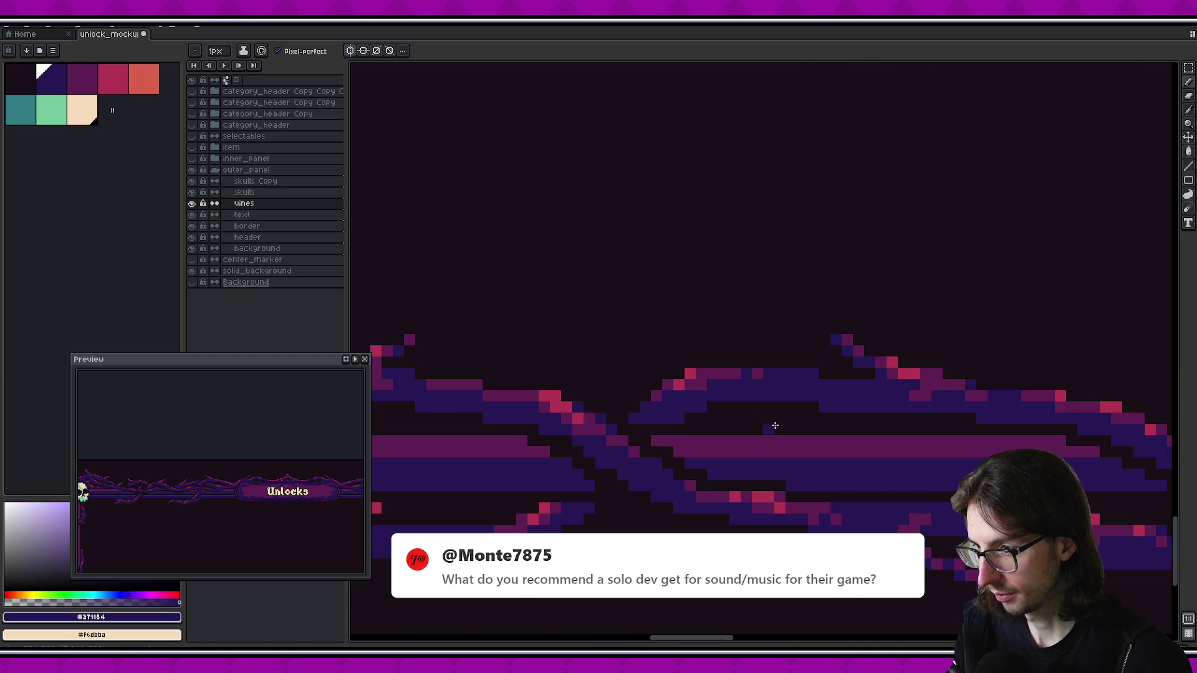
scroll(762, 422, "down", 2)
scroll(748, 424, "up", 1)
scroll(671, 419, "up", 1)
scroll(671, 420, "up", 1)
key("e")
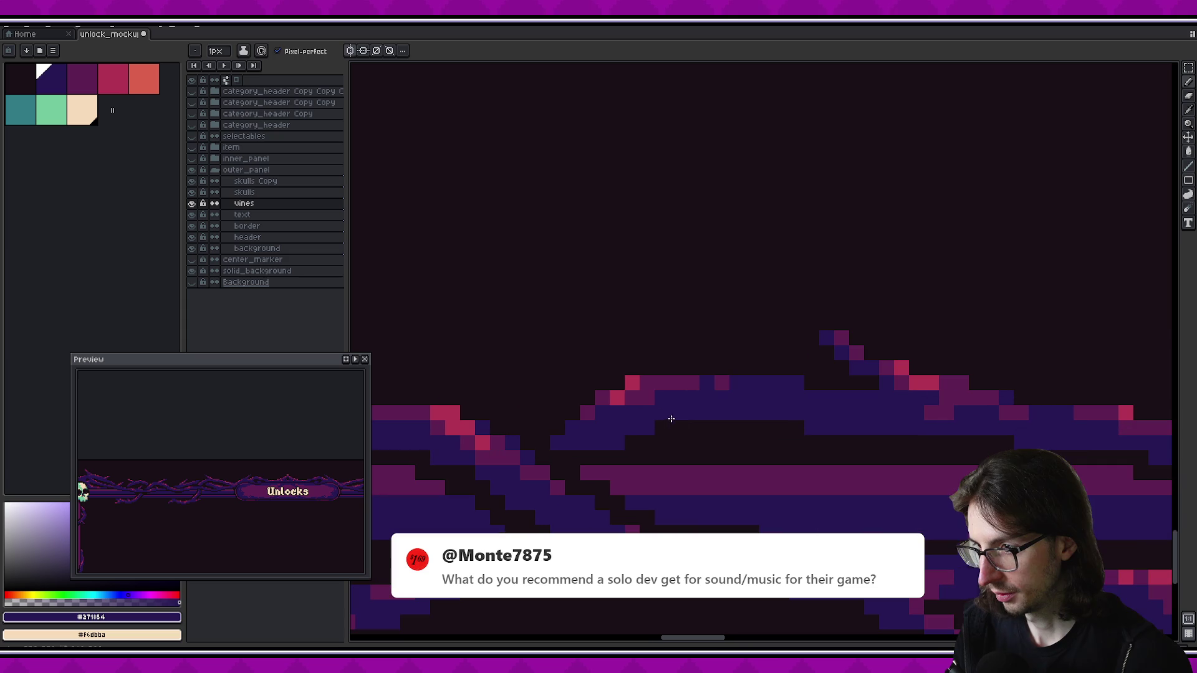
key("i")
left_click(617, 398)
key("b")
key("ctrl+z")
Draw a diagonal run of dark magenta thorn pixels along the bottom vine
key("i")
left_click(604, 406)
key("b")
scroll(602, 401, "down", 5)
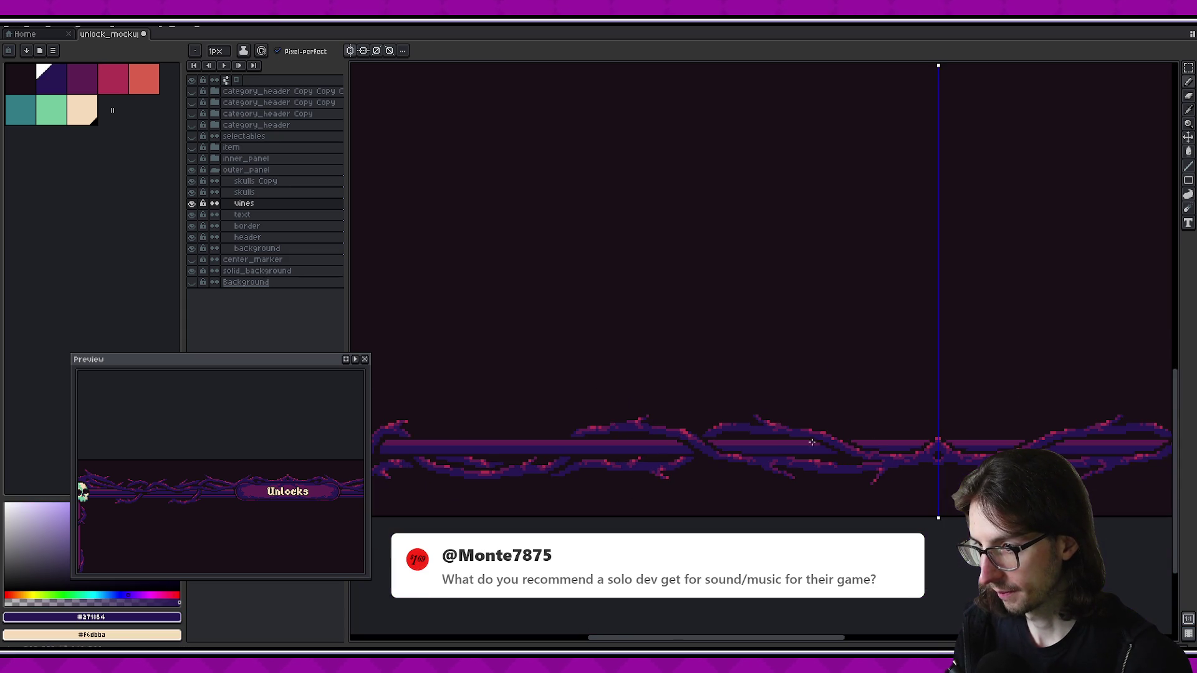
scroll(611, 417, "up", 3)
key("i")
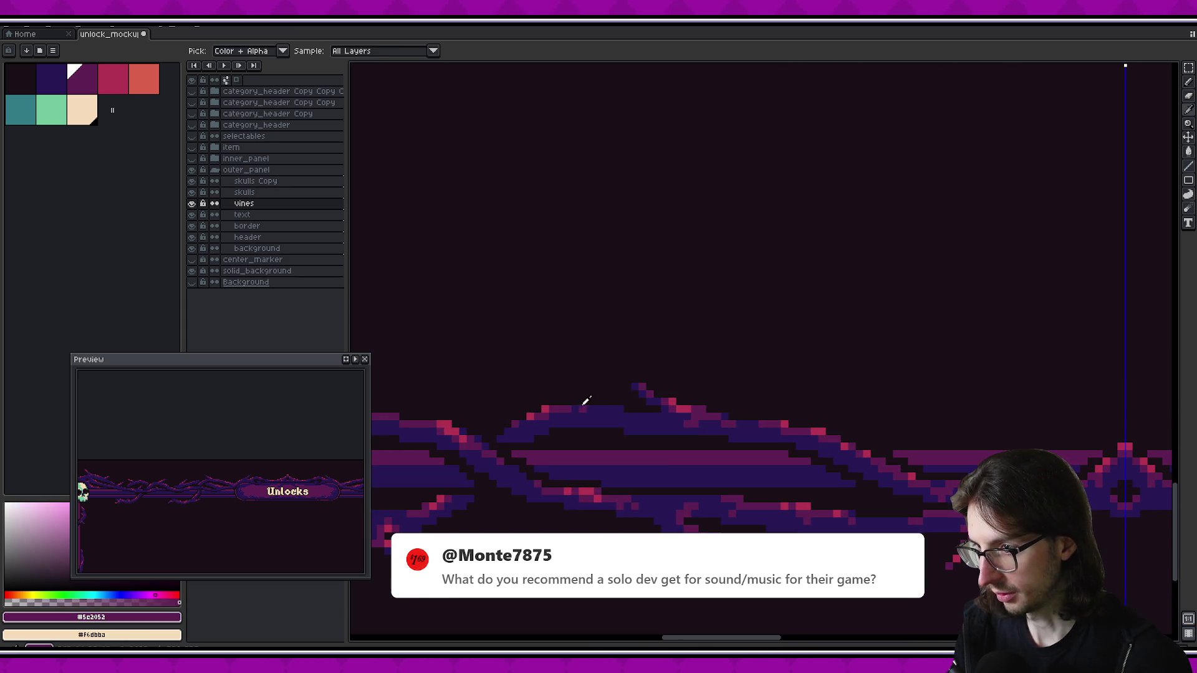
left_click(582, 406)
key("b")
scroll(626, 416, "up", 2)
left_click_drag(622, 406, 661, 425)
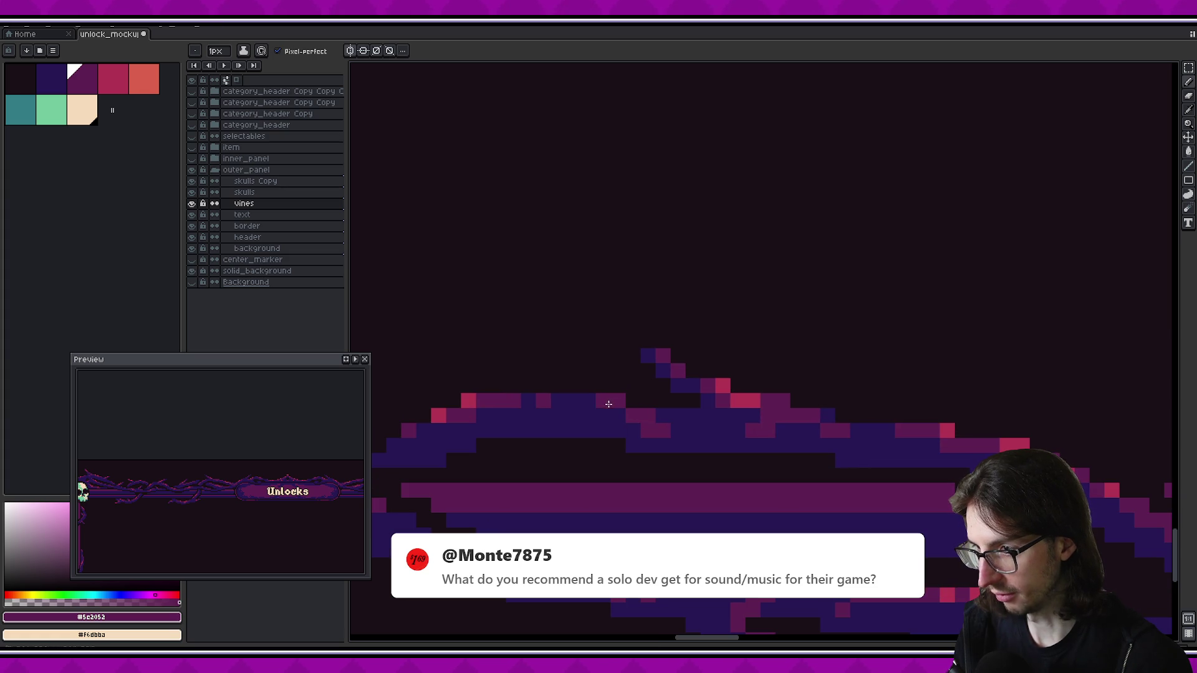
Sample the pink and dark purple vine colours, add a dark purple pixel, and save
scroll(679, 416, "down", 3)
scroll(748, 421, "down", 3)
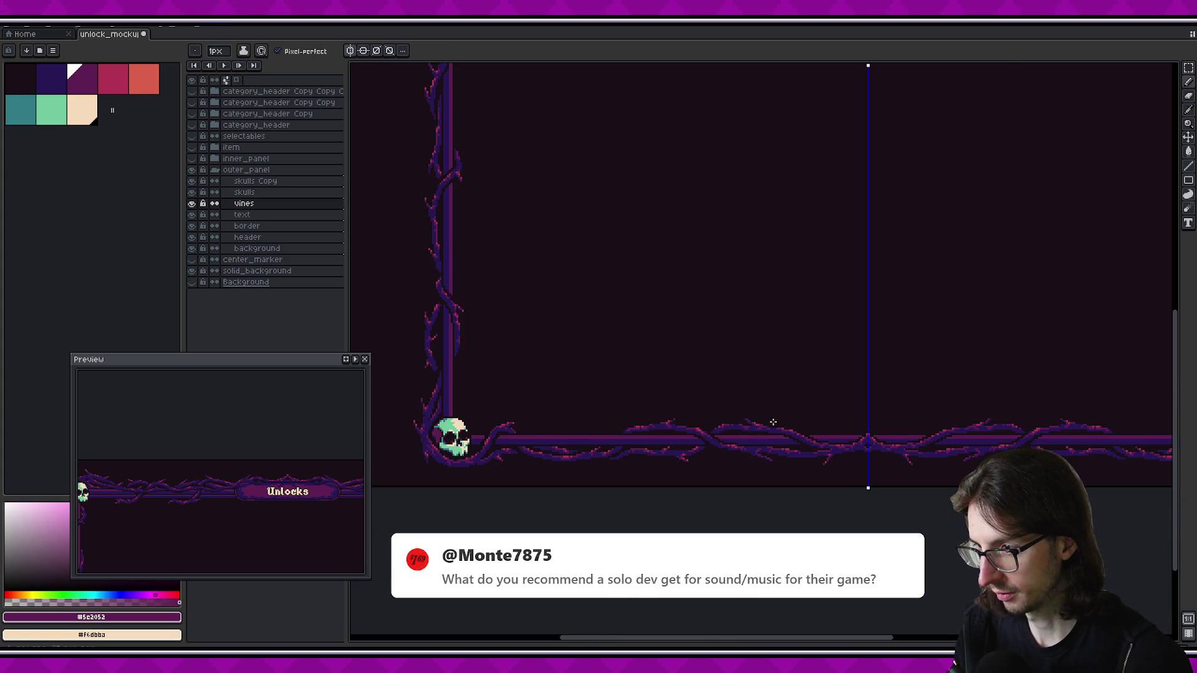
scroll(773, 423, "up", 3)
key("i")
left_click(750, 421)
key("b")
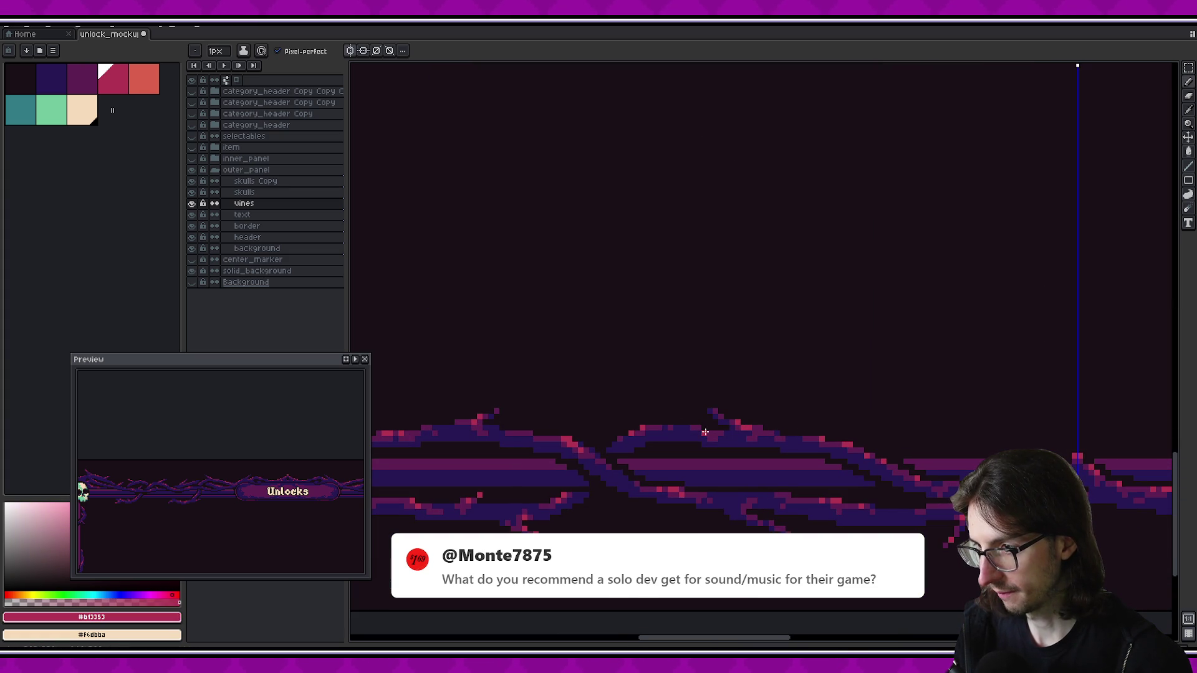
scroll(703, 429, "down", 4)
scroll(717, 474, "up", 3)
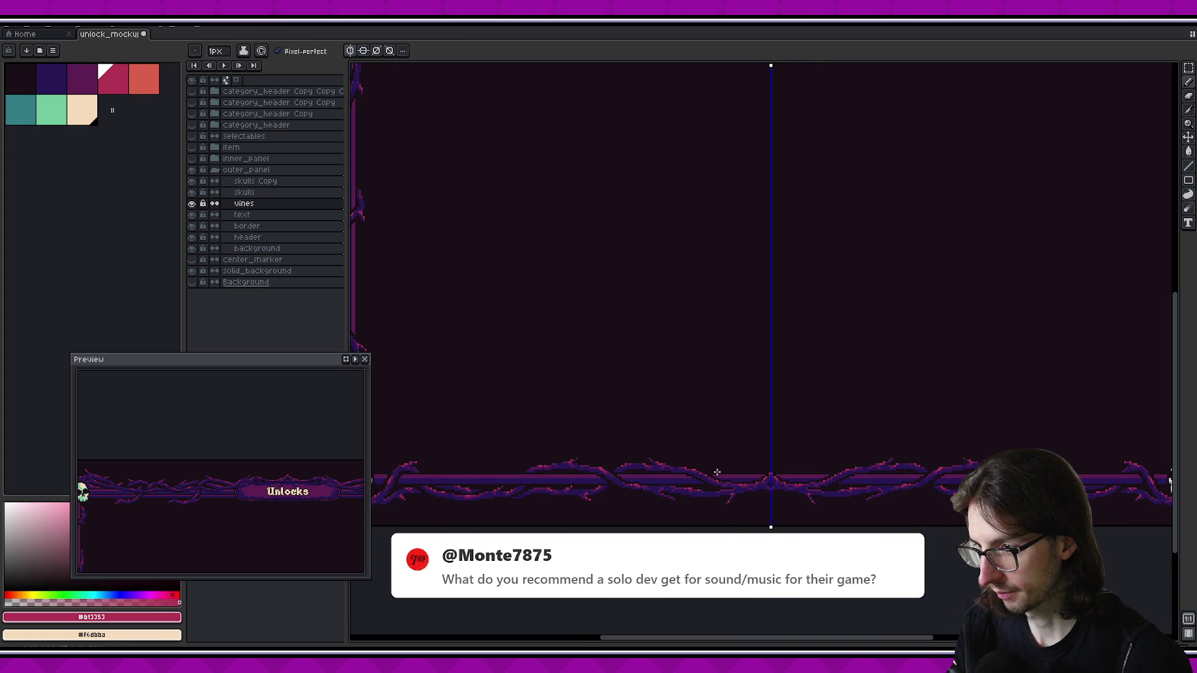
scroll(716, 469, "down", 3)
scroll(711, 458, "up", 1)
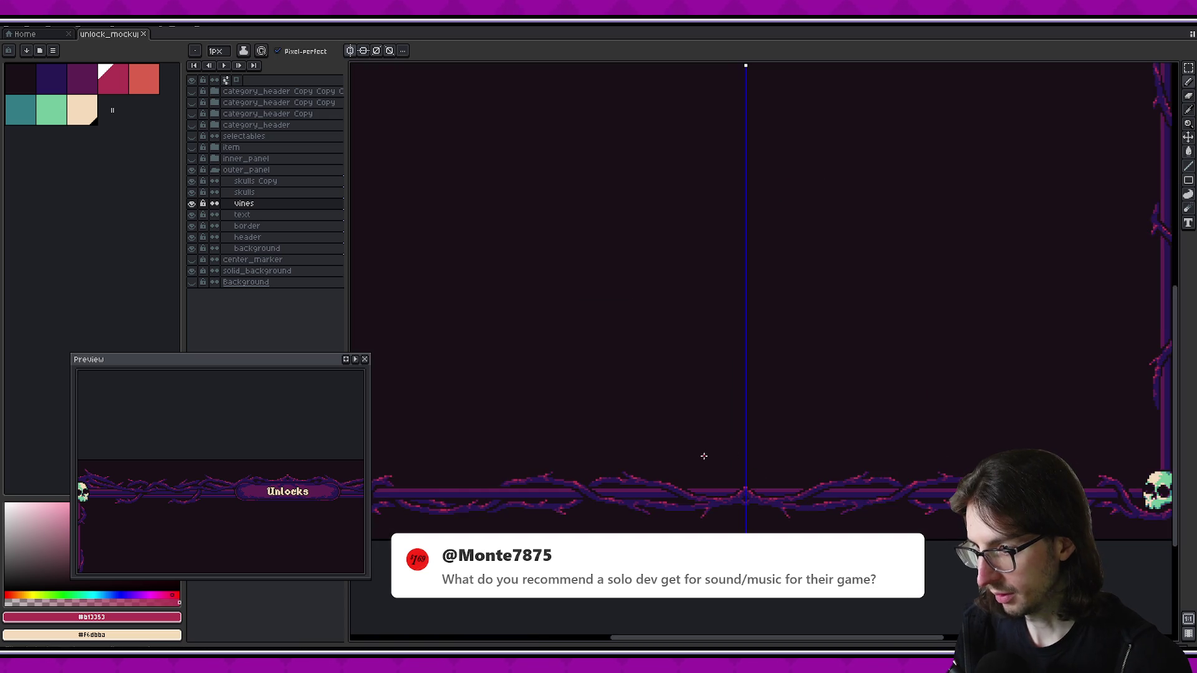
scroll(700, 454, "up", 3)
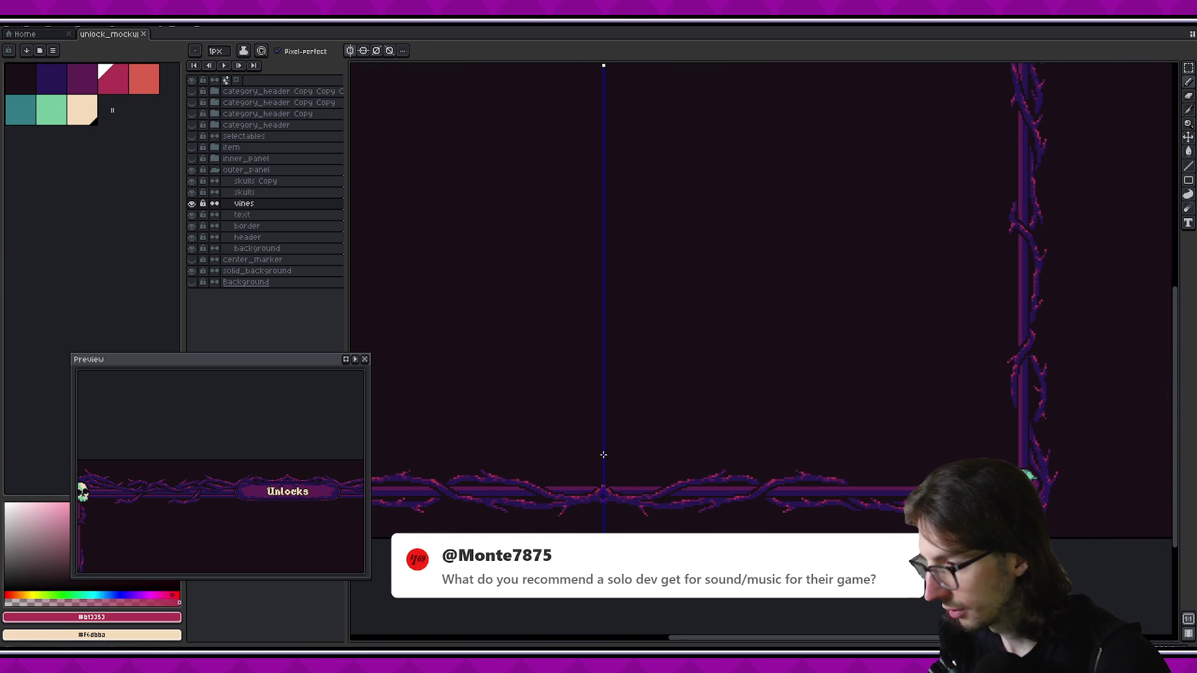
scroll(706, 475, "up", 3)
left_click(756, 427, "alt")
left_click(849, 422)
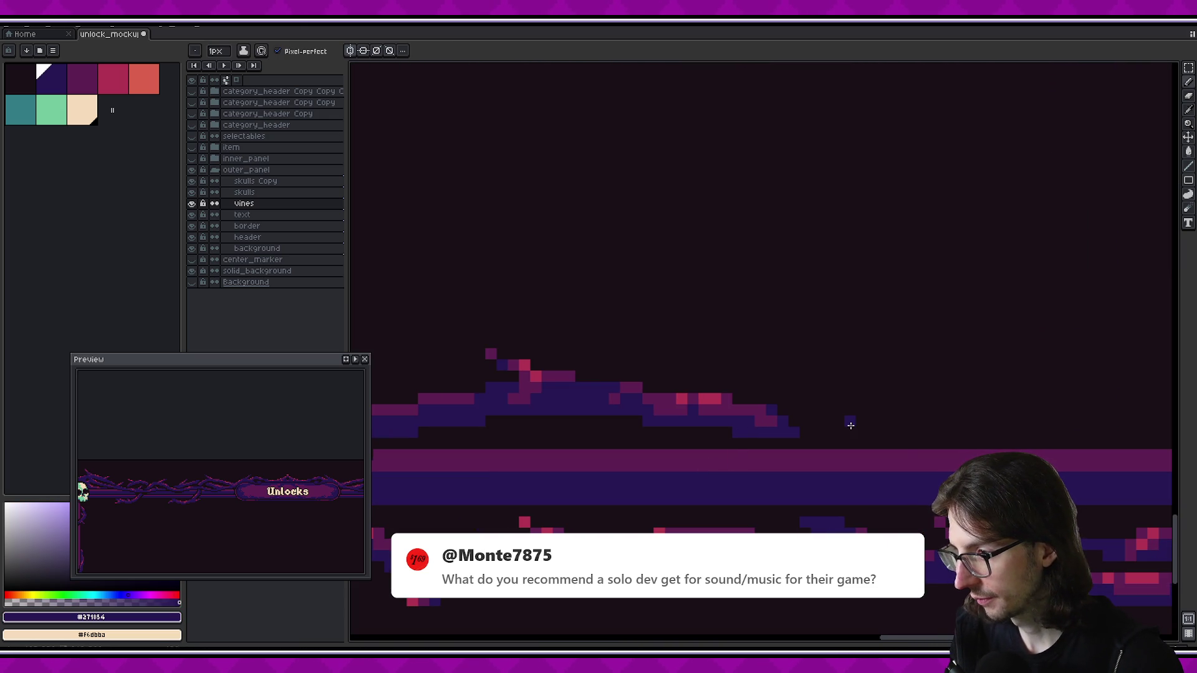
key("ctrl+s")
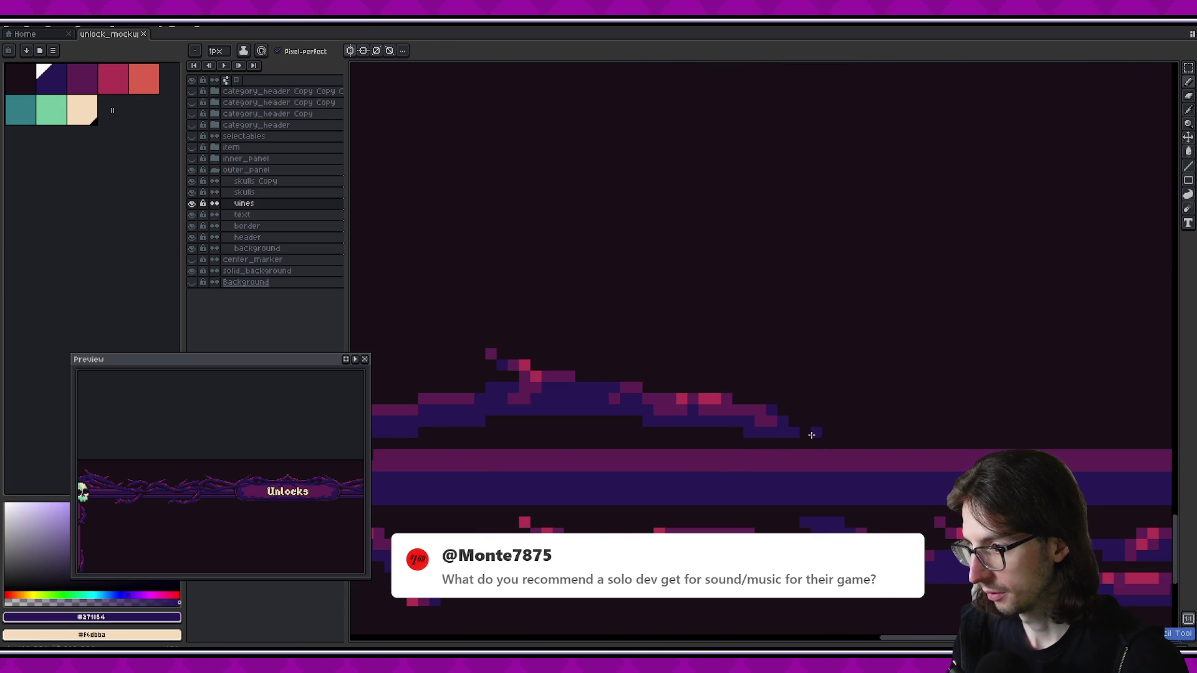
Extend the thorn tip with one more dark purple pixel
scroll(803, 408, "down", 2)
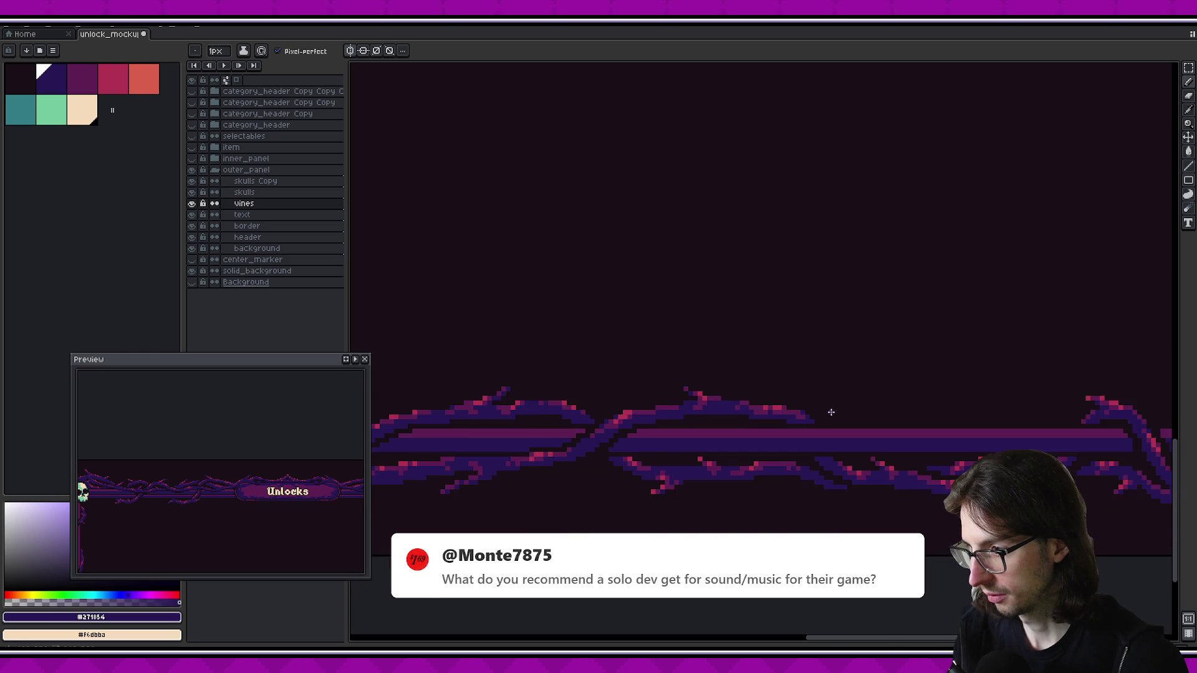
scroll(801, 416, "up", 1)
key("ctrl+s")
left_click(897, 441)
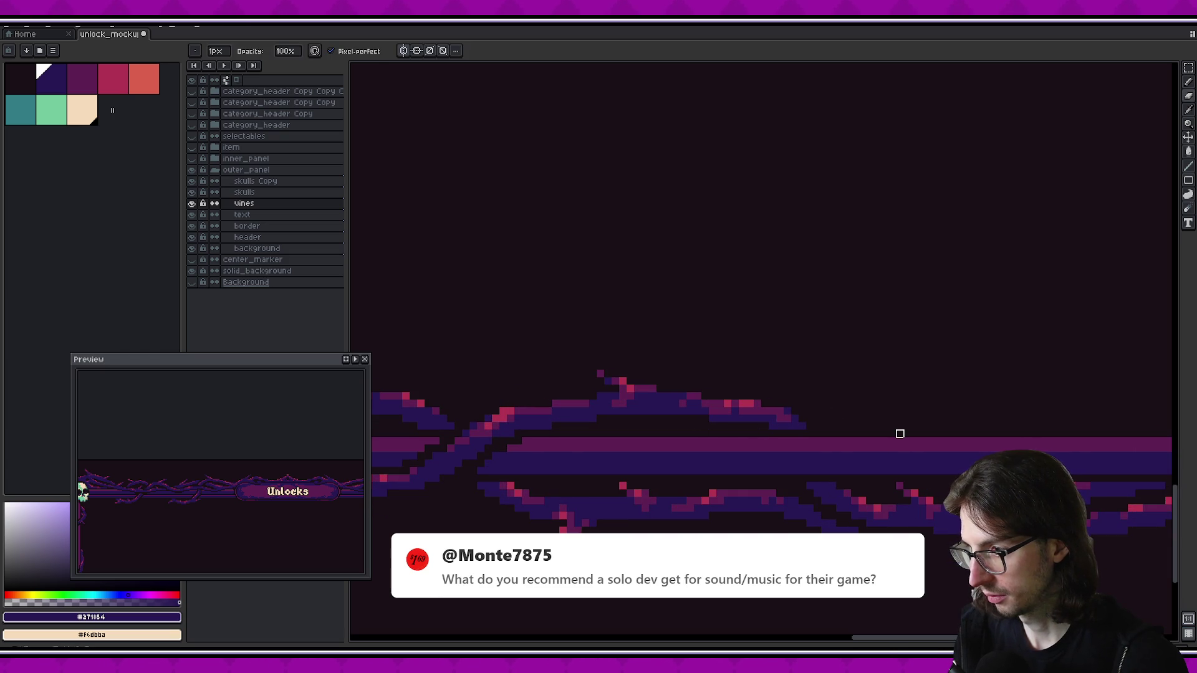
scroll(892, 433, "down", 1)
scroll(862, 426, "down", 1)
Save the mockup and zoom out to inspect the full vine-and-skull frame
key("ctrl+s")
scroll(866, 417, "down", 1)
scroll(860, 417, "down", 1)
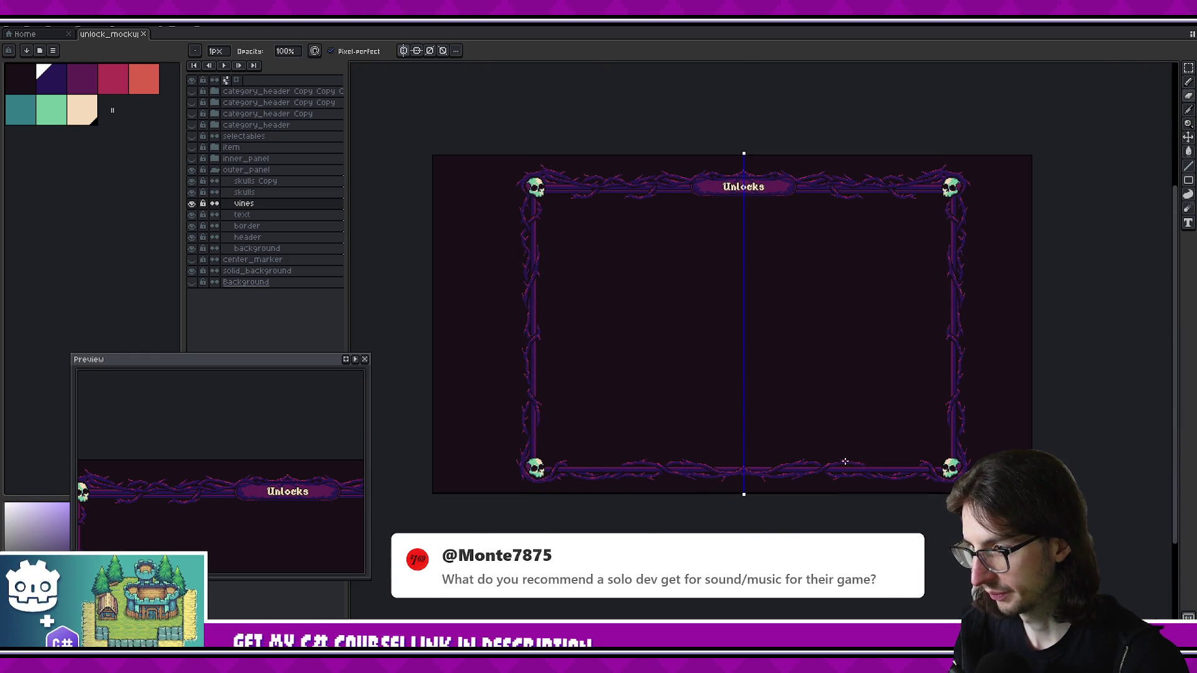
scroll(743, 413, "up", 3)
scroll(745, 475, "right", 3)
scroll(702, 511, "right", 3)
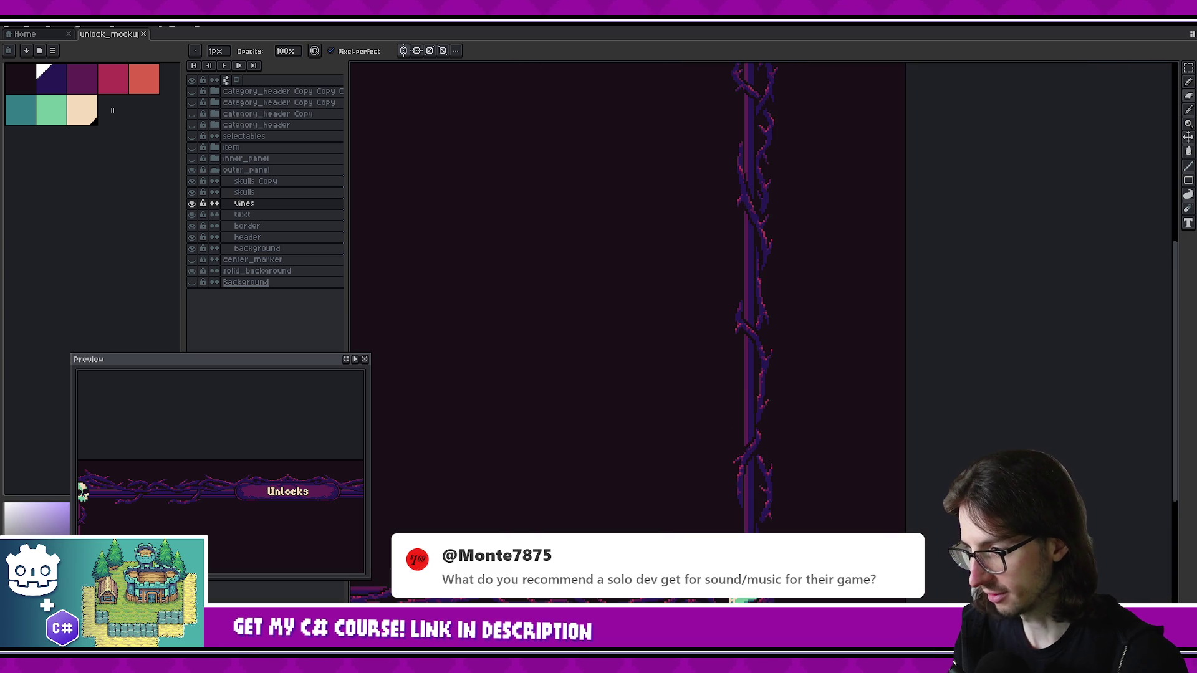
scroll(701, 511, "up", 3)
scroll(701, 511, "up", 1)
scroll(701, 511, "up", 3)
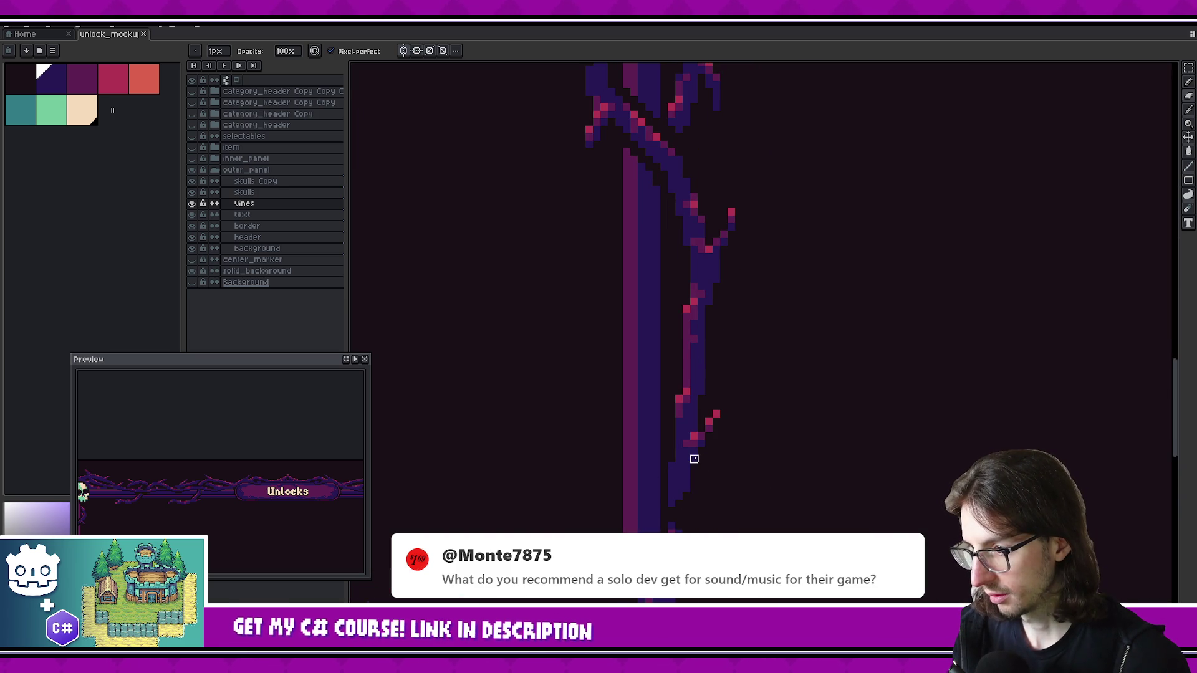
left_click(671, 466, "alt")
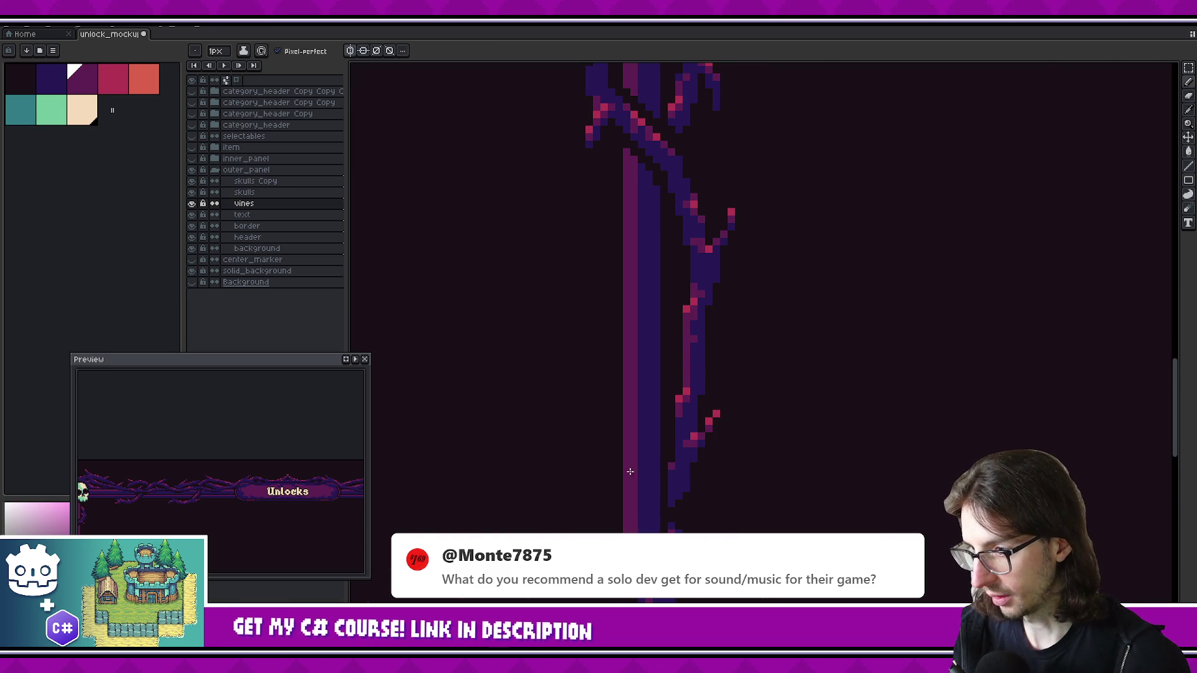
scroll(623, 476, "down", 2)
scroll(717, 455, "down", 2)
scroll(734, 462, "down", 1)
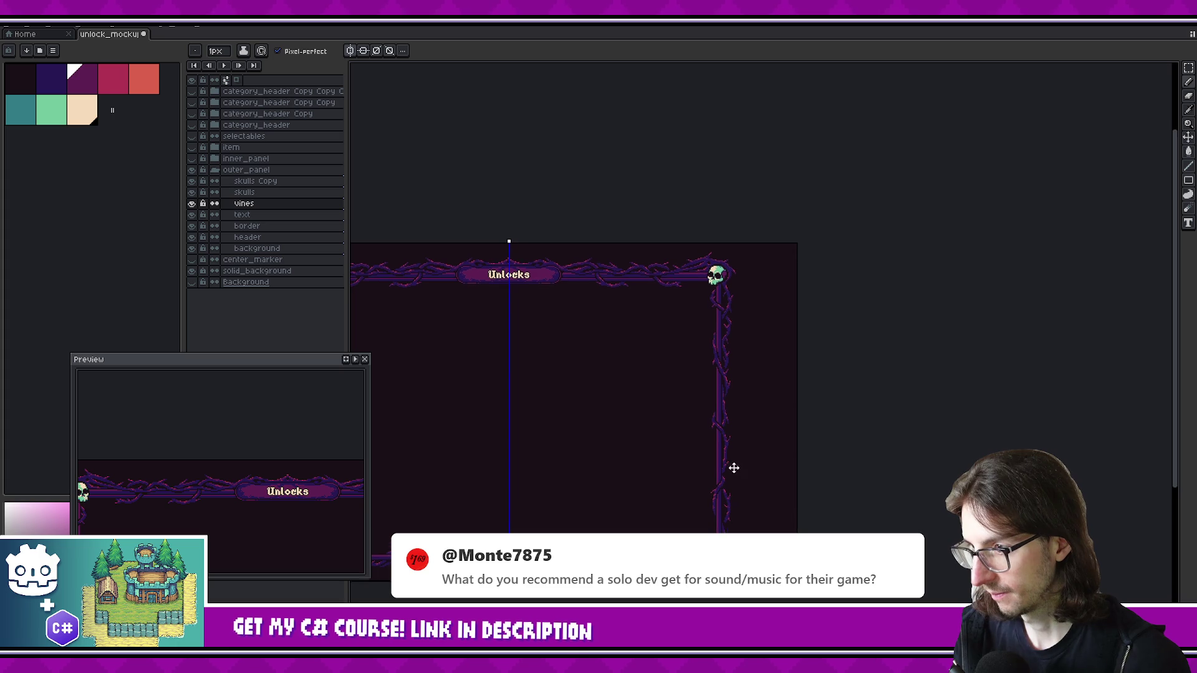
scroll(736, 361, "up", 2)
scroll(717, 361, "down", 2)
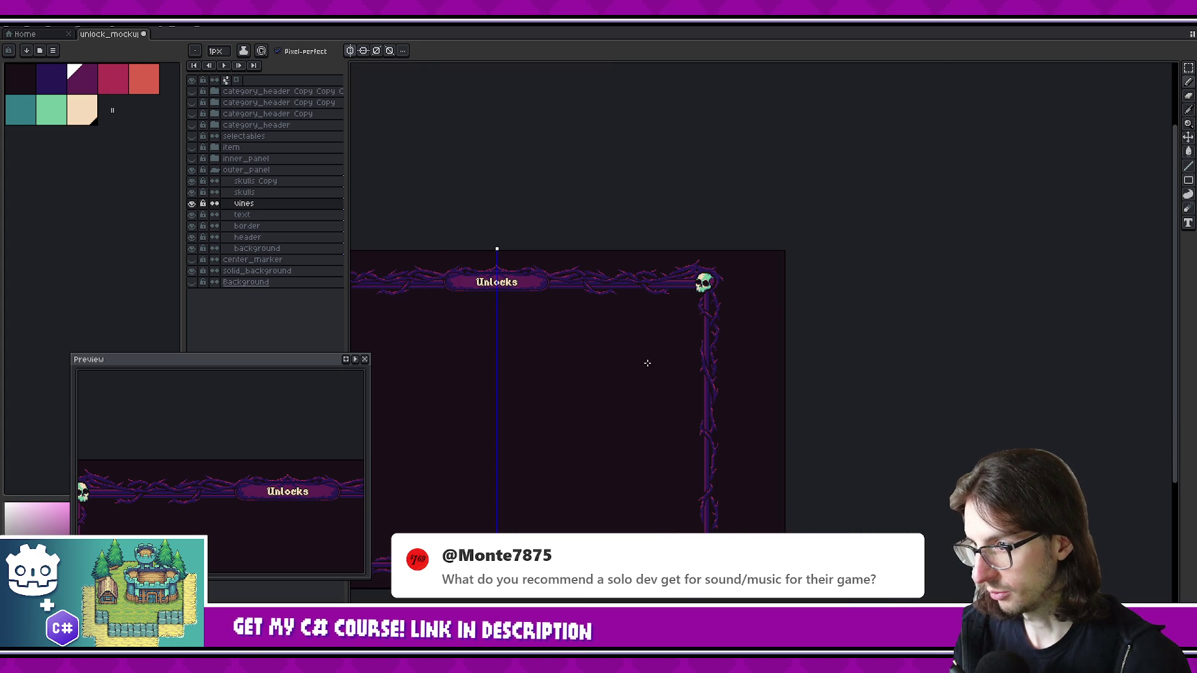
scroll(681, 368, "up", 1)
scroll(580, 382, "left", 3)
scroll(682, 389, "down", 1)
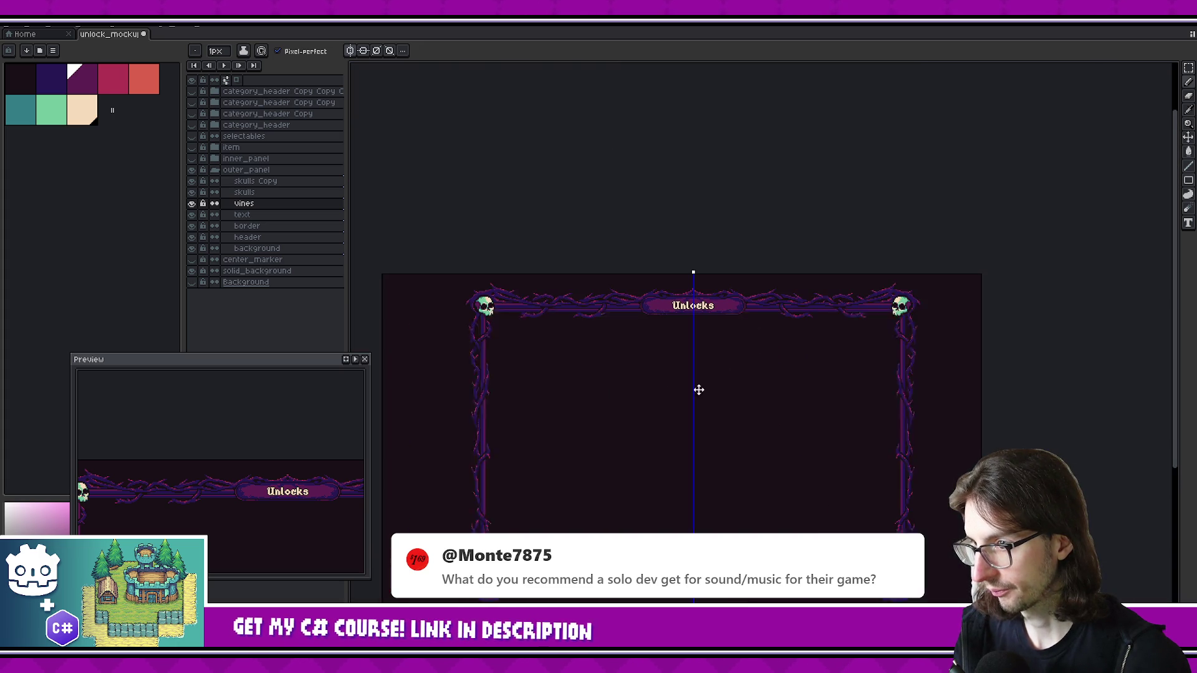
scroll(660, 316, "up", 2)
Marquee-select around the Unlocks banner, save, and hide the solid_background layer
key("m")
left_click_drag(452, 215, 907, 350)
scroll(822, 364, "down", 1)
scroll(734, 357, "left", 3)
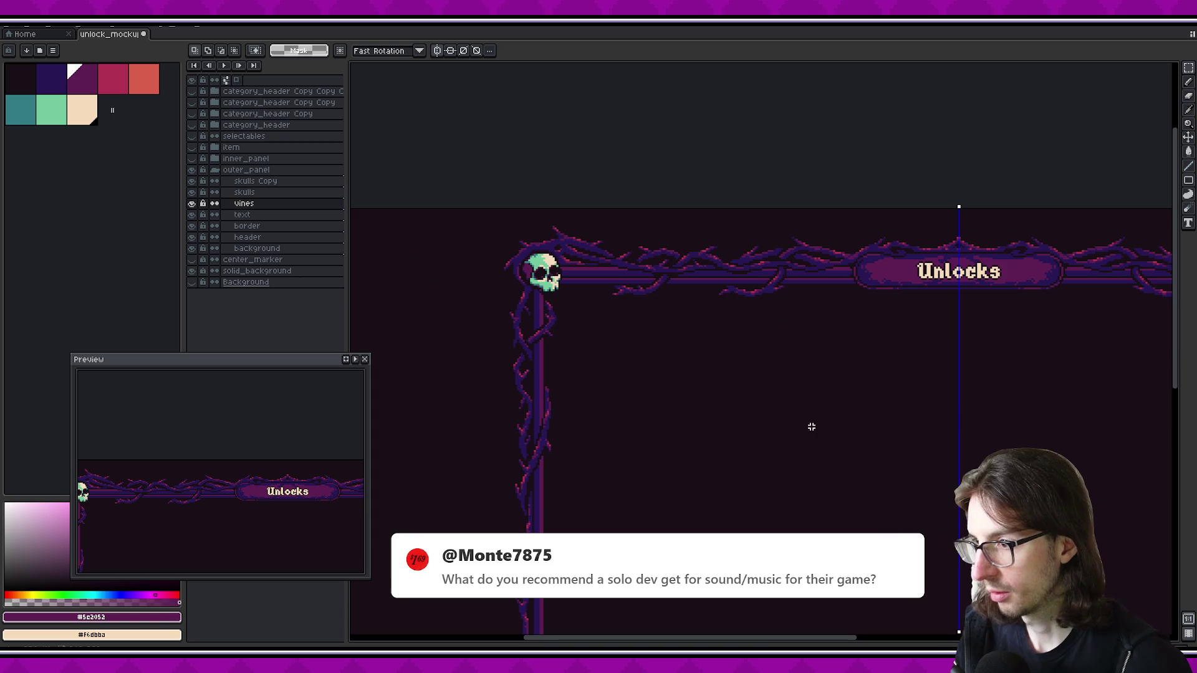
scroll(634, 366, "down", 2)
scroll(635, 366, "down", 2)
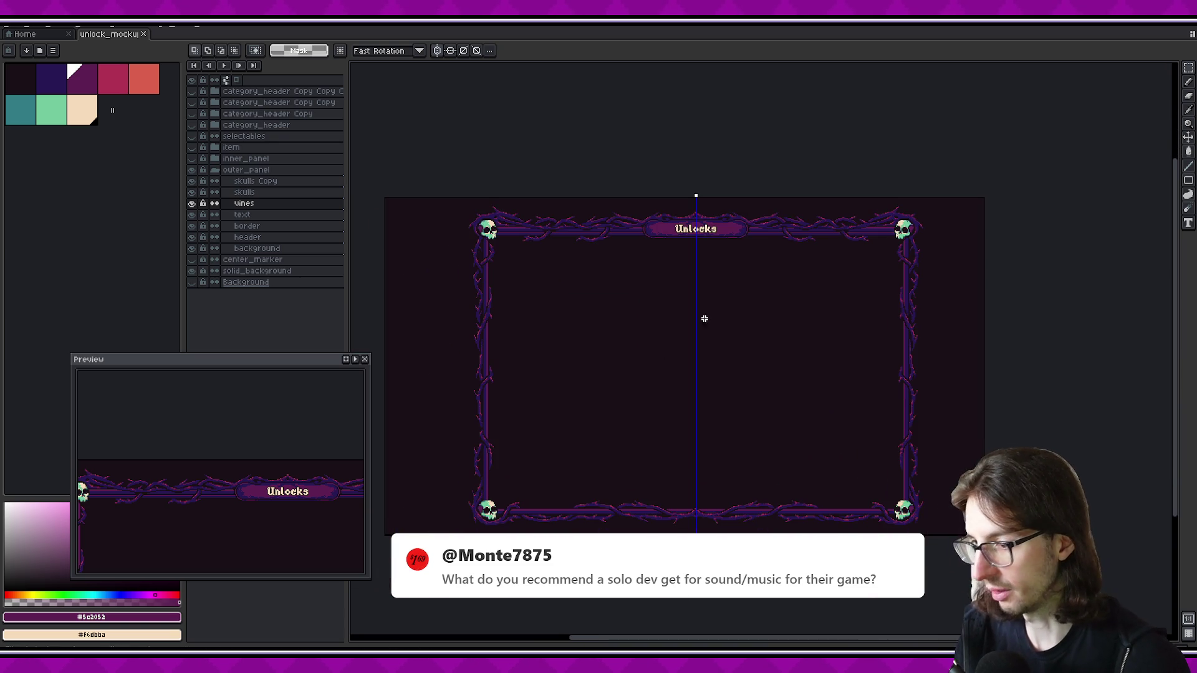
key("ctrl+s")
left_click(192, 271)
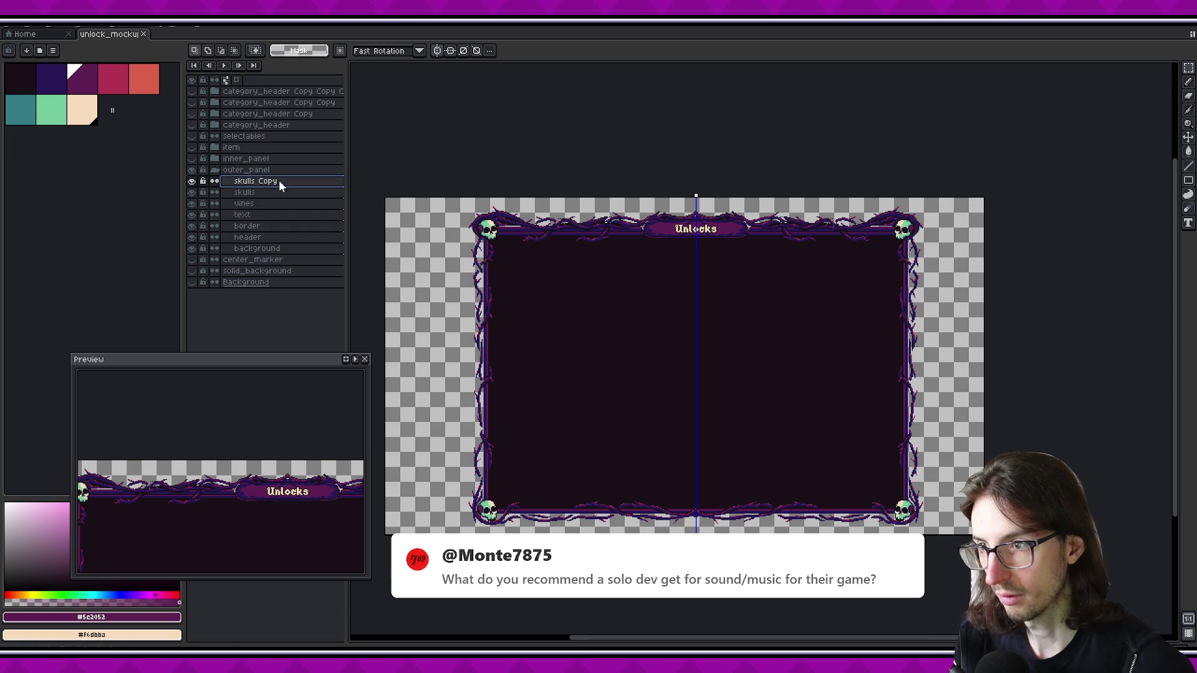
Combine the skulls, vines, border and background layers' pixels into one selection
key("w")
left_click(564, 233)
key("ctrl+shift+i")
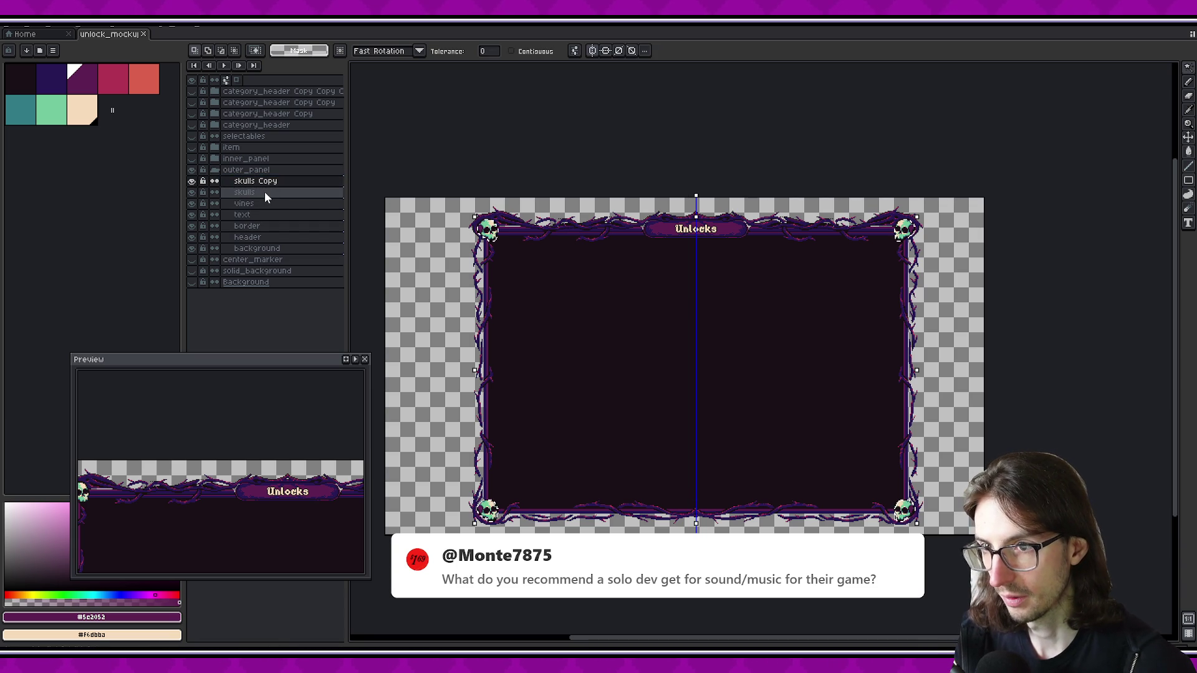
left_click(264, 200, "ctrl")
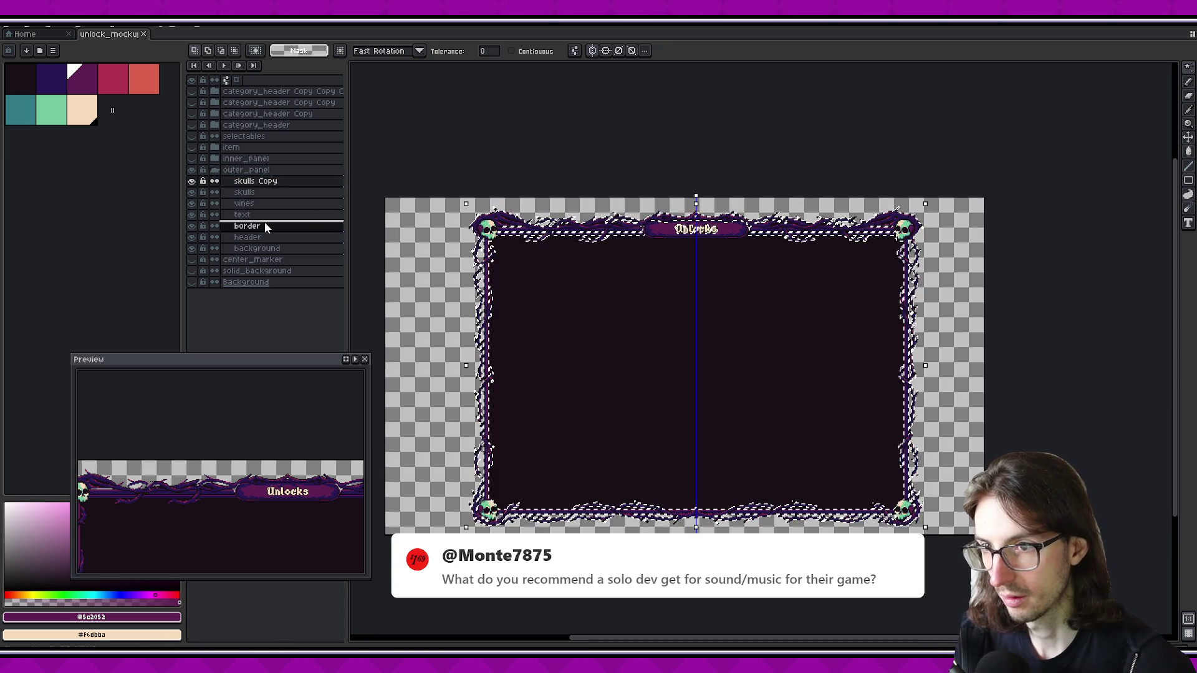
left_click(265, 226, "ctrl+shift")
left_click(267, 246, "ctrl+shift")
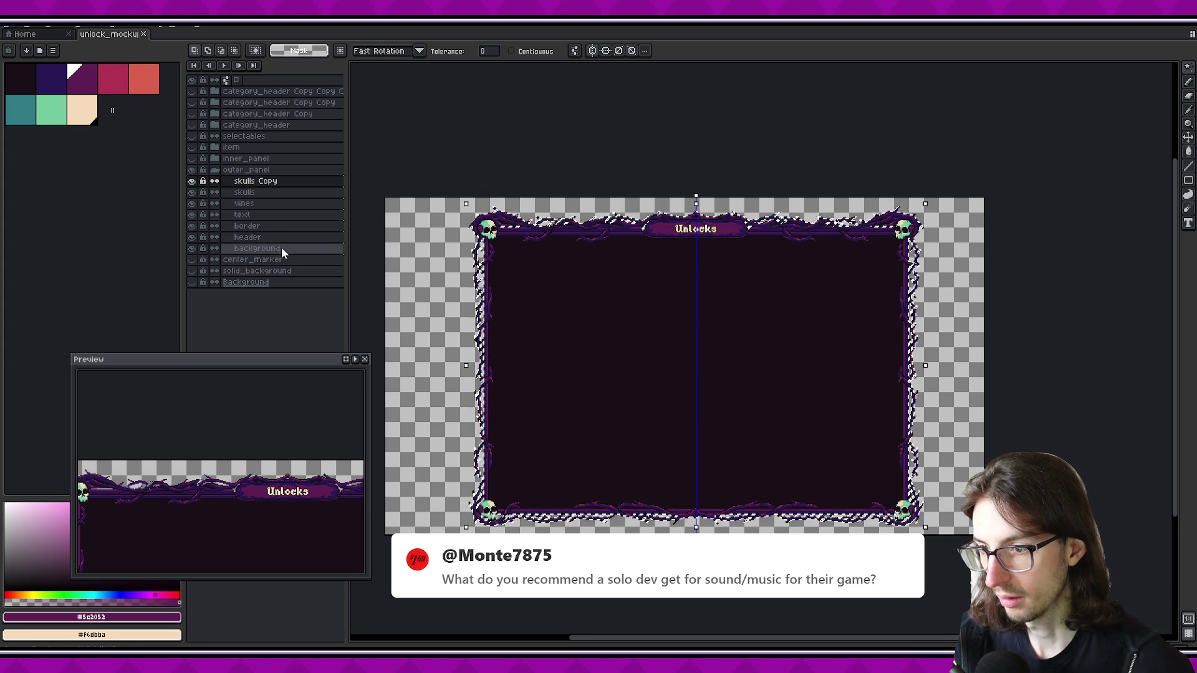
left_click_drag(569, 314, 555, 323)
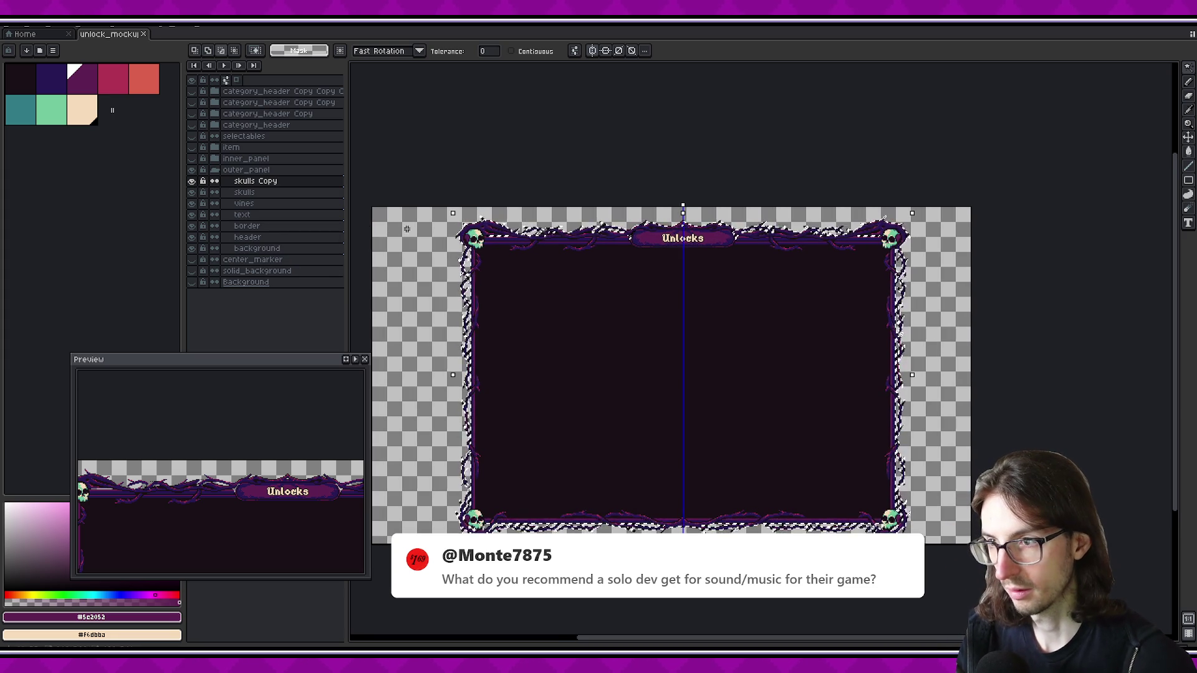
key("ctrl+alt+shift+s")
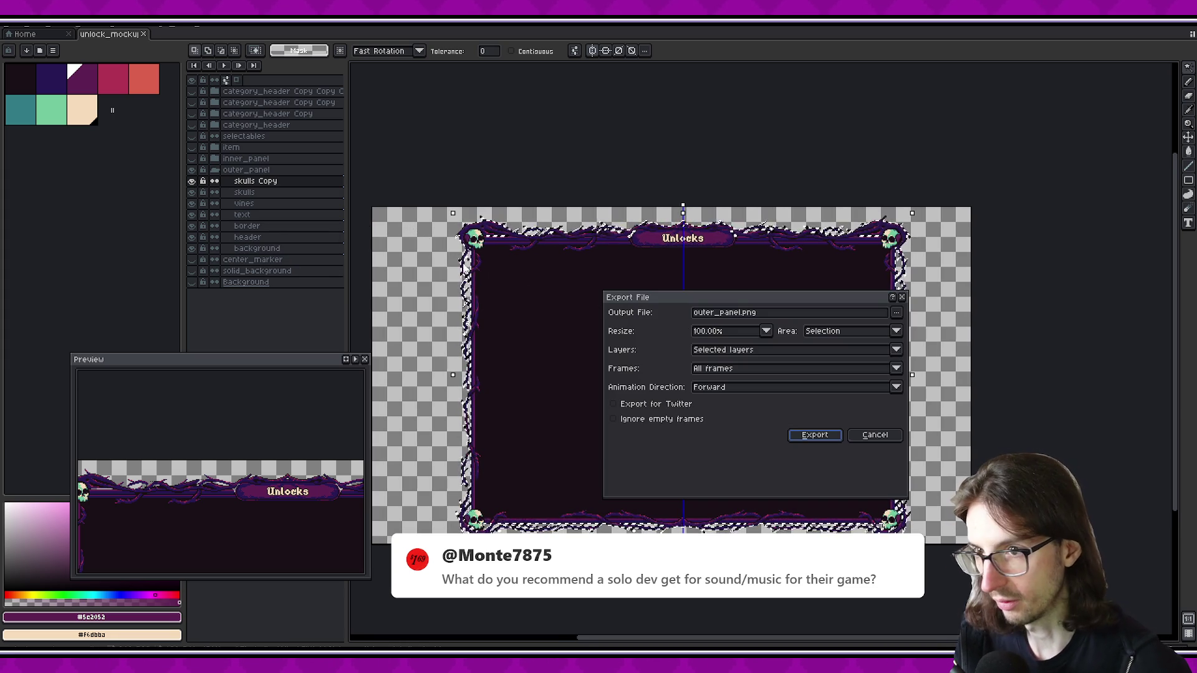
key("Escape")
Select the layers from vines down to background and export them as outer_panel.png
left_click(249, 203, "shift")
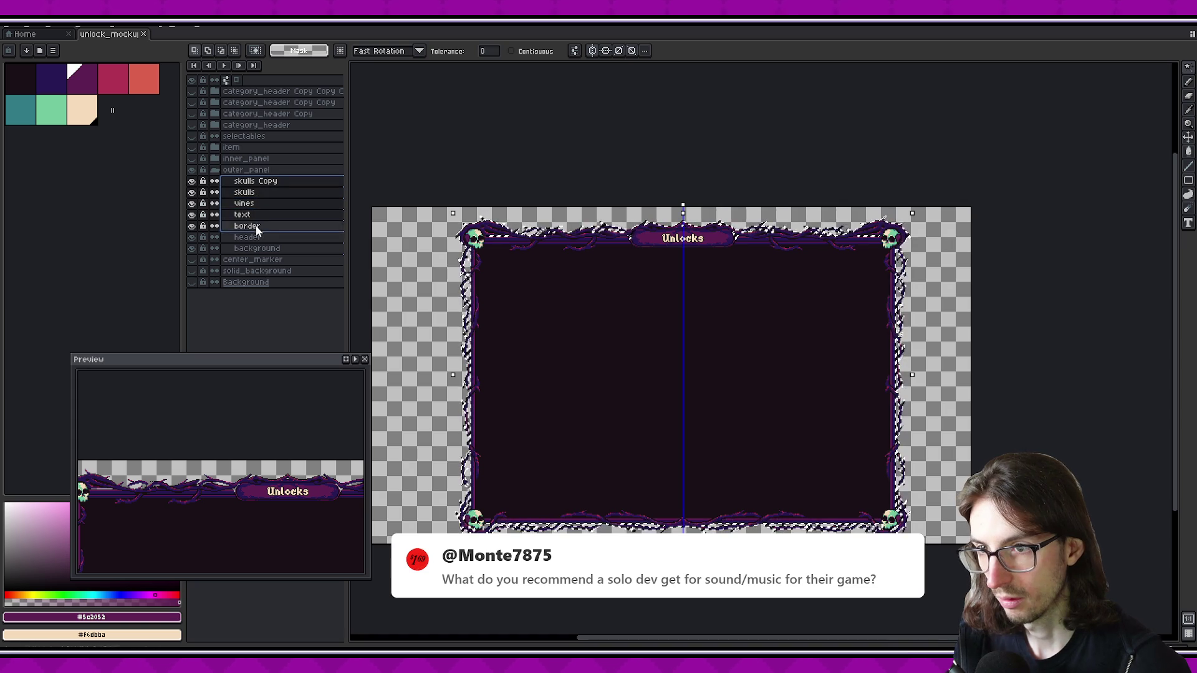
left_click(256, 247, "shift")
key("ctrl+alt+shift+s")
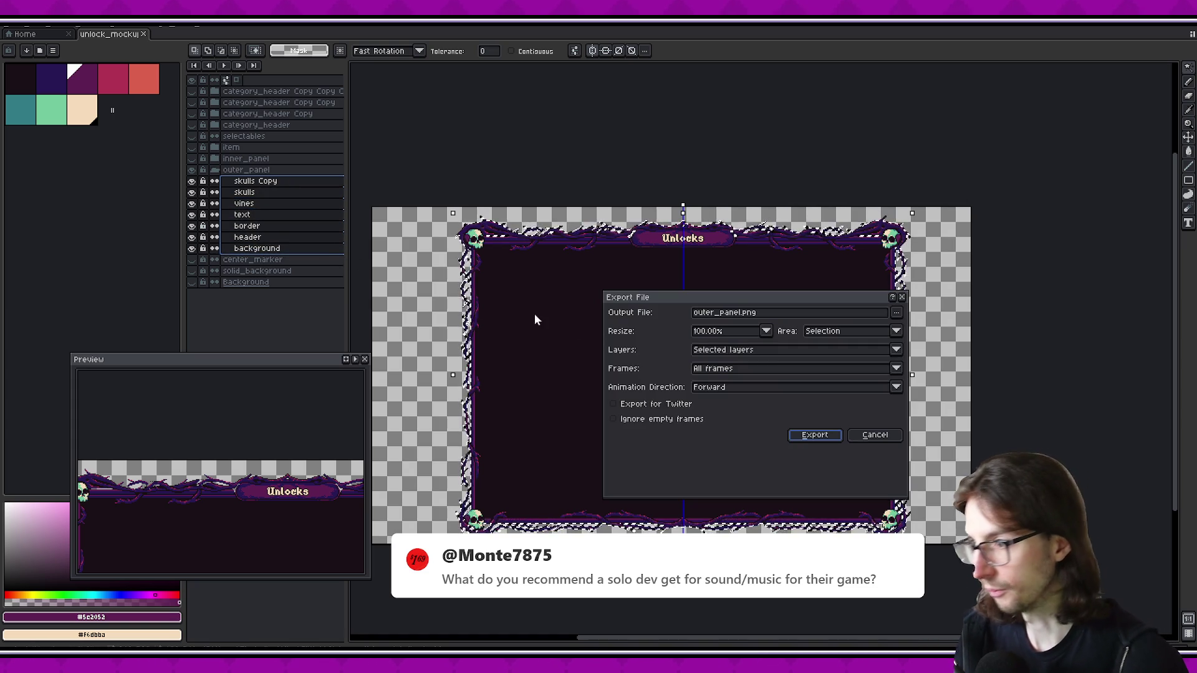
left_click(796, 434)
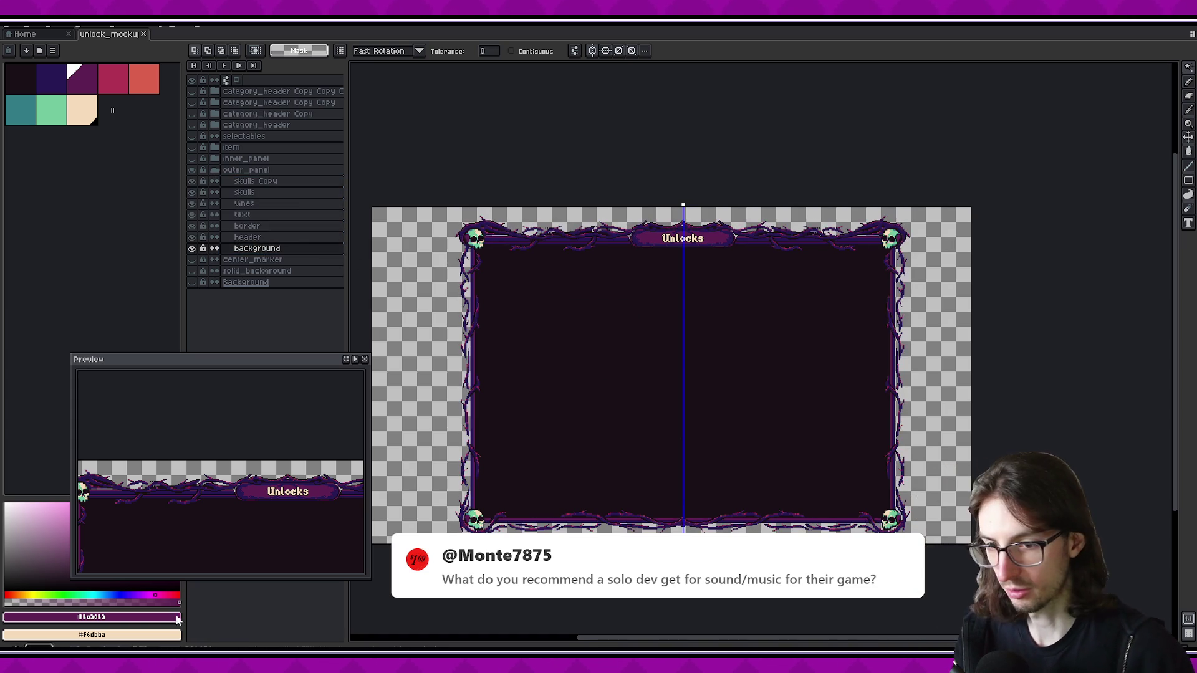
key("alt+Tab")
Select the Control node and check the OuterPanel texture's new size
scroll(711, 455, "up", 2)
scroll(844, 331, "down", 2, "ctrl")
scroll(915, 392, "up", 2)
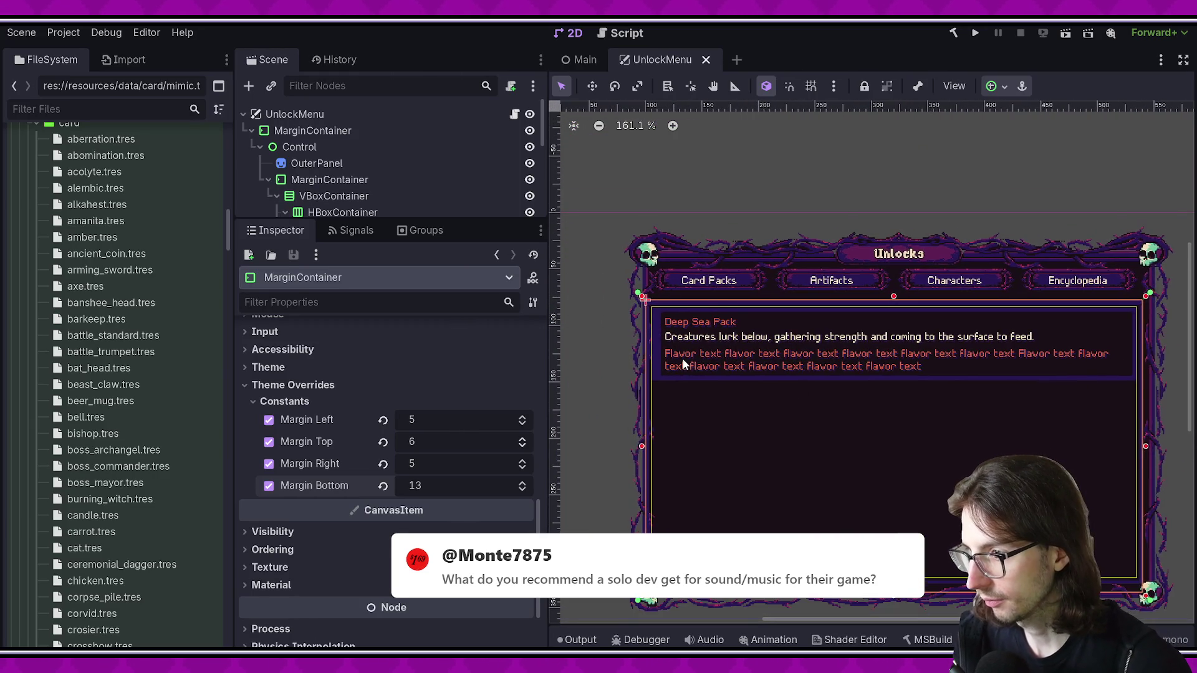
scroll(682, 358, "up", 5)
scroll(761, 392, "down", 5)
scroll(728, 468, "down", 1)
scroll(940, 442, "up", 1)
scroll(940, 443, "up", 3)
scroll(885, 477, "up", 2)
scroll(773, 380, "down", 2, "ctrl")
scroll(772, 380, "right", 3)
scroll(852, 358, "down", 1)
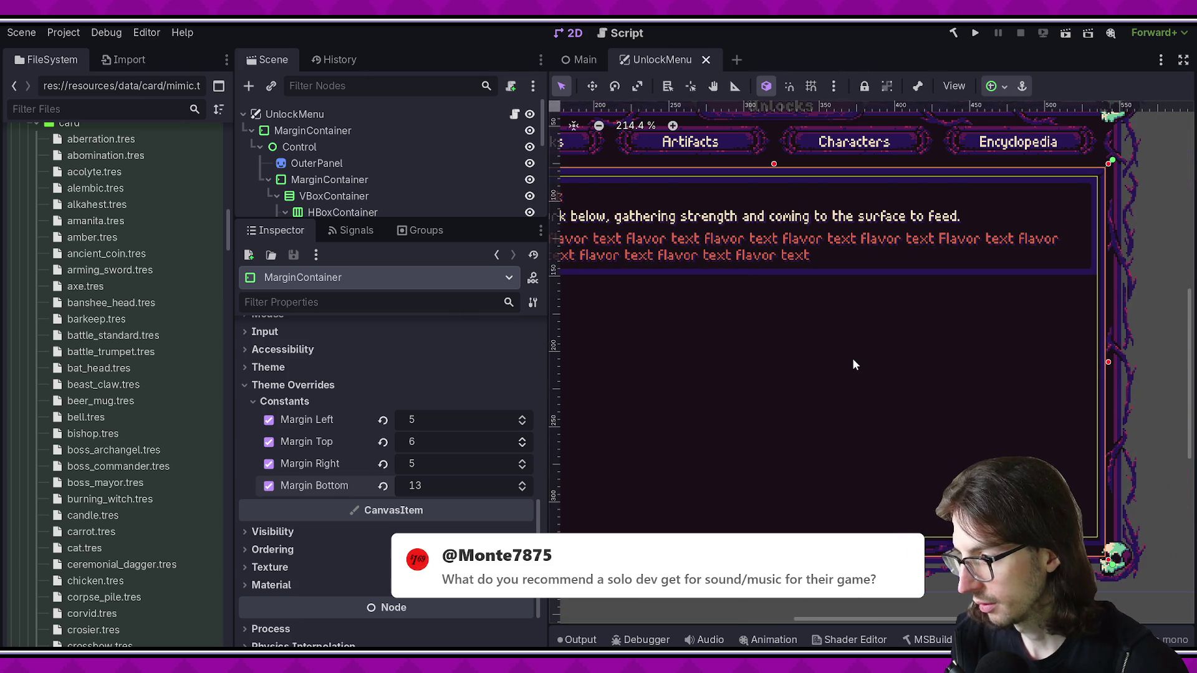
left_click(350, 148)
scroll(792, 336, "down", 2)
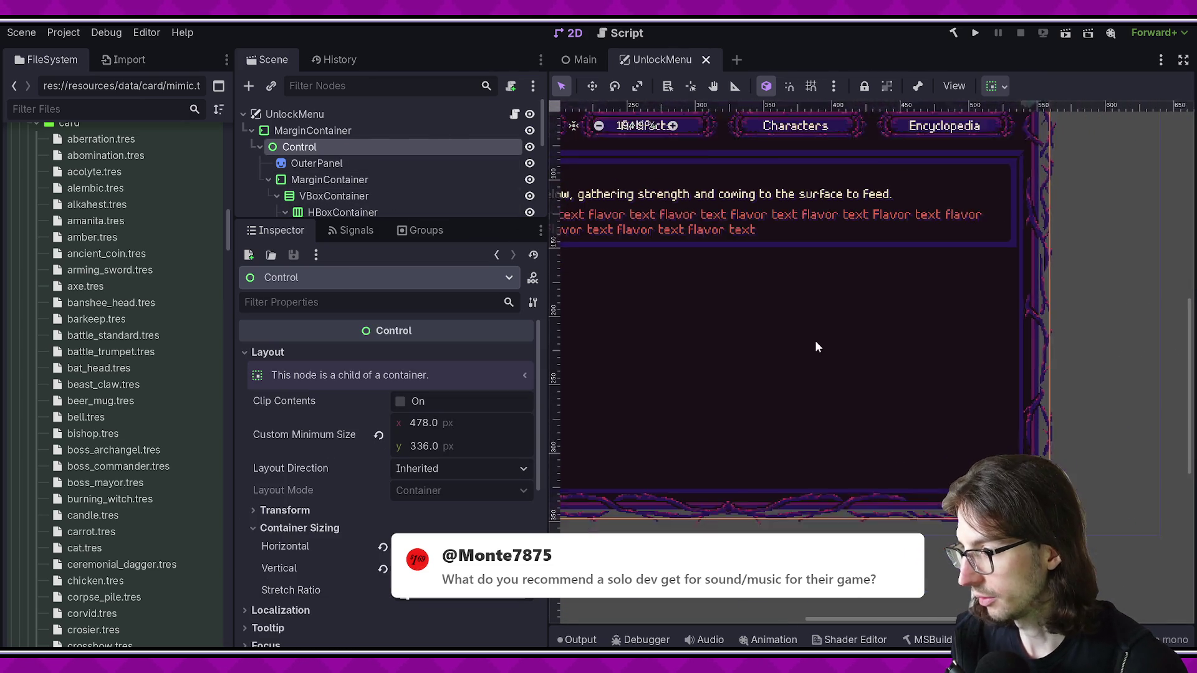
left_click(330, 163)
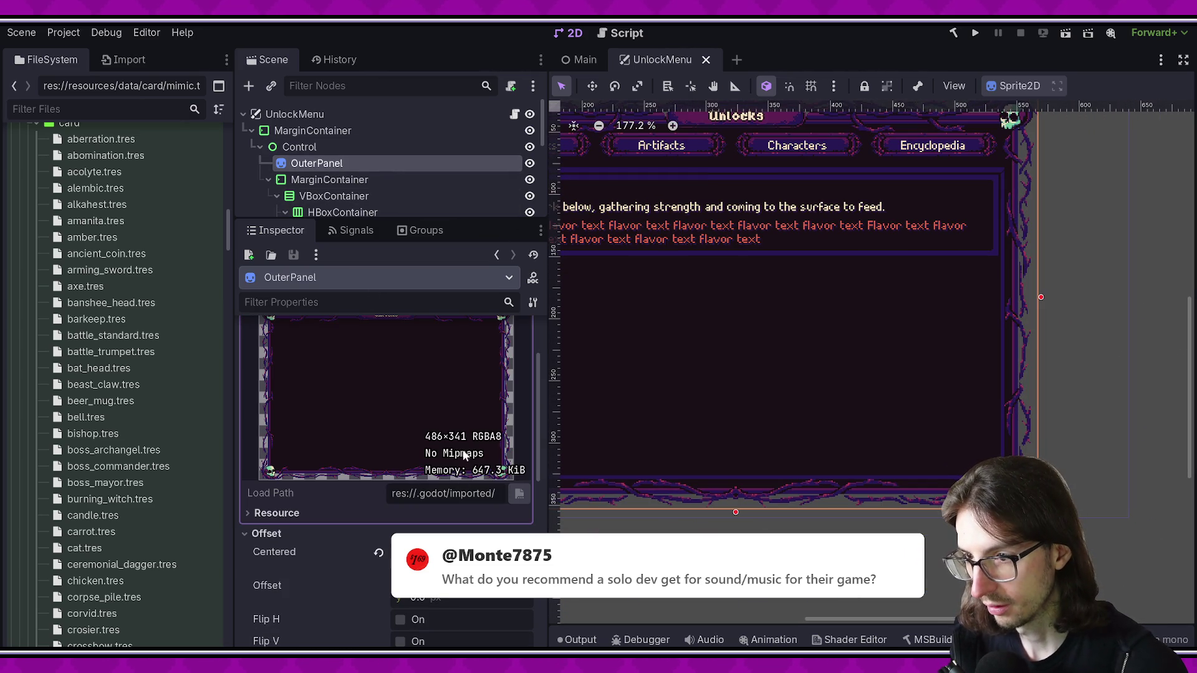
left_click(324, 147)
Set the Control's Custom Minimum Size to 486 × 341 and save the UnlockMenu scene
left_click(456, 423)
type("486")
key("Tab")
type("341")
key("Return")
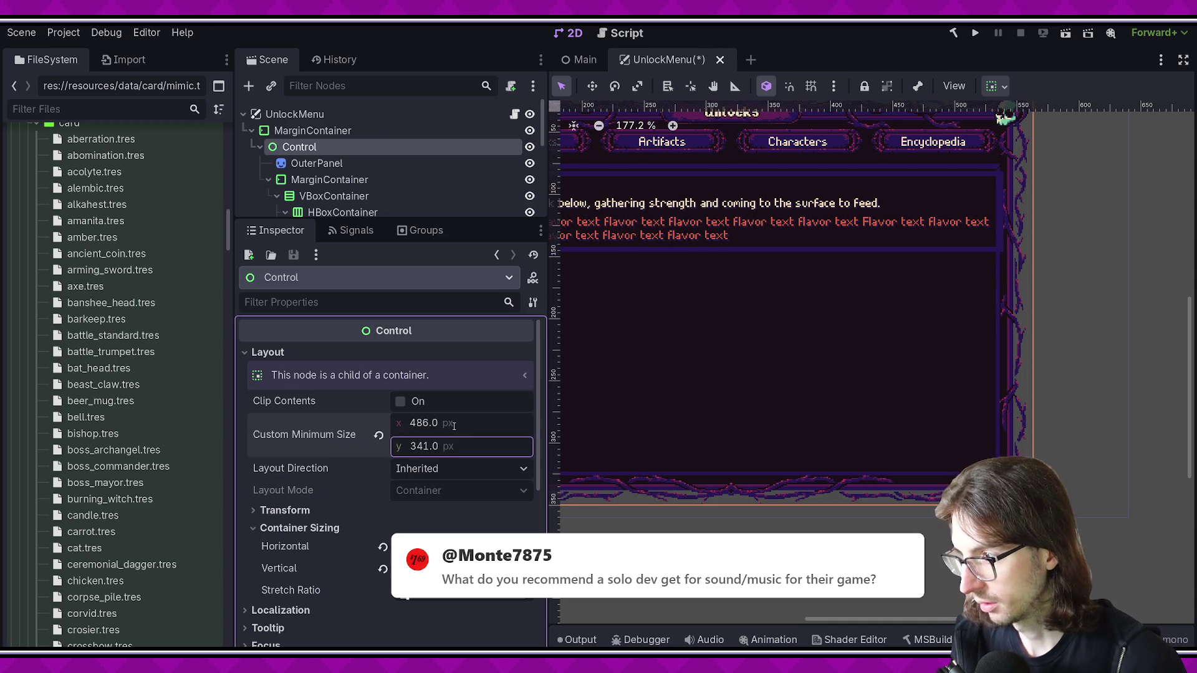
key("ctrl+s")
scroll(997, 355, "down", 3)
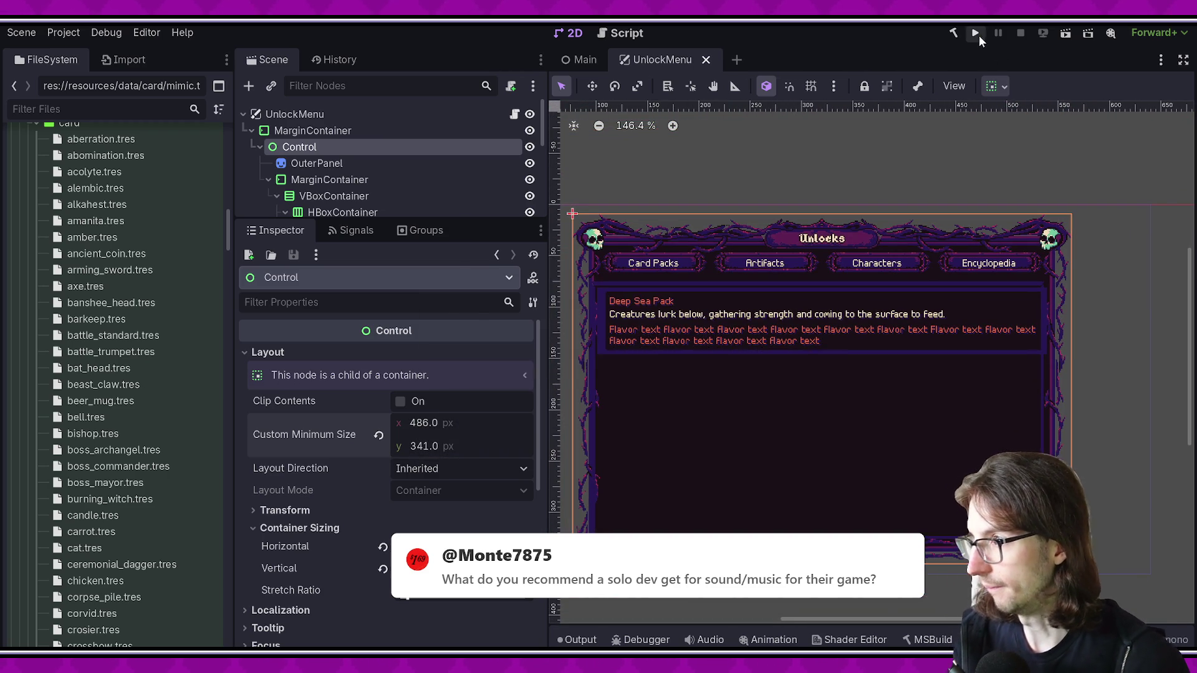
left_click(978, 39)
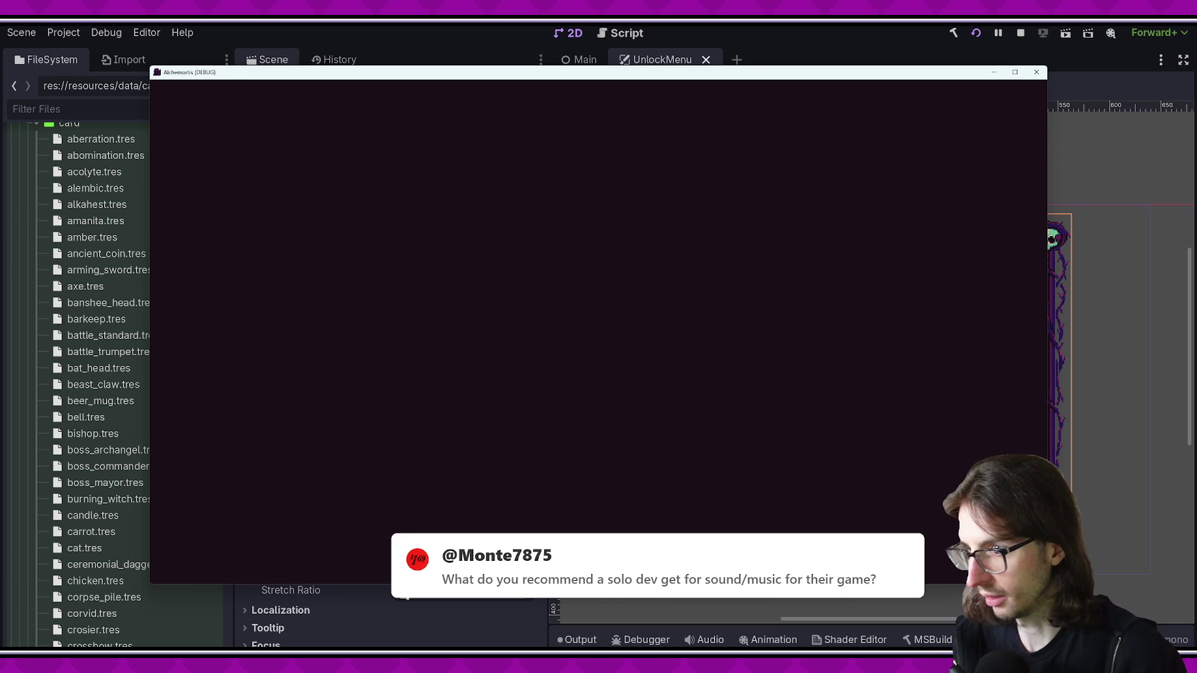
left_click(1036, 73)
left_click(1071, 36)
key("Return")
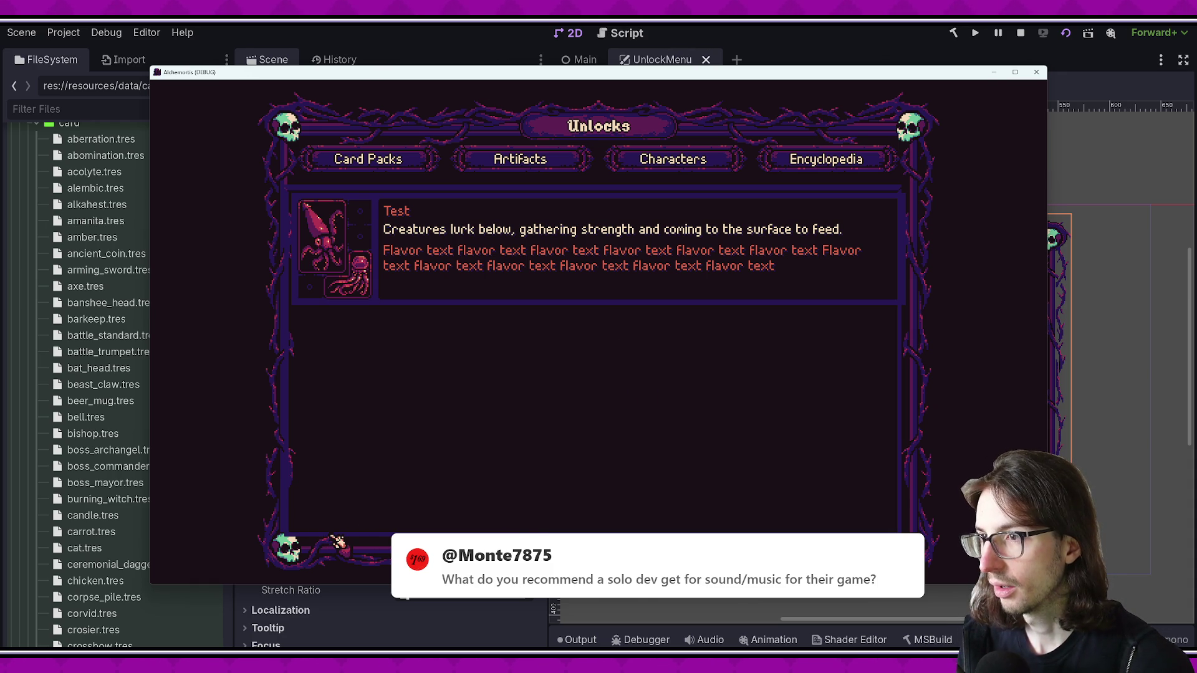
left_click(1036, 72)
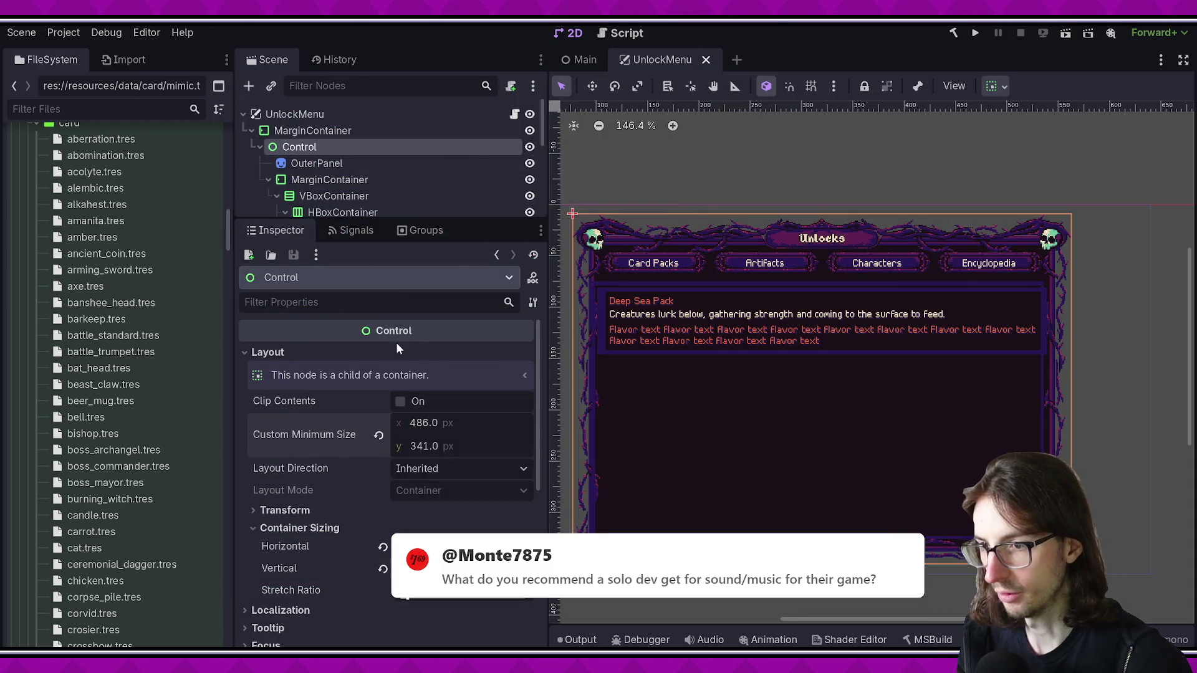
Check the OuterPanel, Control and outer MarginContainer nodes, then select the inner MarginContainer
left_click(317, 164)
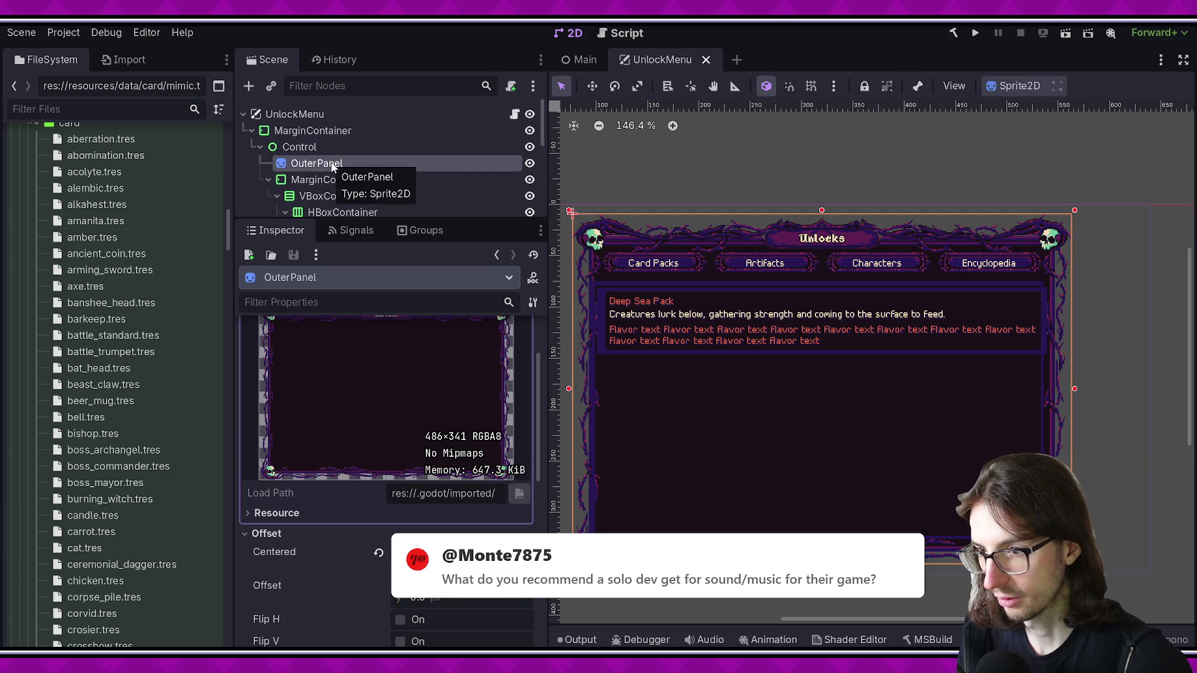
left_click(331, 146)
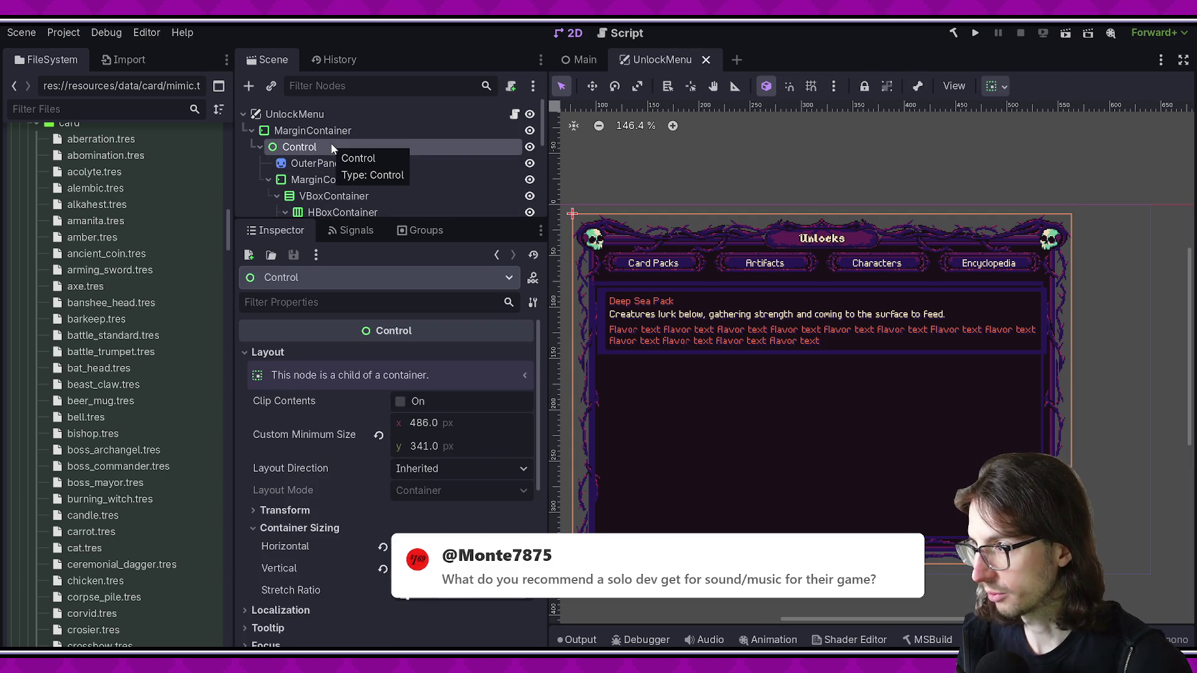
left_click(329, 131)
scroll(727, 278, "down", 2)
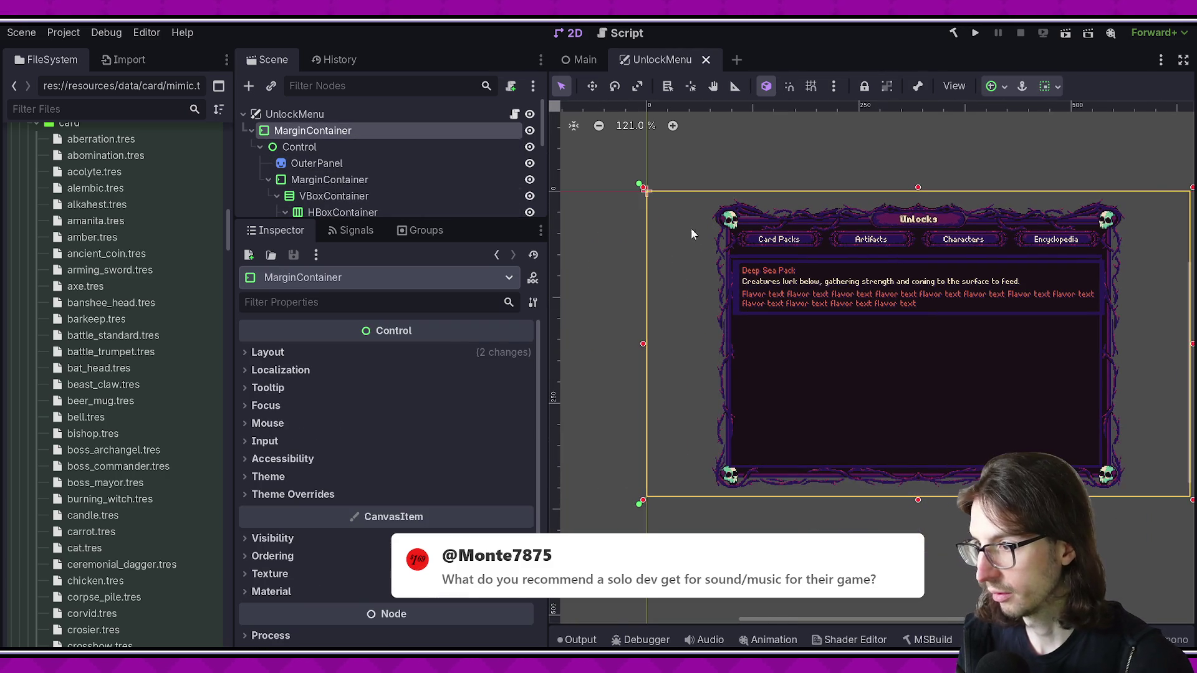
left_click(316, 146)
left_click(316, 163)
left_click(317, 179)
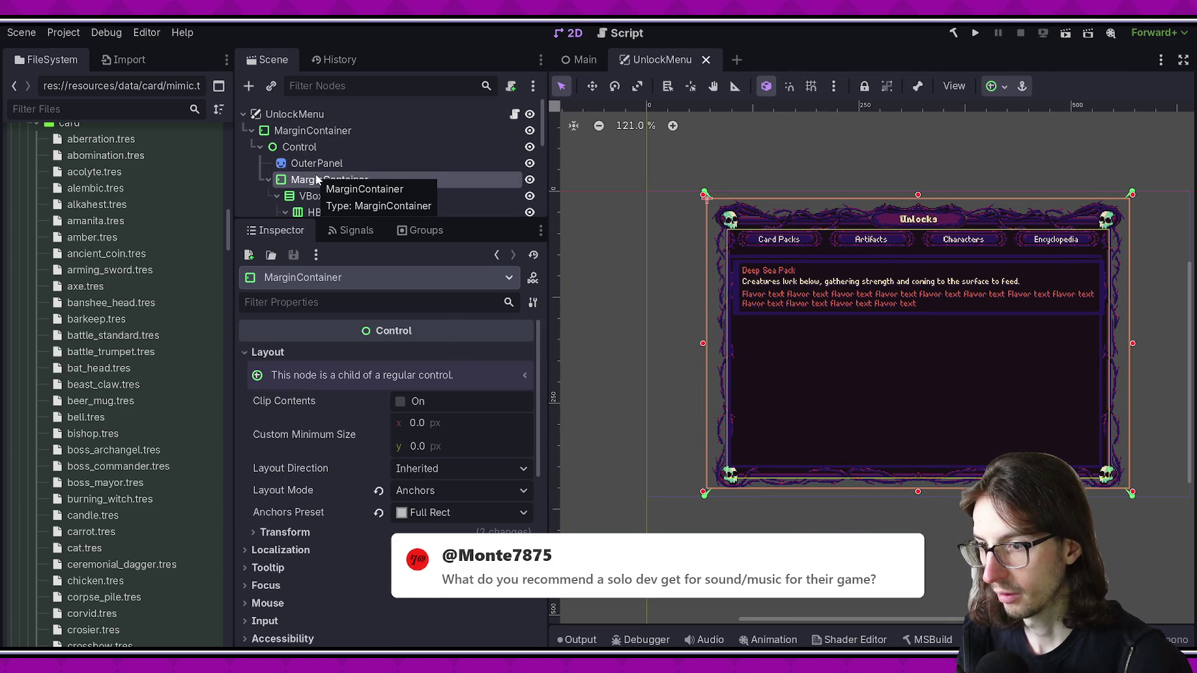
left_click(358, 147)
left_click(348, 178)
Apply the Full Rect anchor preset so the inner MarginContainer fills the whole OuterPanel
left_click(997, 86)
left_click(1075, 200)
left_click(869, 339)
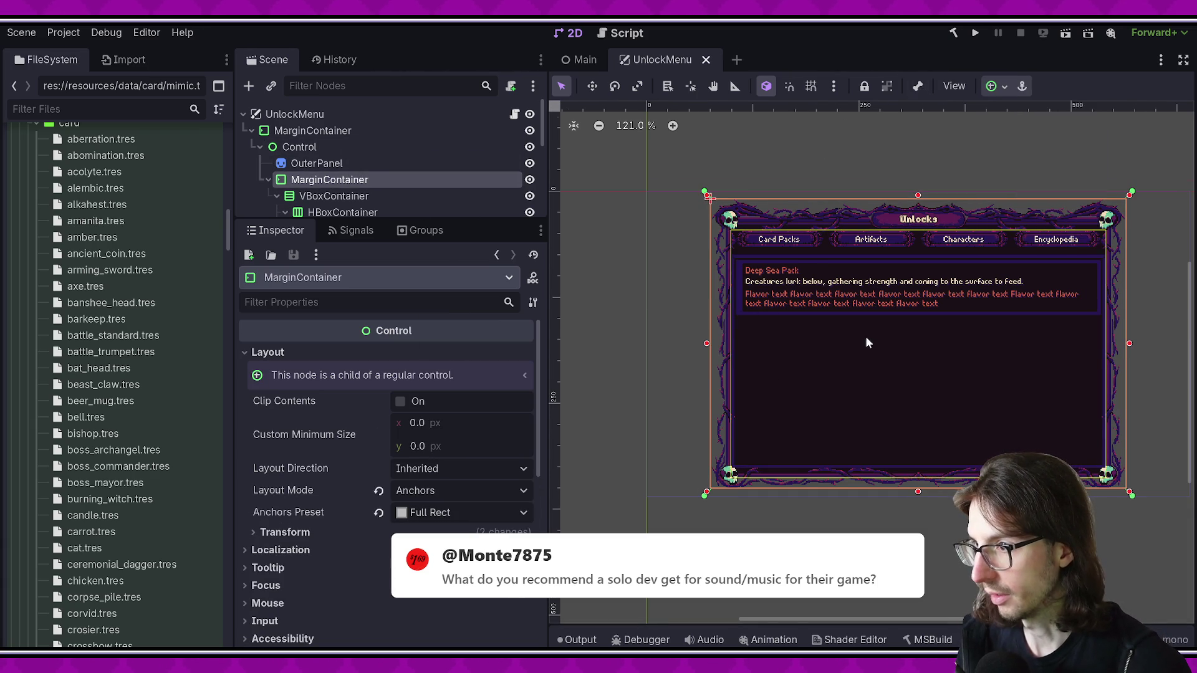
scroll(869, 340, "up", 1)
scroll(794, 320, "up", 1)
scroll(852, 348, "up", 1)
scroll(851, 351, "up", 1)
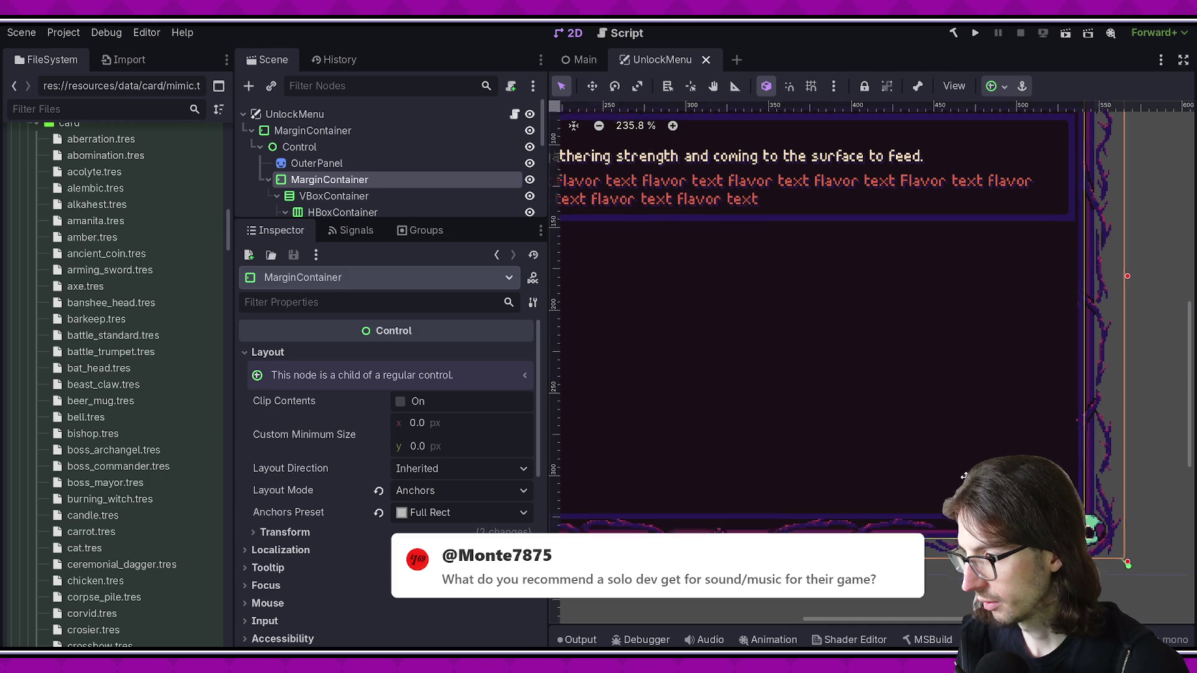
scroll(943, 459, "down", 1)
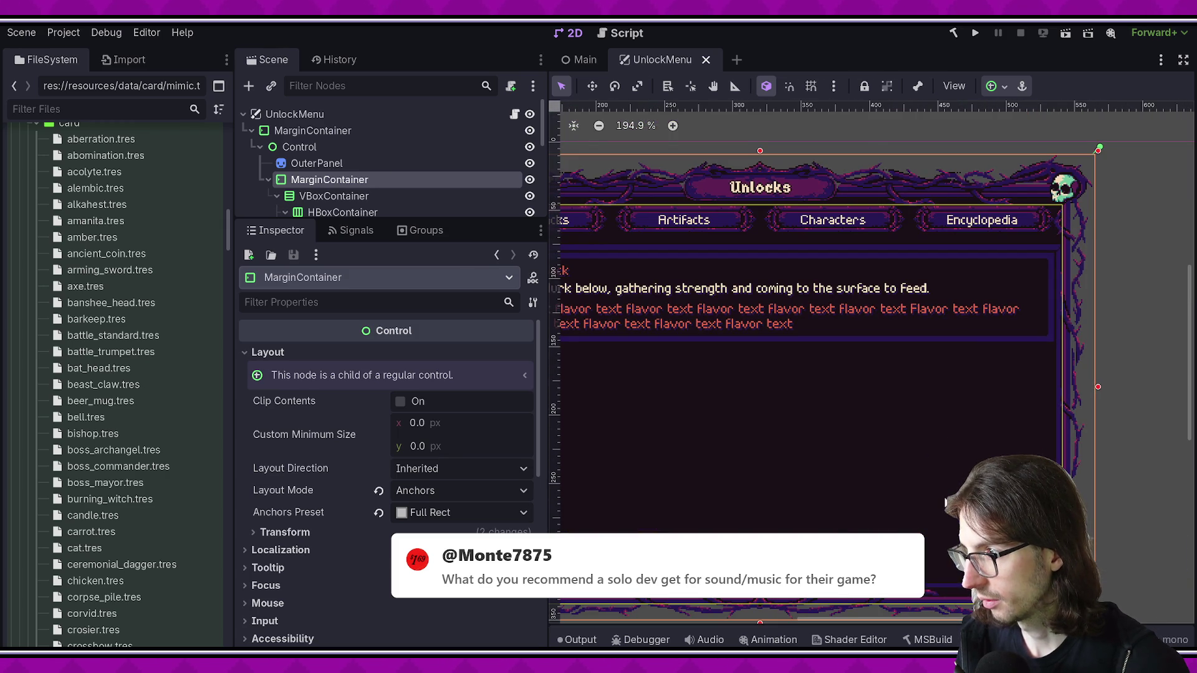
left_click_drag(945, 501, 1020, 468)
left_click(335, 196)
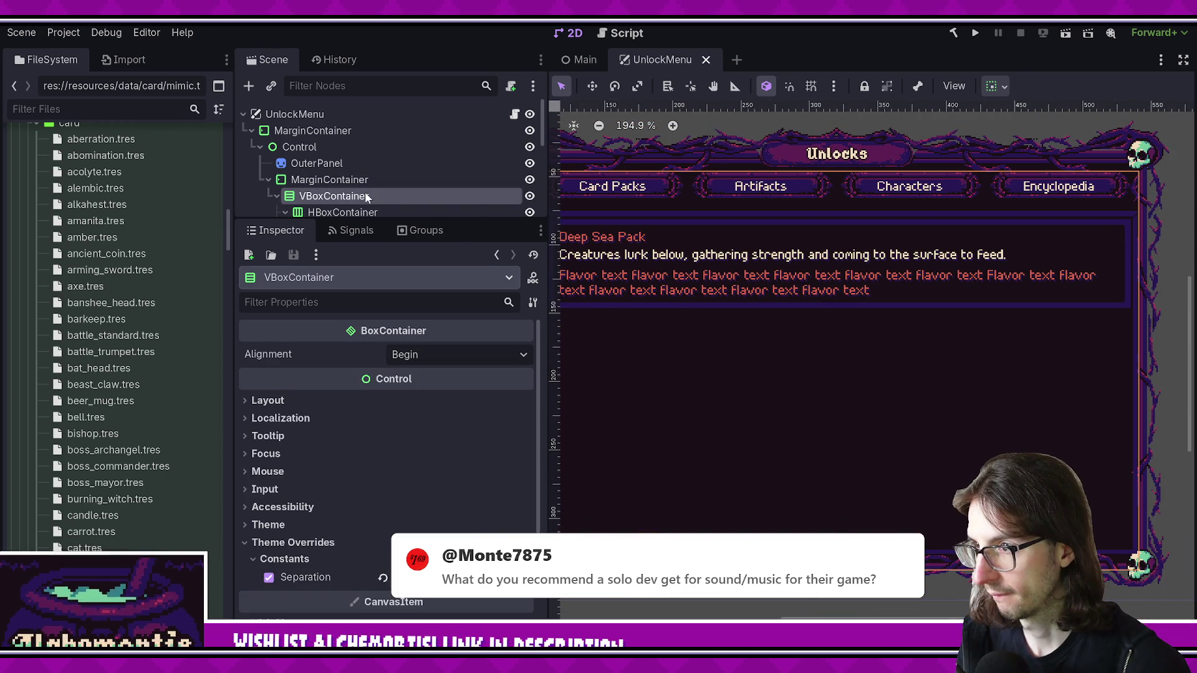
Expand the Scene tree to inspect the HBoxContainer tab buttons and the MarginContainer below them
key("f")
left_click(349, 179)
left_click(349, 211)
left_click_drag(371, 222, 371, 311)
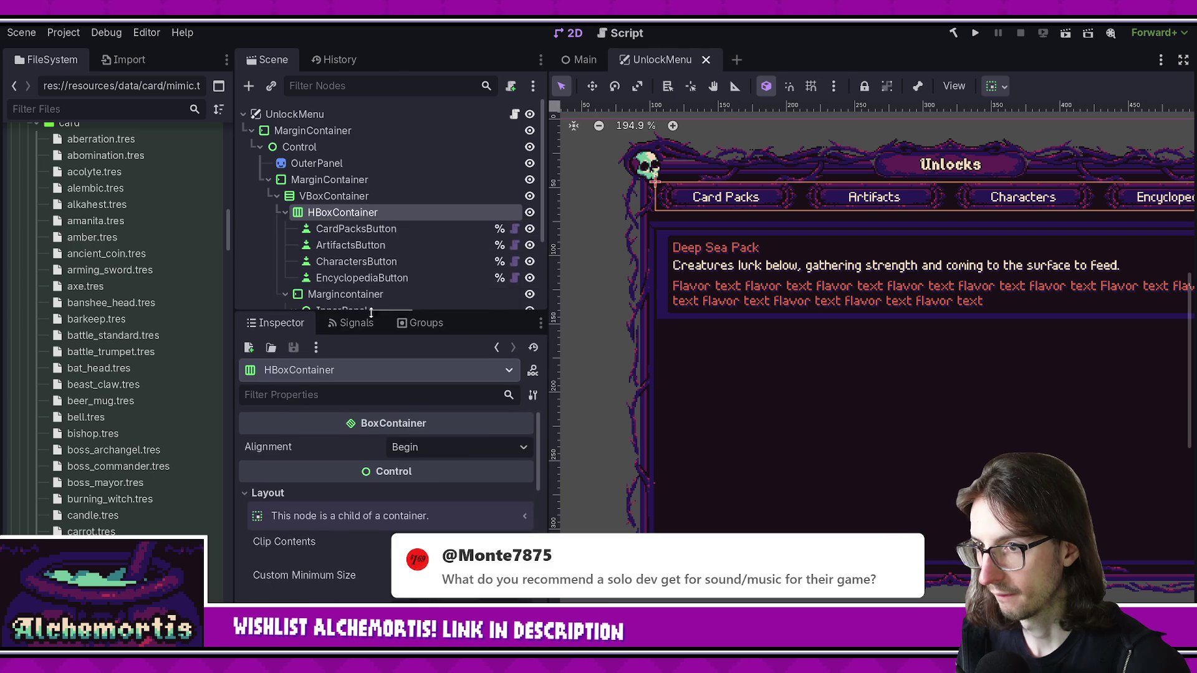
left_click(355, 228)
left_click(350, 245)
left_click(339, 278)
key("Escape")
left_click(345, 294)
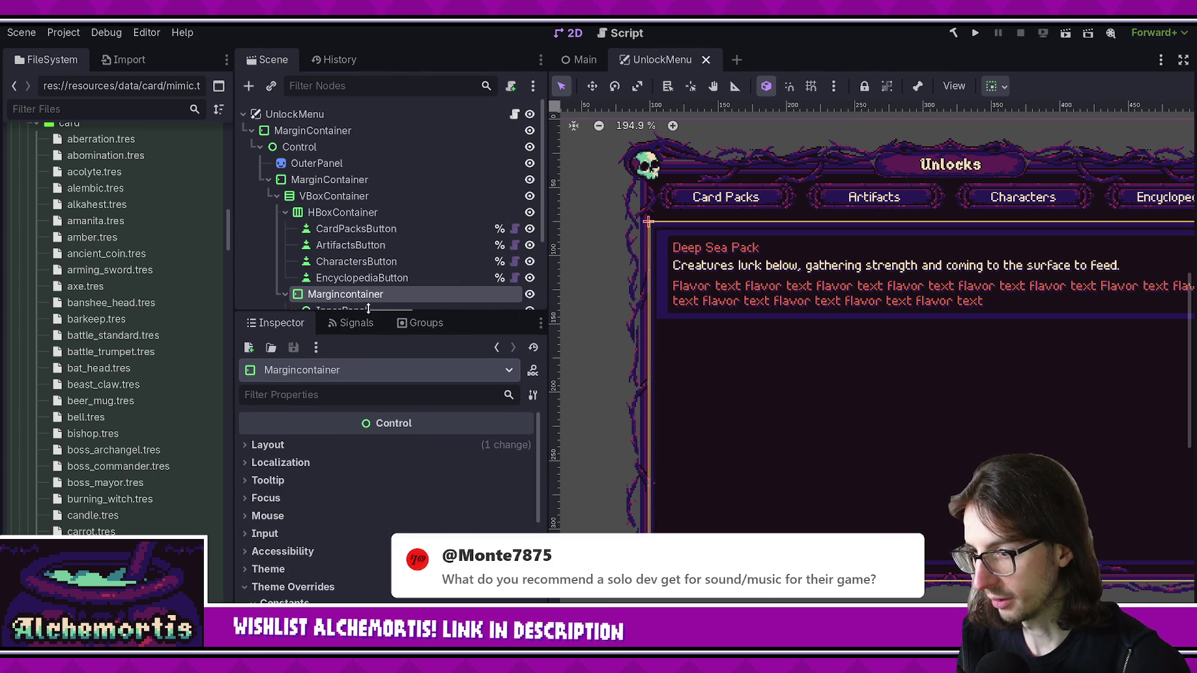
scroll(662, 310, "down", 2)
scroll(385, 302, "down", 1)
scroll(384, 301, "down", 1)
Select InnerPanel, save the UnlockMenu scene and run it with F6
left_click(372, 279)
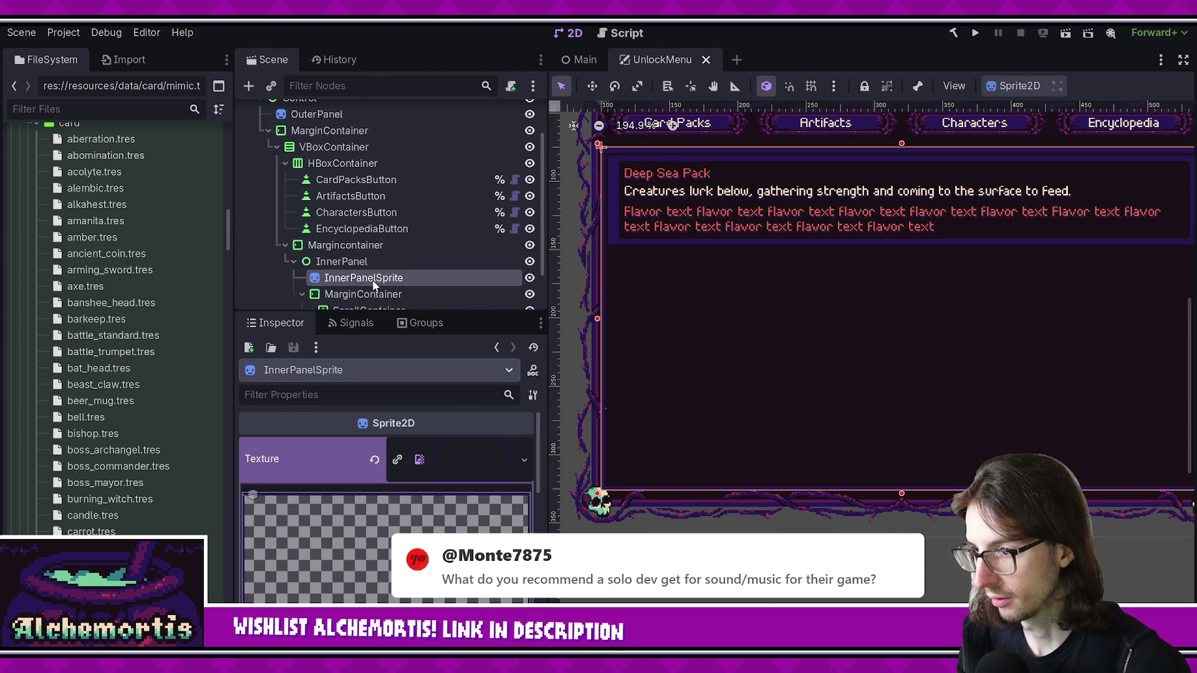
scroll(777, 412, "right", 5)
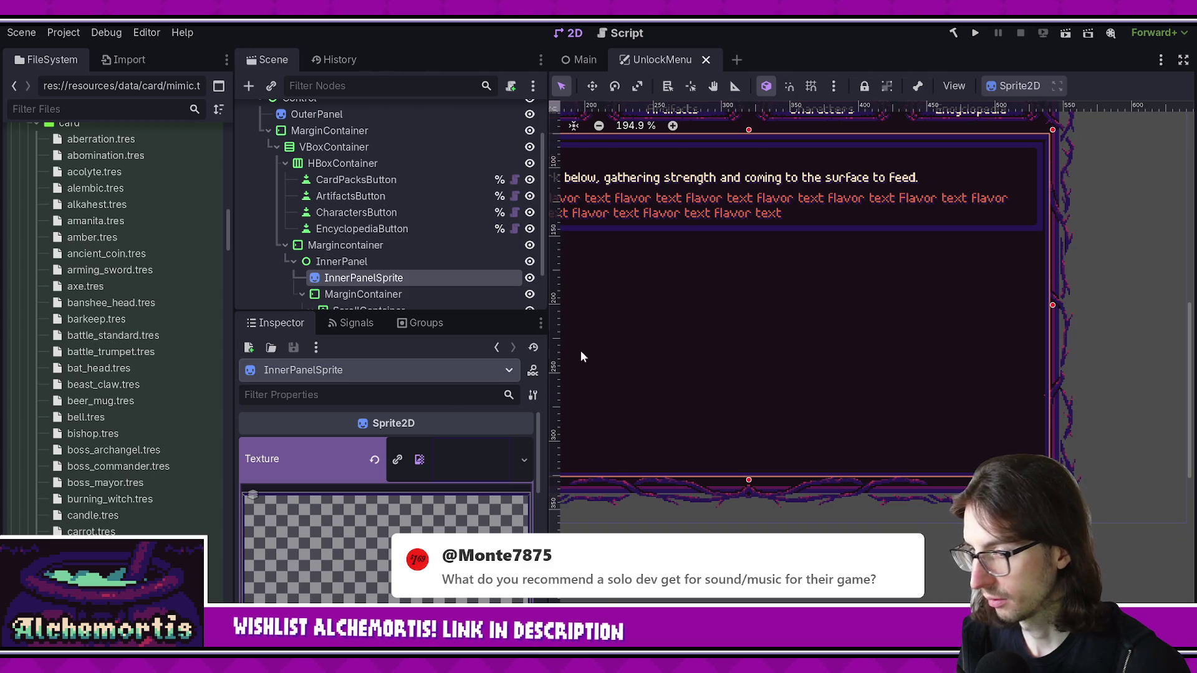
left_click(394, 263)
key("ctrl+s")
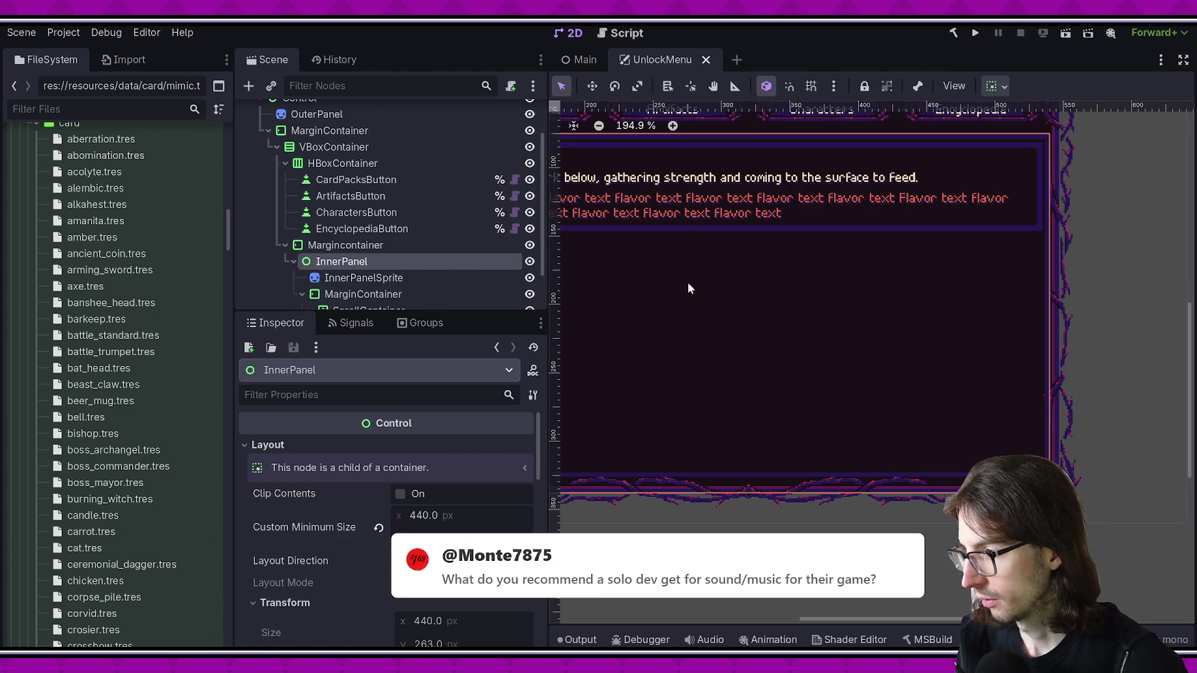
key("F6")
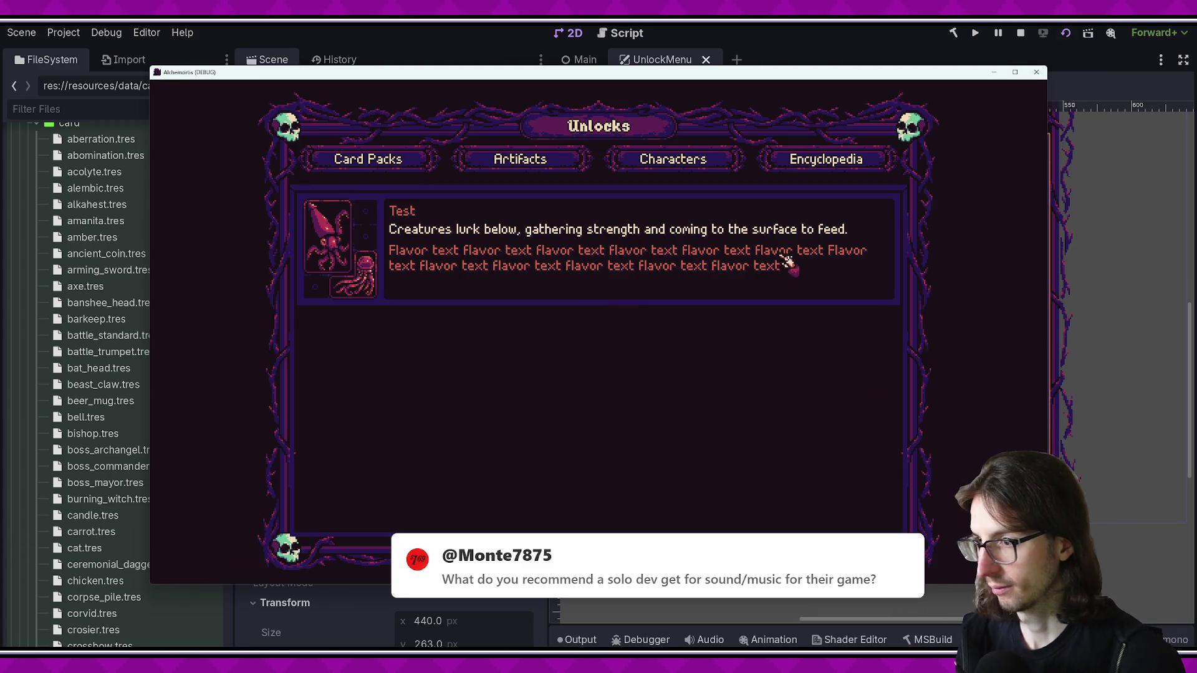
Show the Artifacts unlocks and scroll down through the list
left_click(564, 157)
scroll(774, 294, "down", 2)
scroll(774, 299, "down", 2)
scroll(775, 300, "down", 2)
scroll(775, 299, "down", 1)
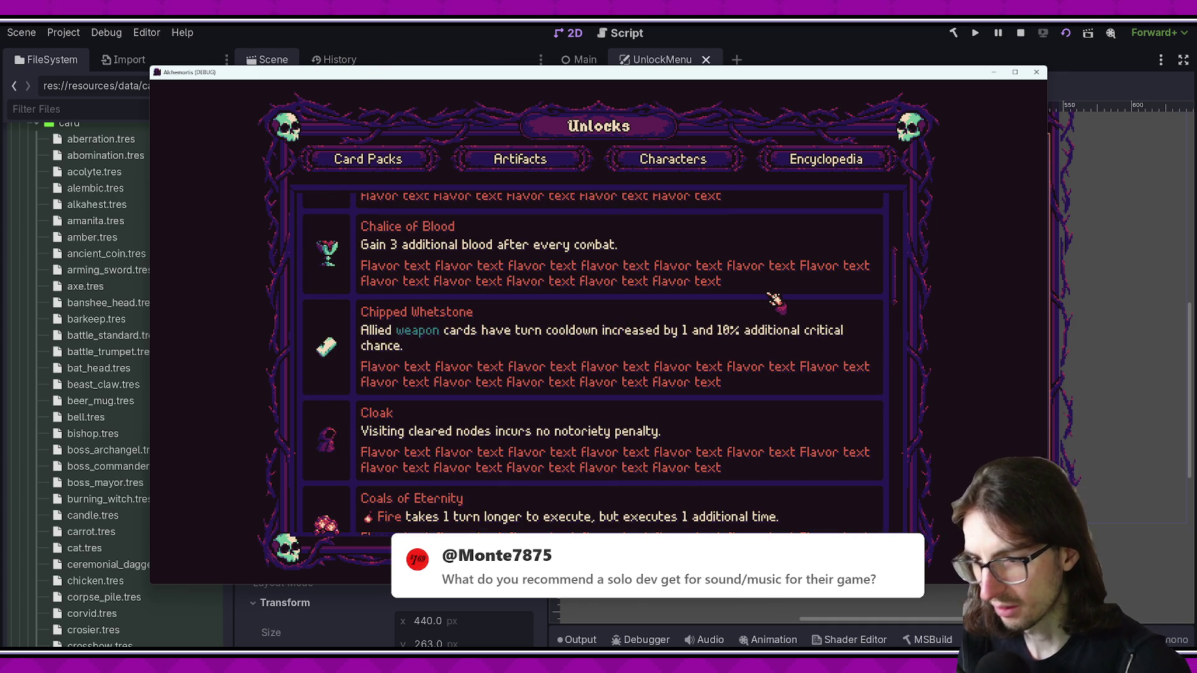
scroll(774, 299, "up", 2)
Switch briefly to Card Packs, then back to Artifacts and scroll the full list up and down
left_click(400, 161)
left_click(517, 161)
scroll(563, 268, "down", 2)
scroll(563, 268, "down", 2)
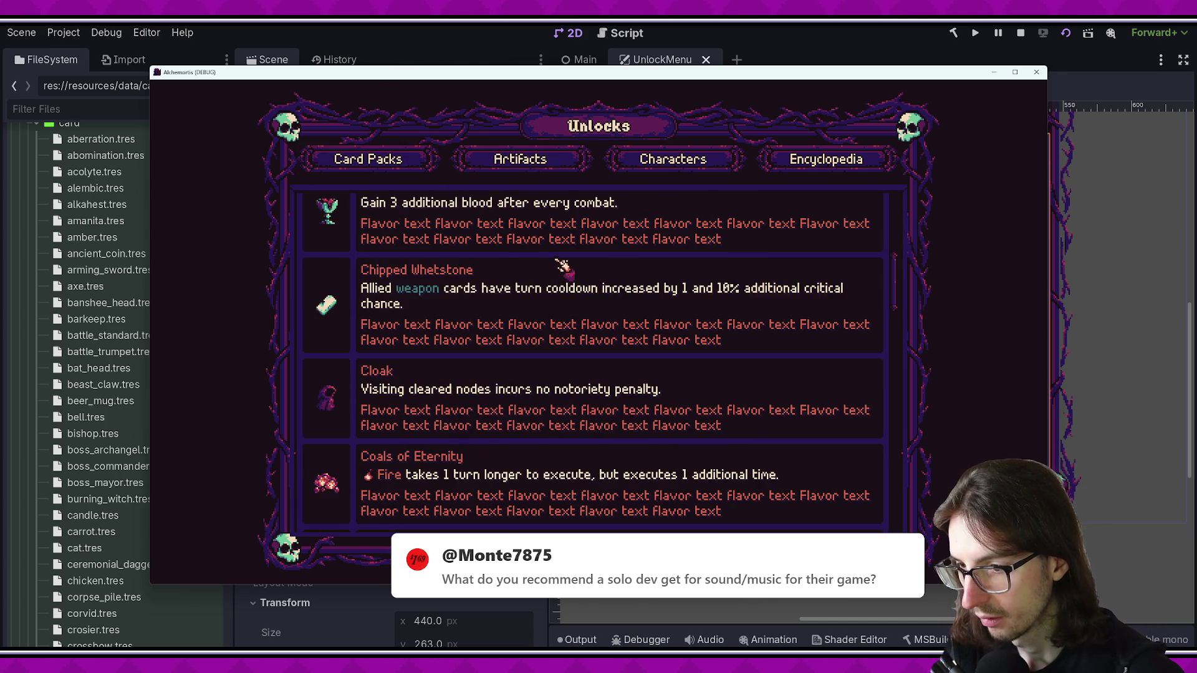
scroll(563, 268, "down", 2)
scroll(562, 268, "down", 3)
scroll(571, 256, "down", 3)
scroll(571, 256, "down", 3)
scroll(572, 251, "down", 3)
scroll(573, 251, "down", 3)
scroll(572, 246, "up", 2)
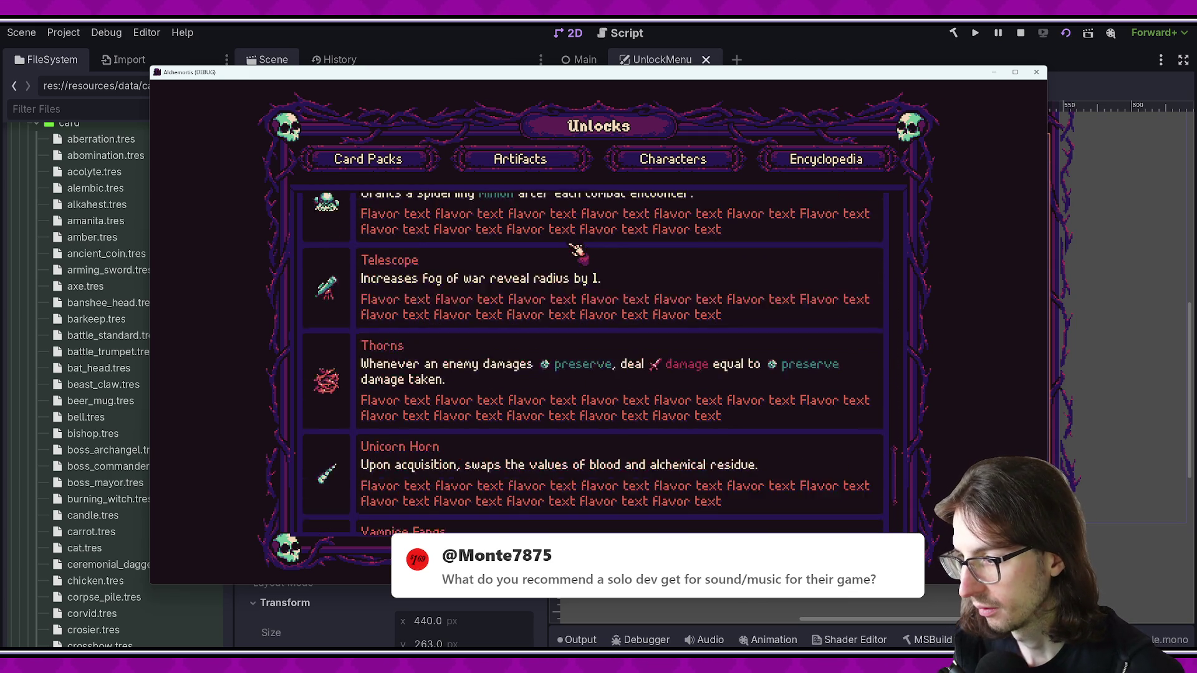
scroll(577, 187, "up", 5)
scroll(624, 300, "up", 5)
scroll(623, 325, "up", 6)
scroll(623, 326, "down", 8)
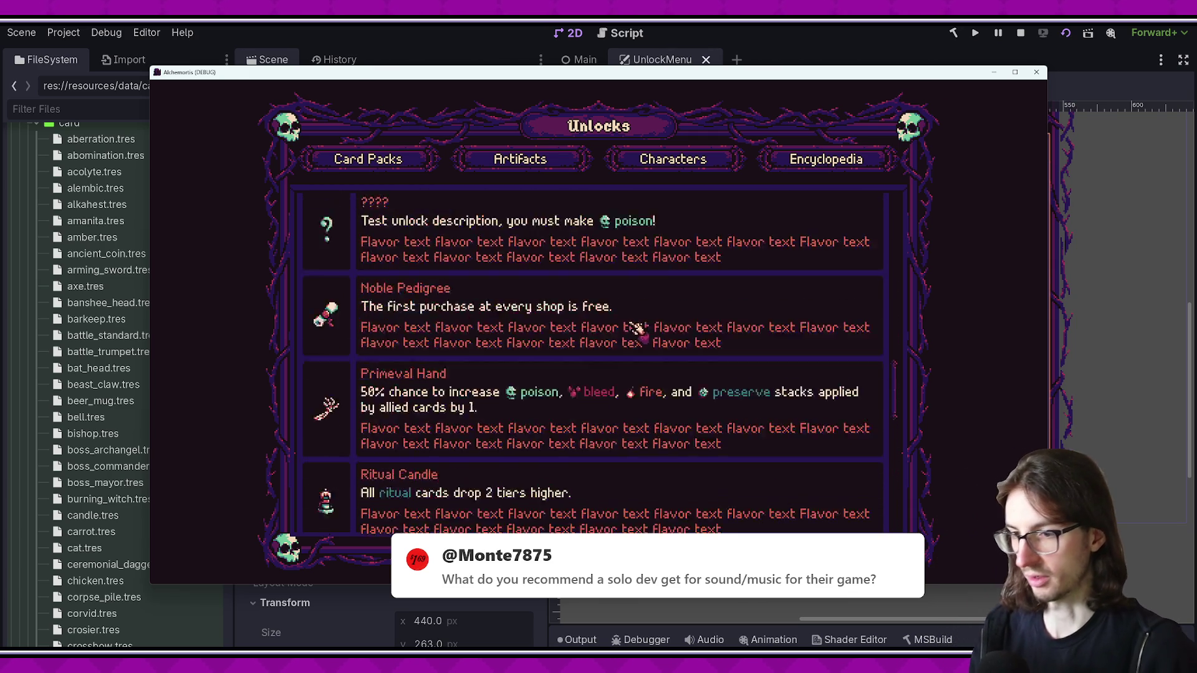
scroll(635, 336, "up", 15)
scroll(533, 334, "up", 9)
scroll(530, 331, "up", 5)
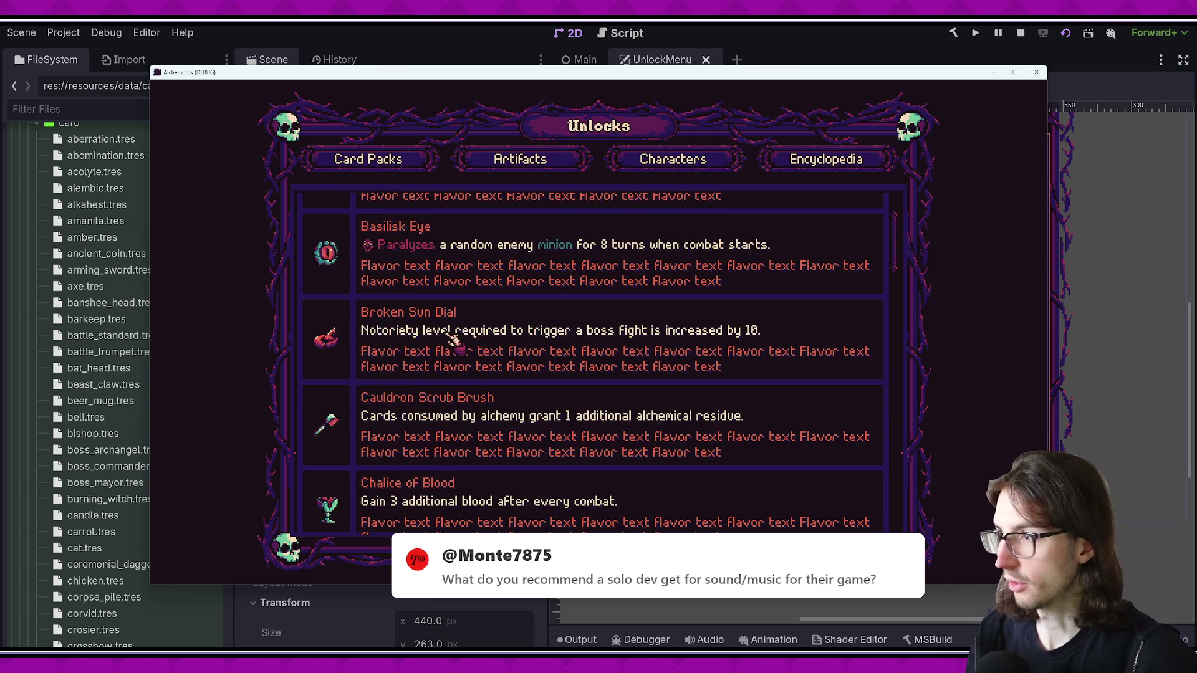
scroll(500, 340, "up", 2)
Scroll through the Artifacts list again, then show the Card Packs and Characters unlocks
scroll(447, 398, "down", 3)
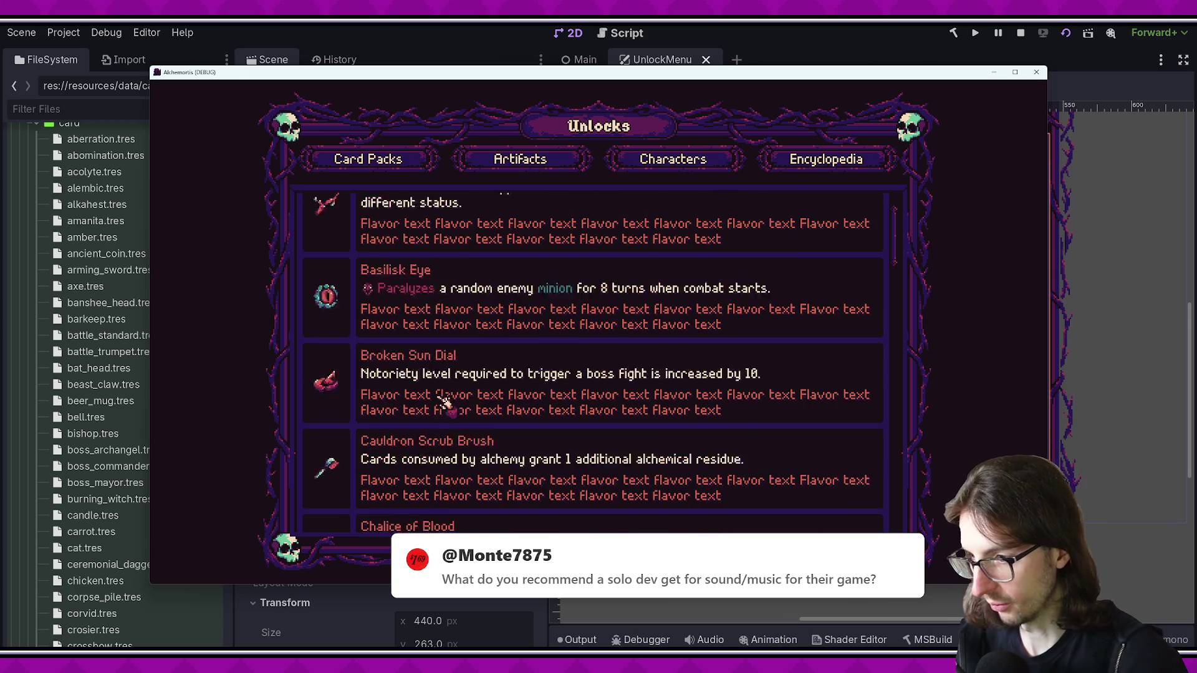
scroll(454, 395, "down", 2)
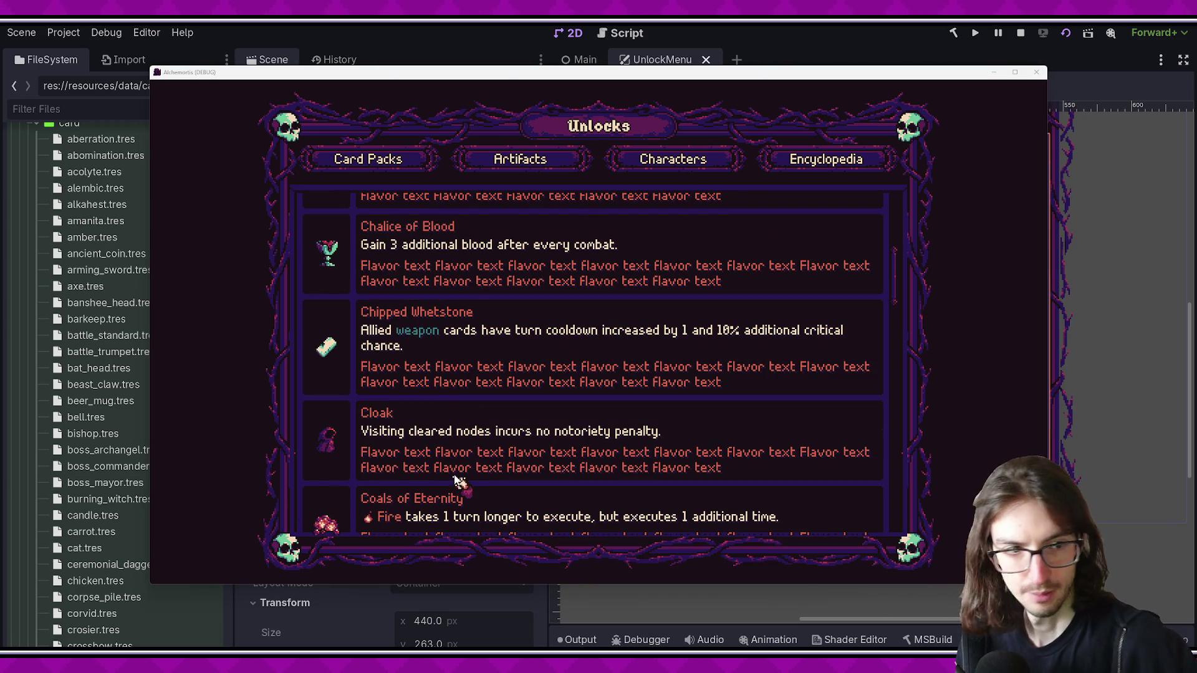
scroll(649, 516, "down", 1)
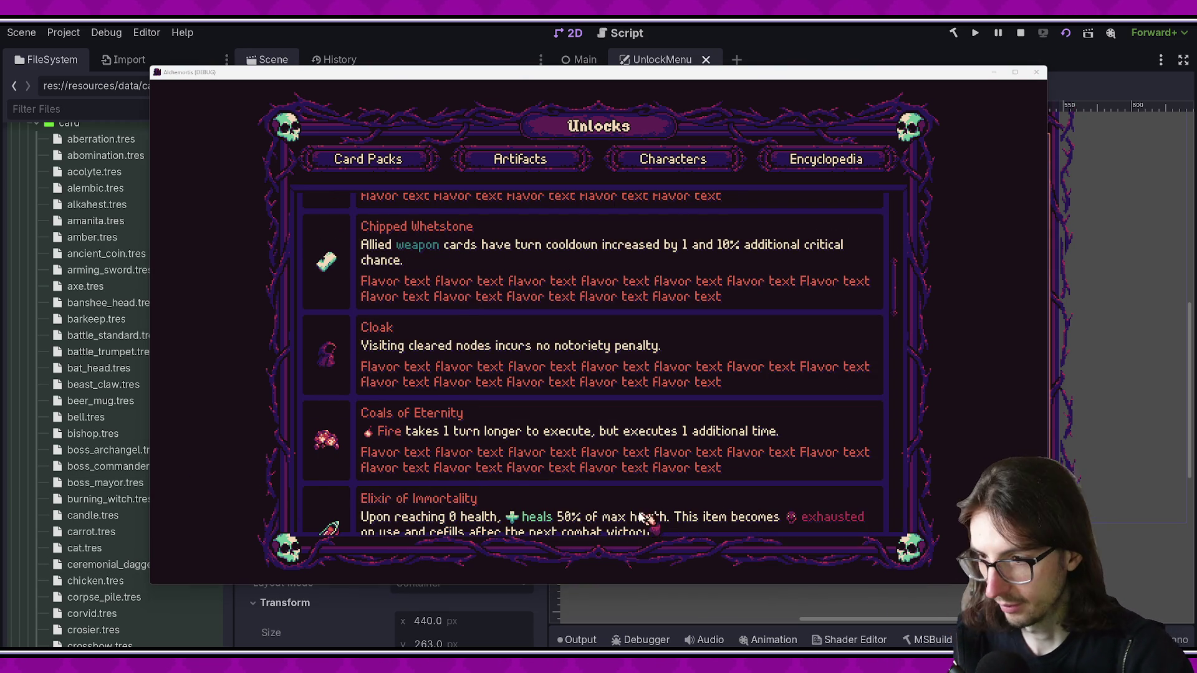
scroll(623, 494, "down", 1)
scroll(615, 488, "down", 1)
scroll(611, 487, "down", 2)
scroll(610, 486, "down", 2)
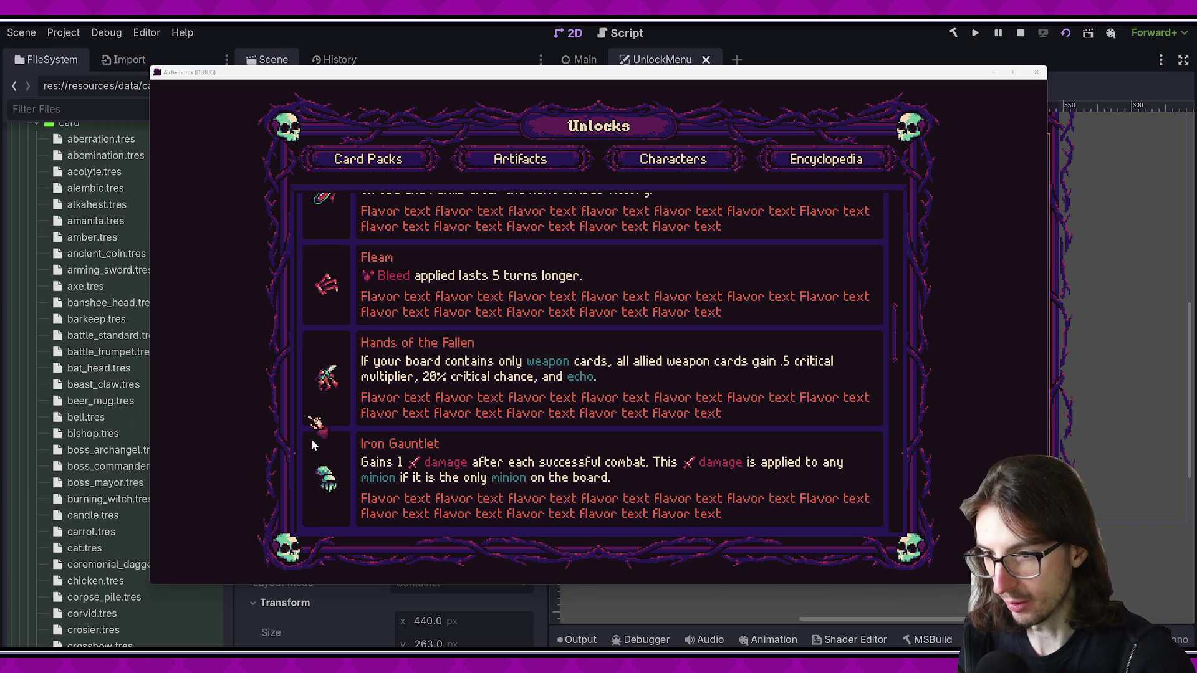
scroll(352, 214, "down", 1)
scroll(396, 254, "down", 5)
scroll(414, 267, "down", 5)
scroll(523, 315, "down", 2)
scroll(530, 322, "down", 7)
scroll(536, 325, "down", 1)
scroll(598, 368, "up", 4)
scroll(654, 387, "up", 8)
scroll(676, 394, "up", 5)
scroll(677, 394, "up", 5)
scroll(676, 394, "up", 3)
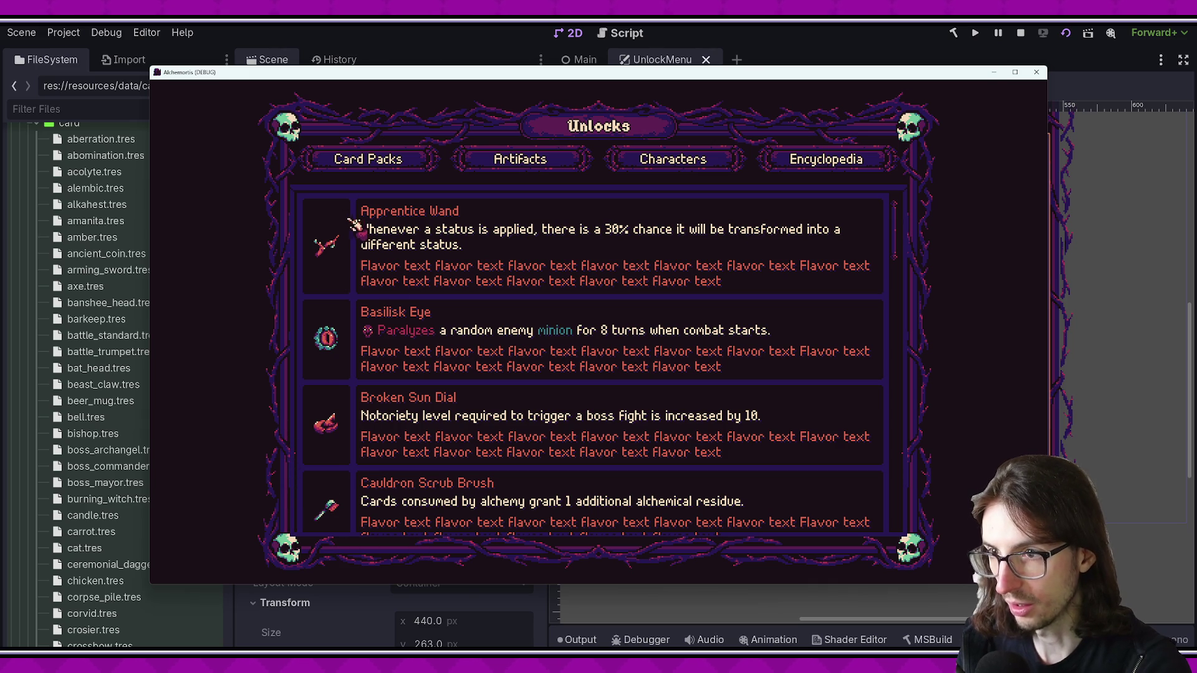
scroll(902, 369, "down", 5)
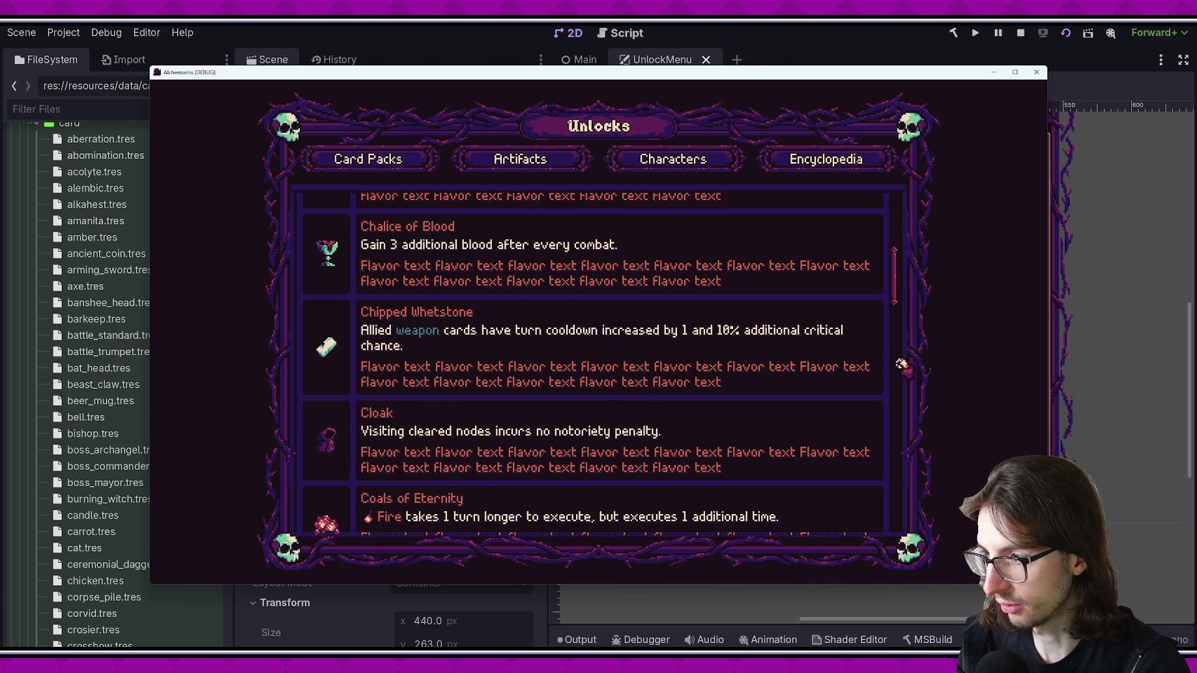
scroll(898, 406, "down", 5)
scroll(904, 367, "up", 3)
scroll(891, 349, "up", 8)
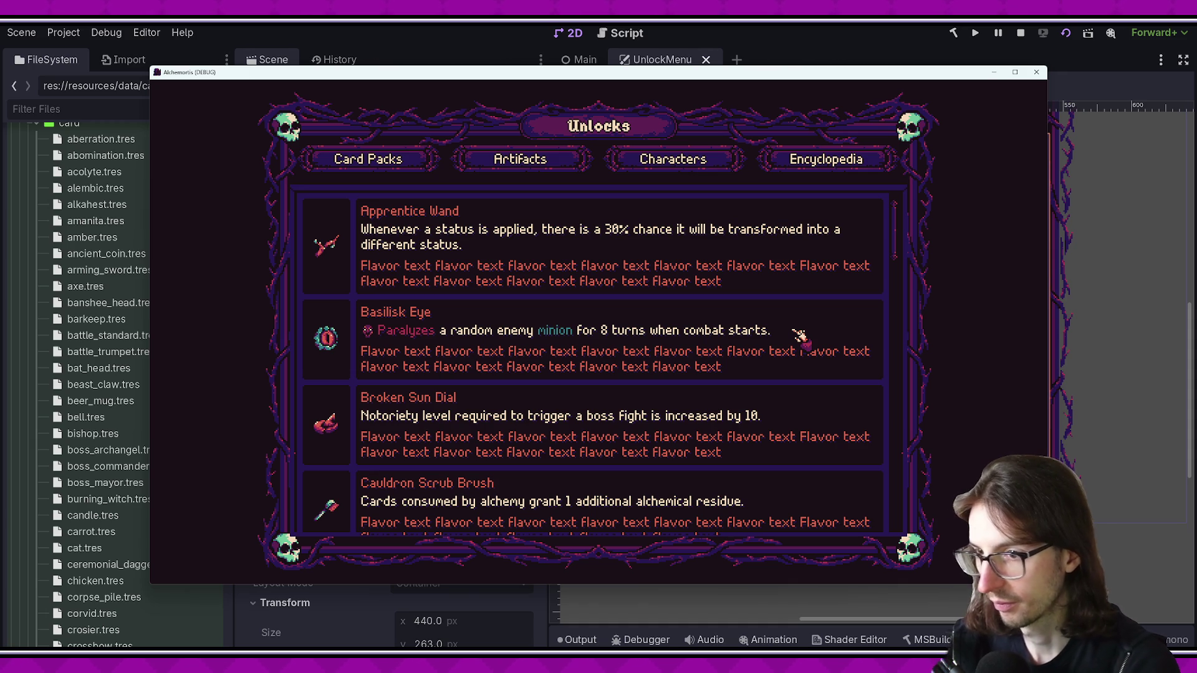
left_click(413, 160)
left_click(672, 172)
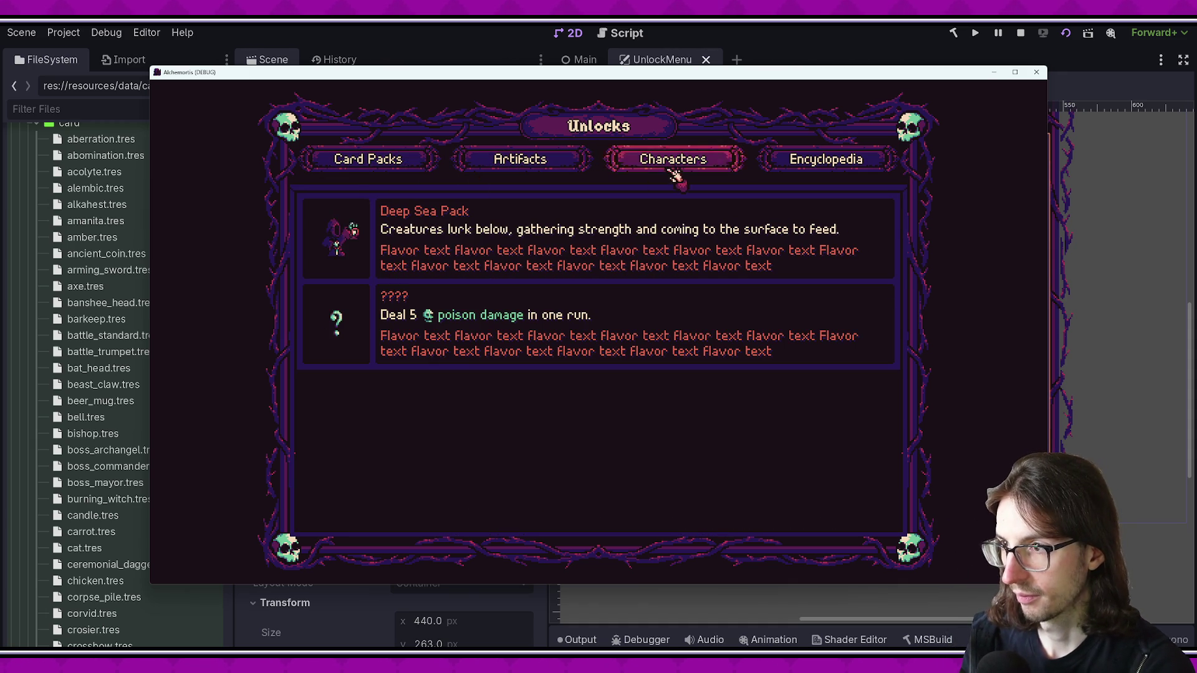
Cycle through Card Packs, Characters and Artifacts, then repeat in fullscreen with F11
left_click(382, 164)
left_click(656, 163)
left_click(520, 159)
left_click(368, 160)
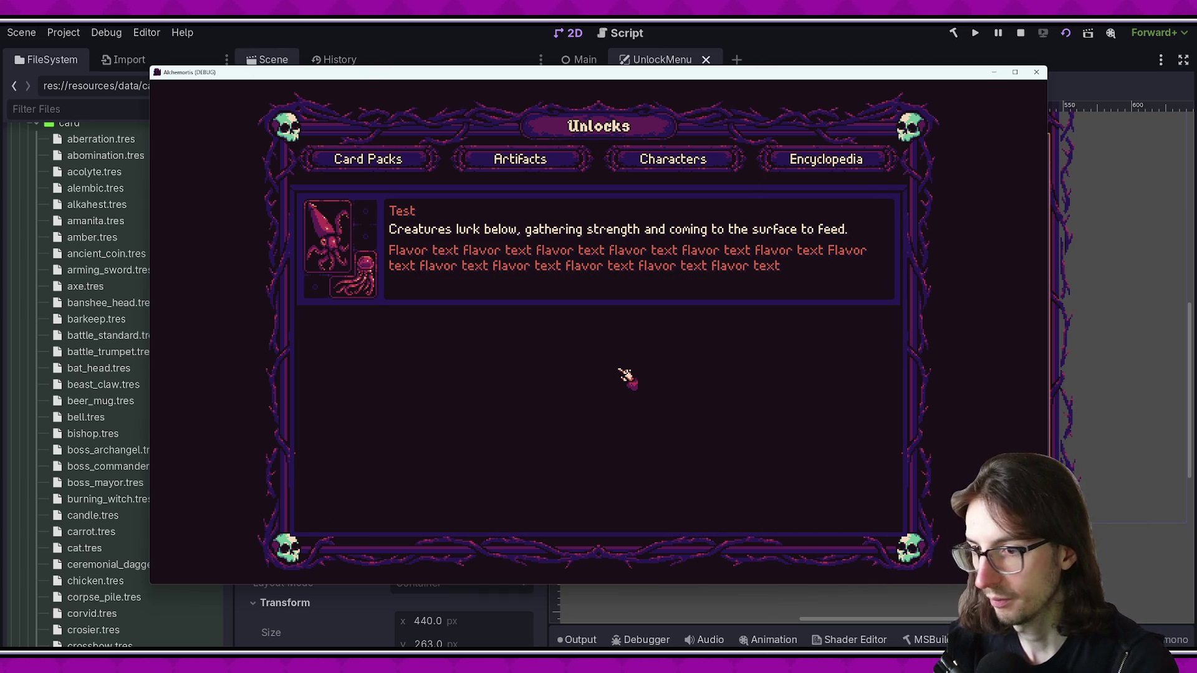
key("F11")
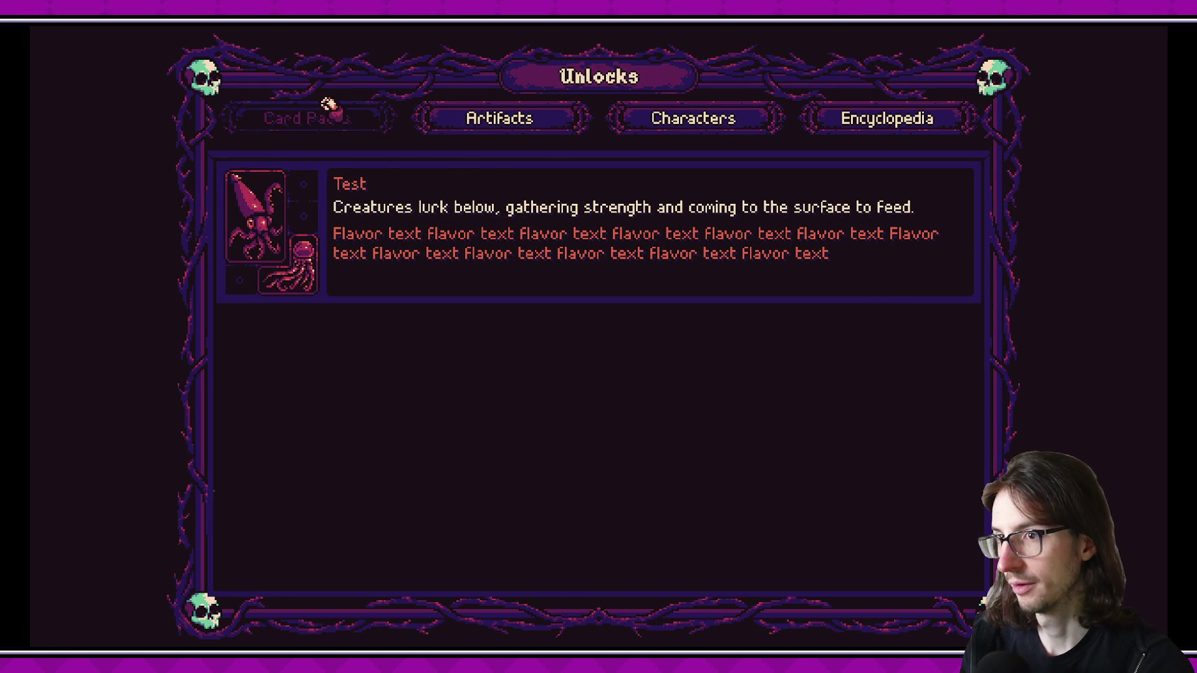
left_click(455, 118)
left_click(663, 122)
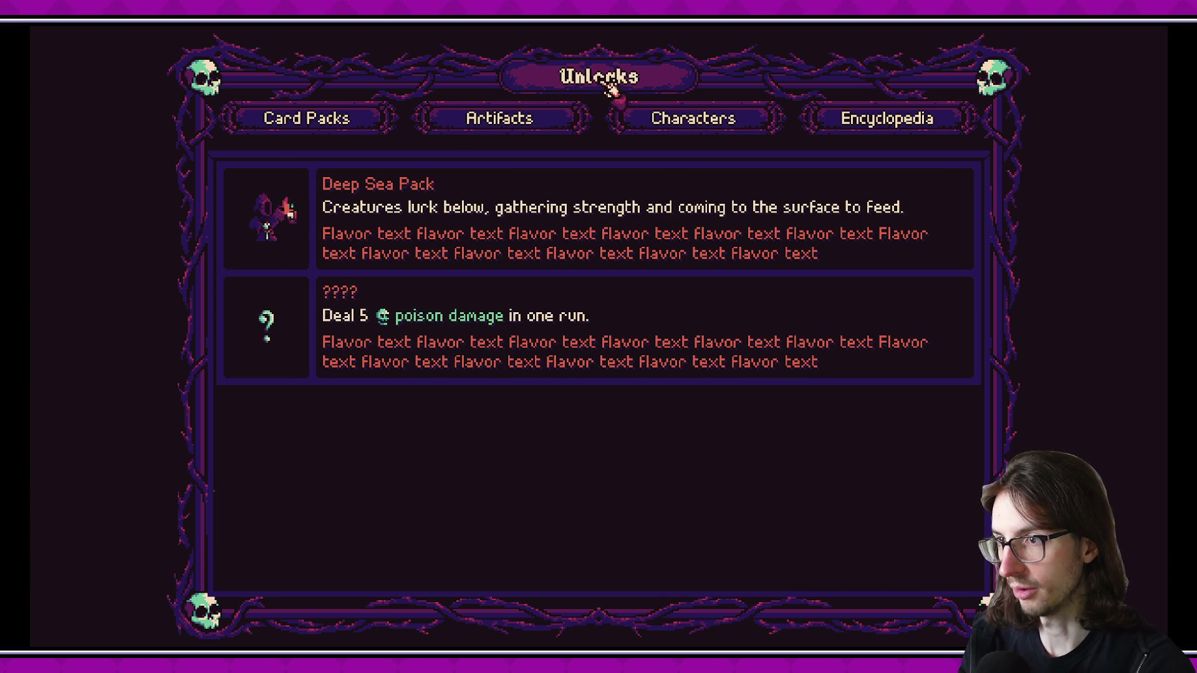
left_click(527, 115)
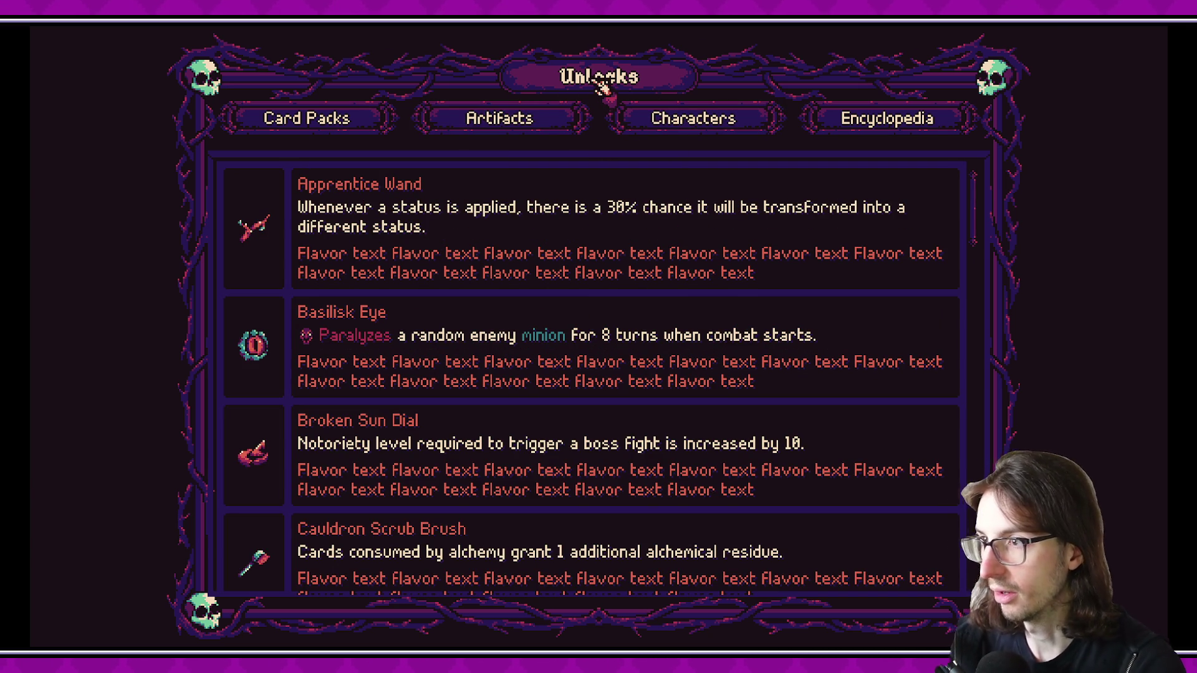
Close the running game and return to the unlock_mockup file in Aseprite
key("alt+F4")
key("alt+Tab")
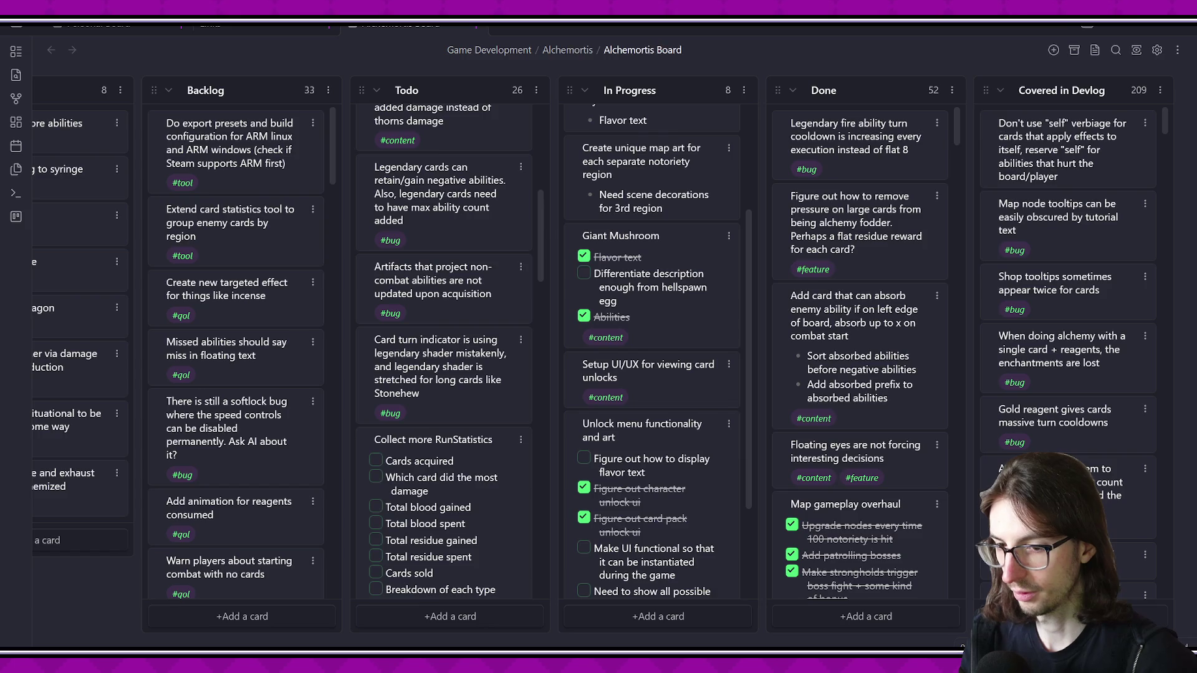
scroll(634, 283, "up", 3)
scroll(634, 283, "up", 4)
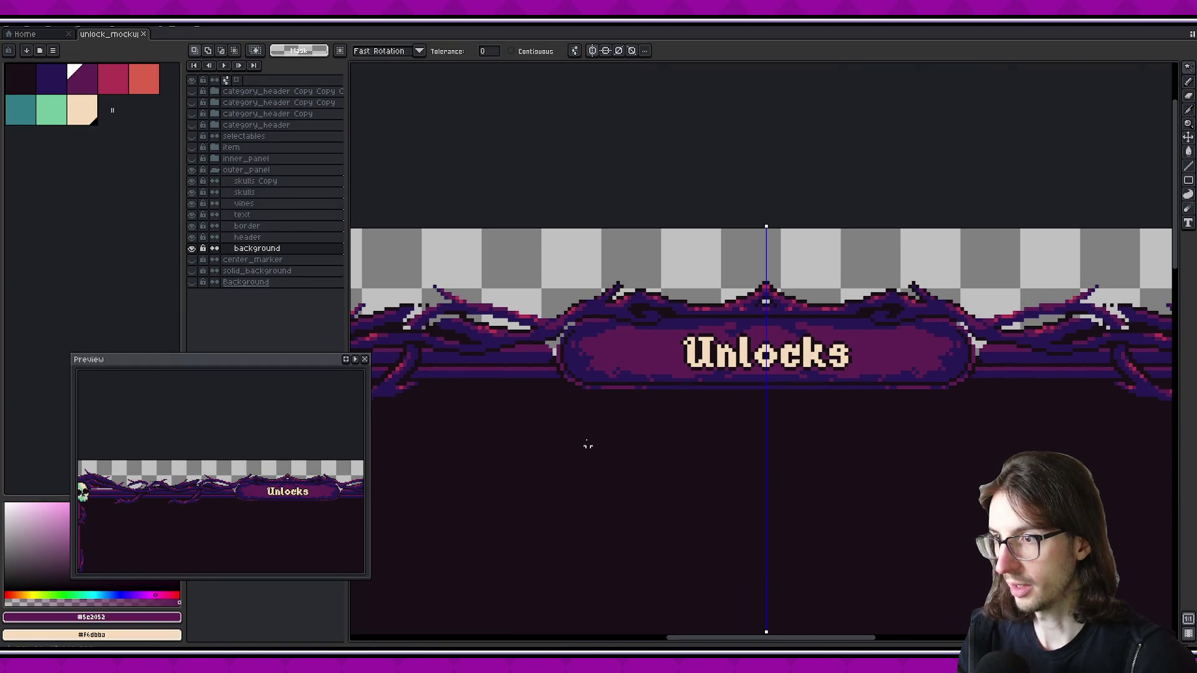
On the vines layer, paint 1px magenta, navy, purple and crimson pixels into the vine curl above the header
left_click(254, 203)
scroll(692, 324, "up", 2)
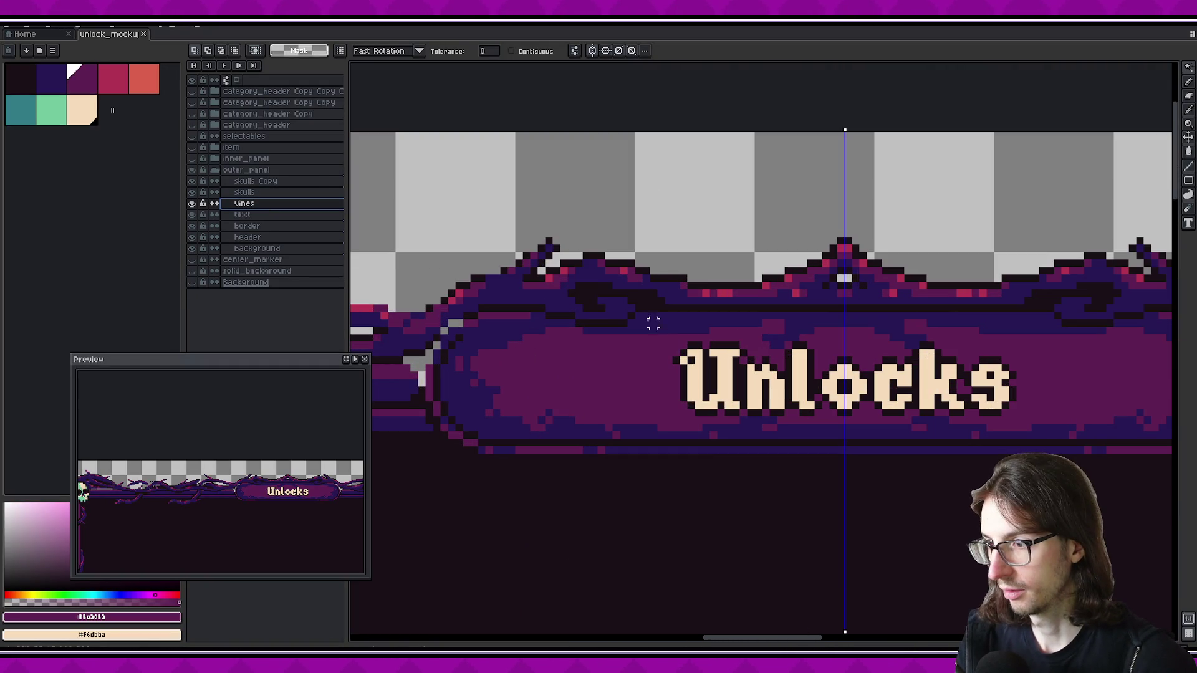
key("i")
key("b")
scroll(566, 305, "up", 2)
left_click_drag(575, 303, 590, 315)
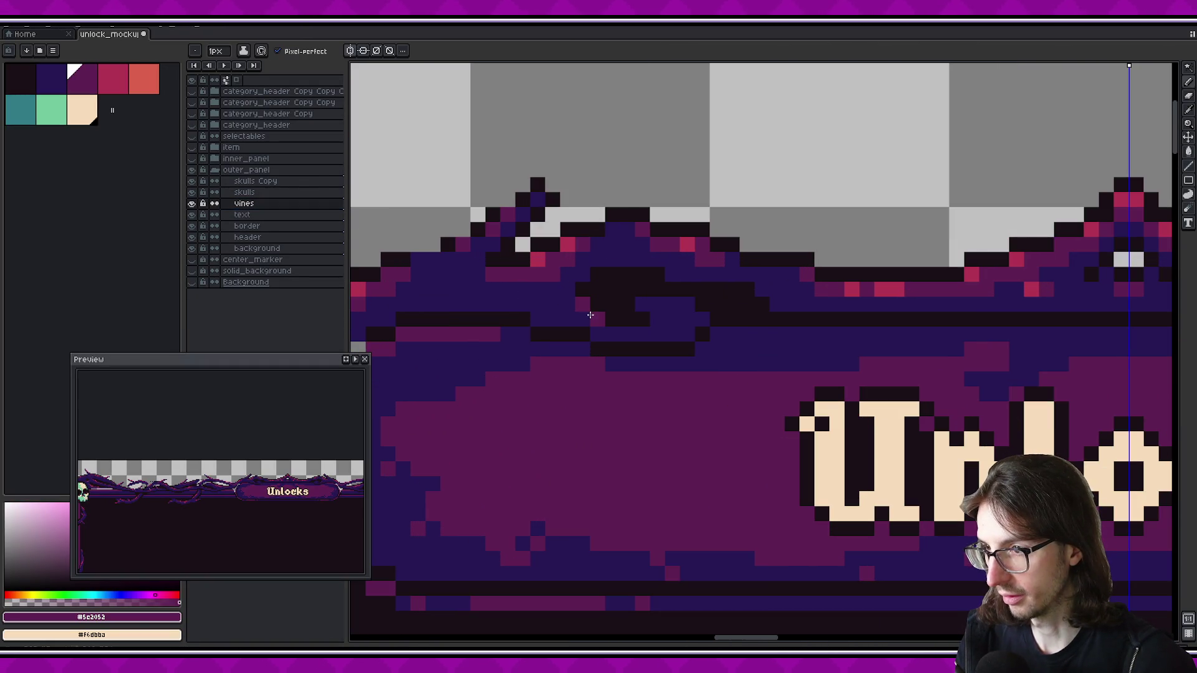
left_click(674, 331, "alt")
left_click(666, 310, "alt")
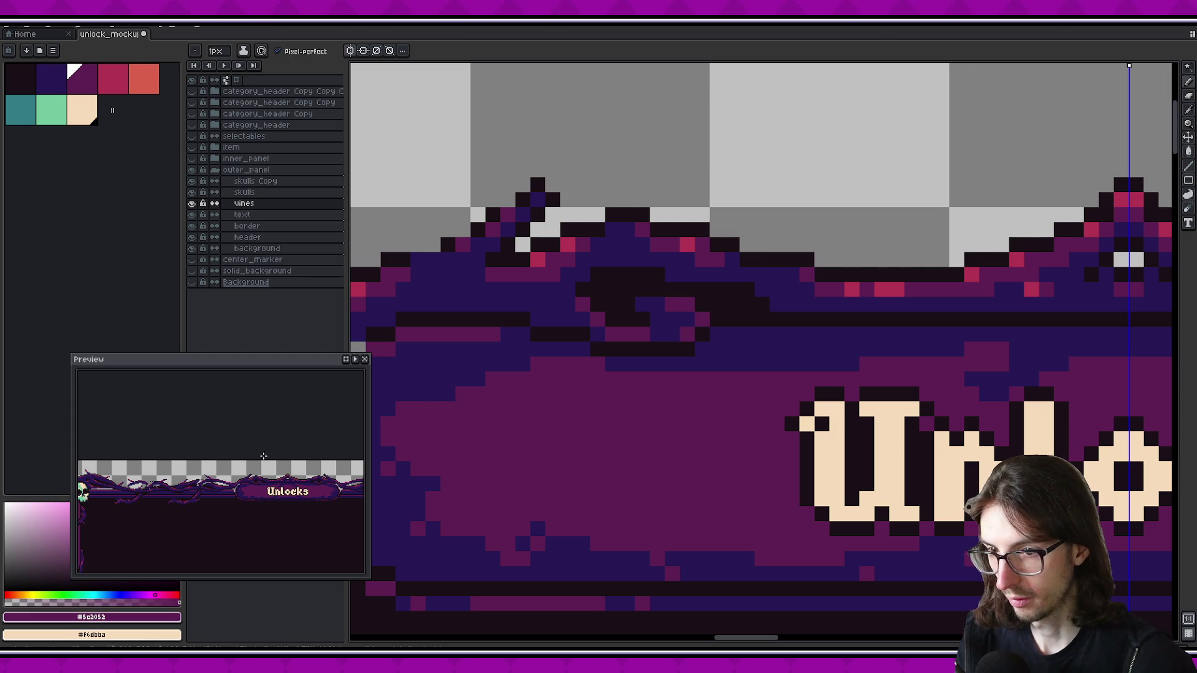
scroll(279, 485, "up", 1)
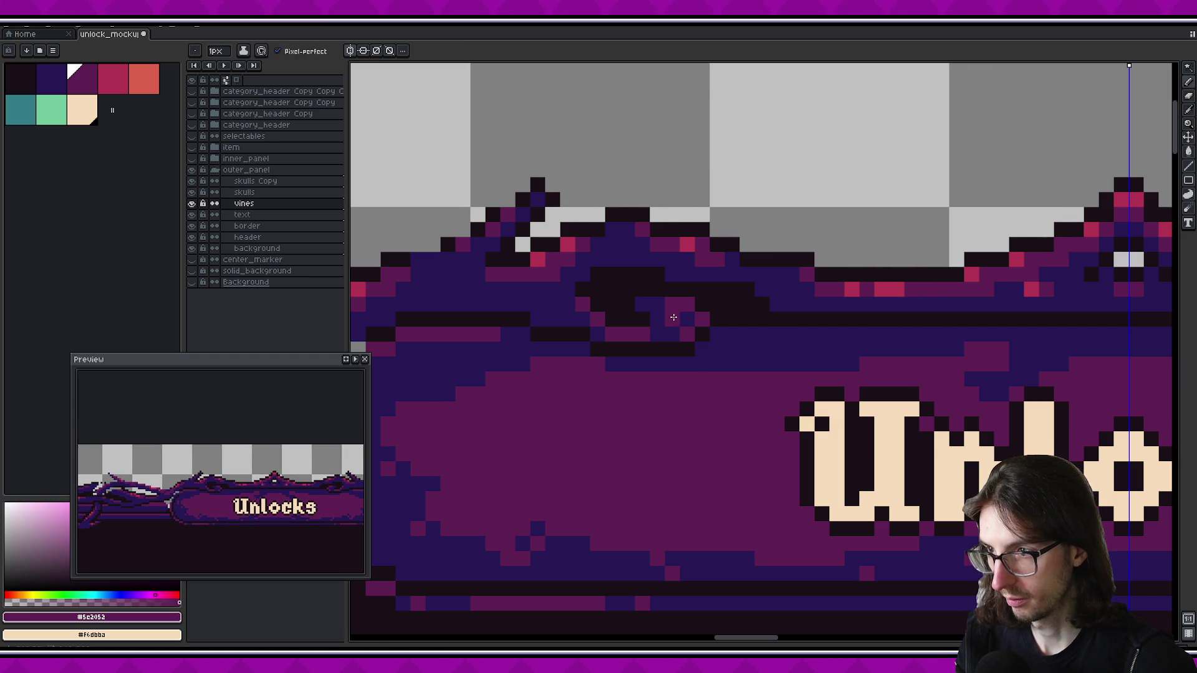
left_click(686, 246, "alt")
scroll(573, 390, "down", 1)
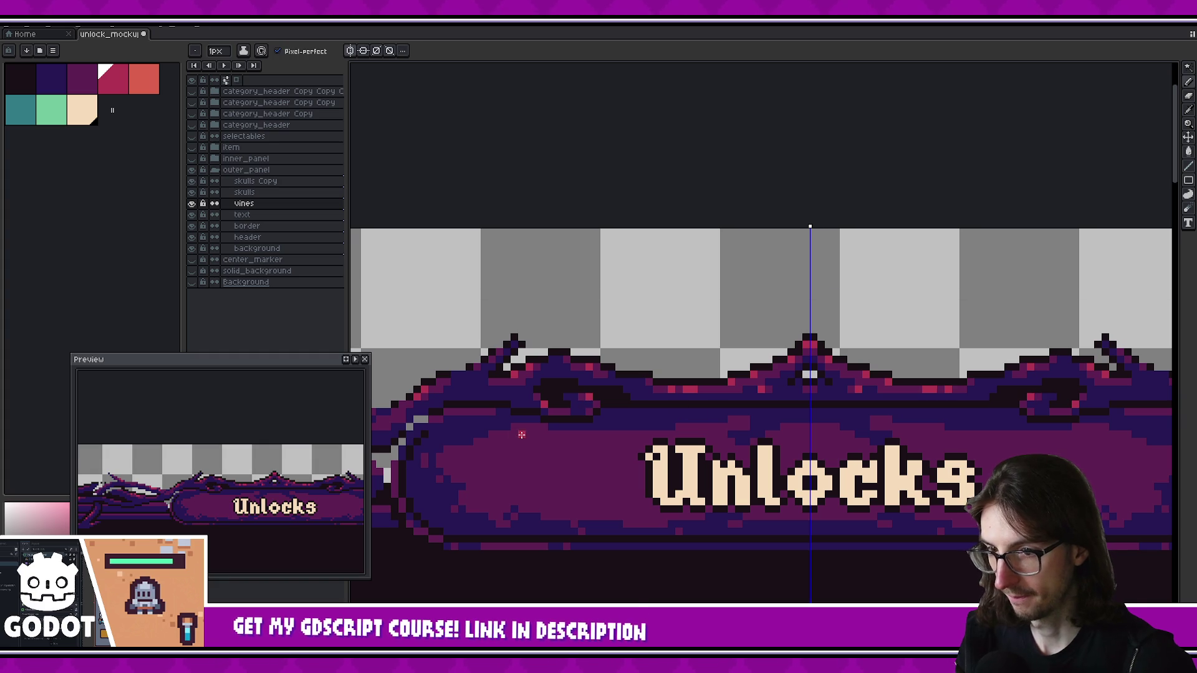